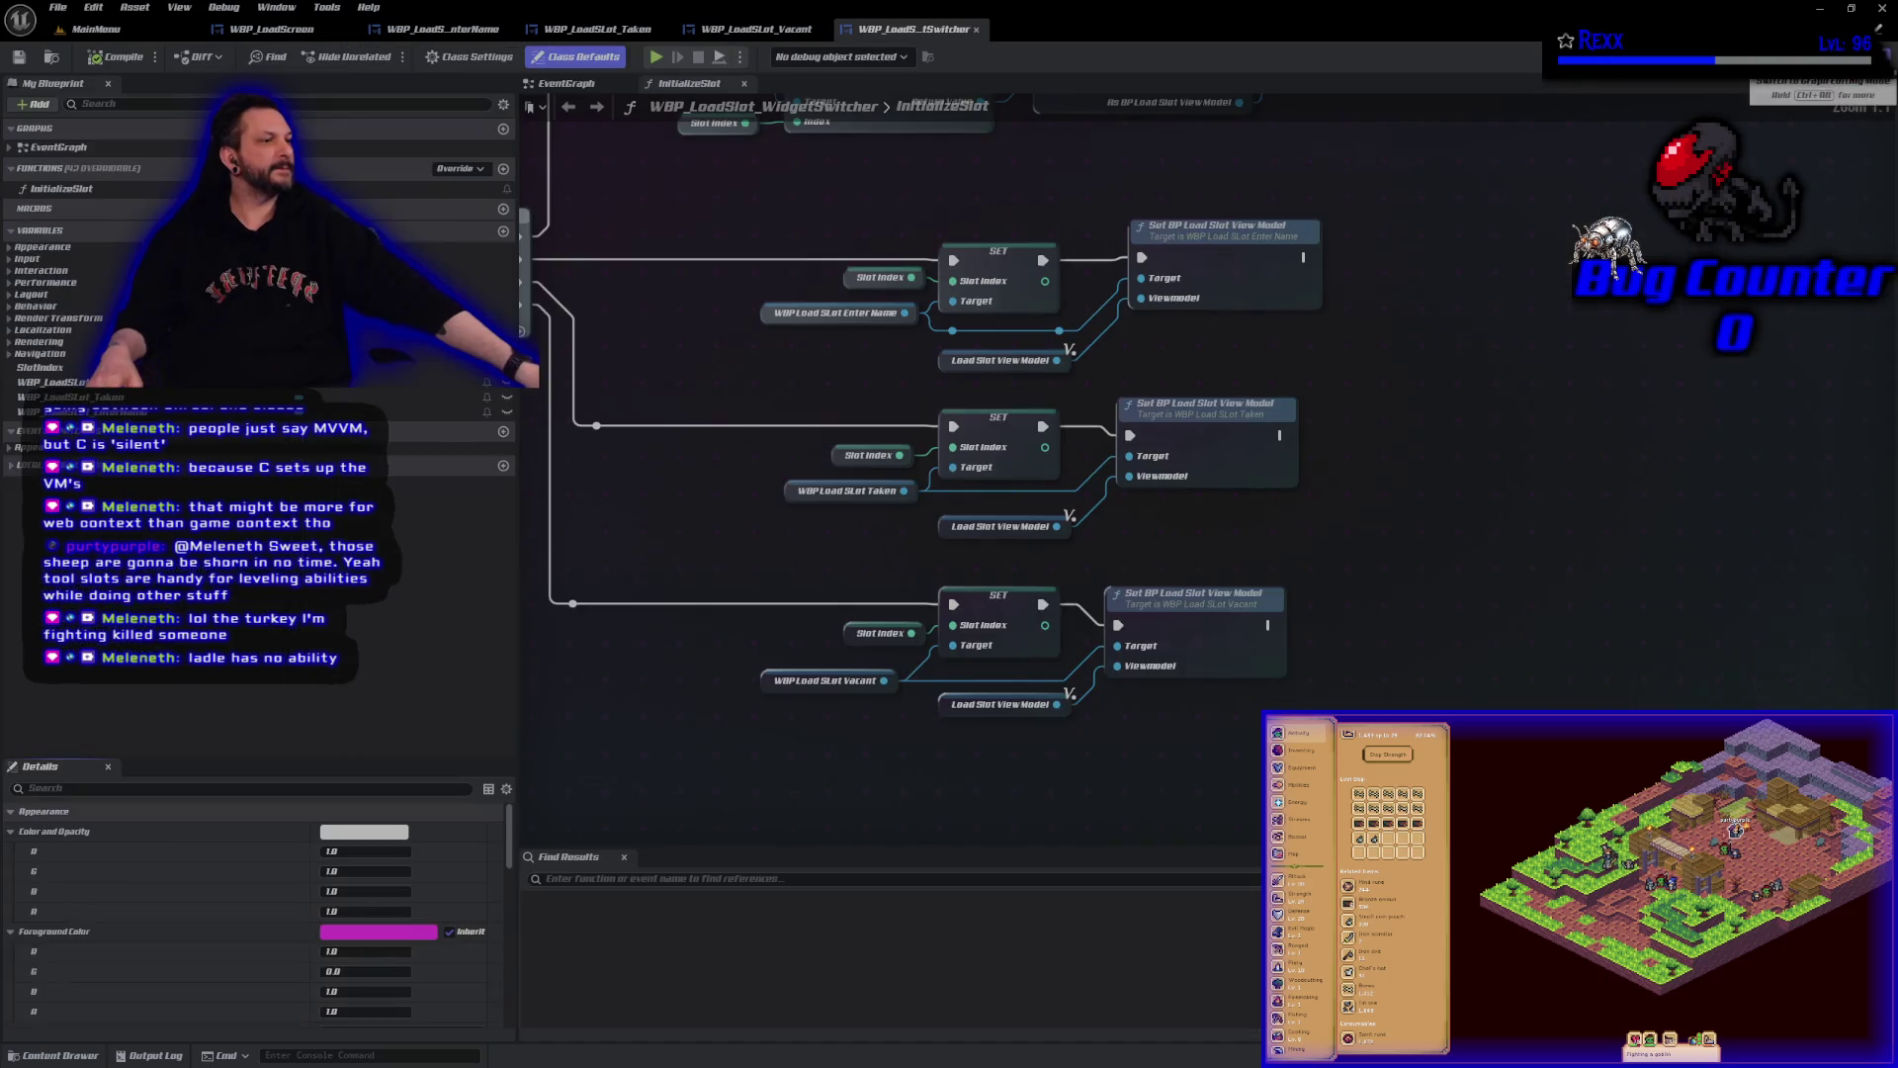
Switch WBP_LoadSlot_WidgetSwitcher from the Designer to its InitializeSlot function graph.
left_click(1859, 56)
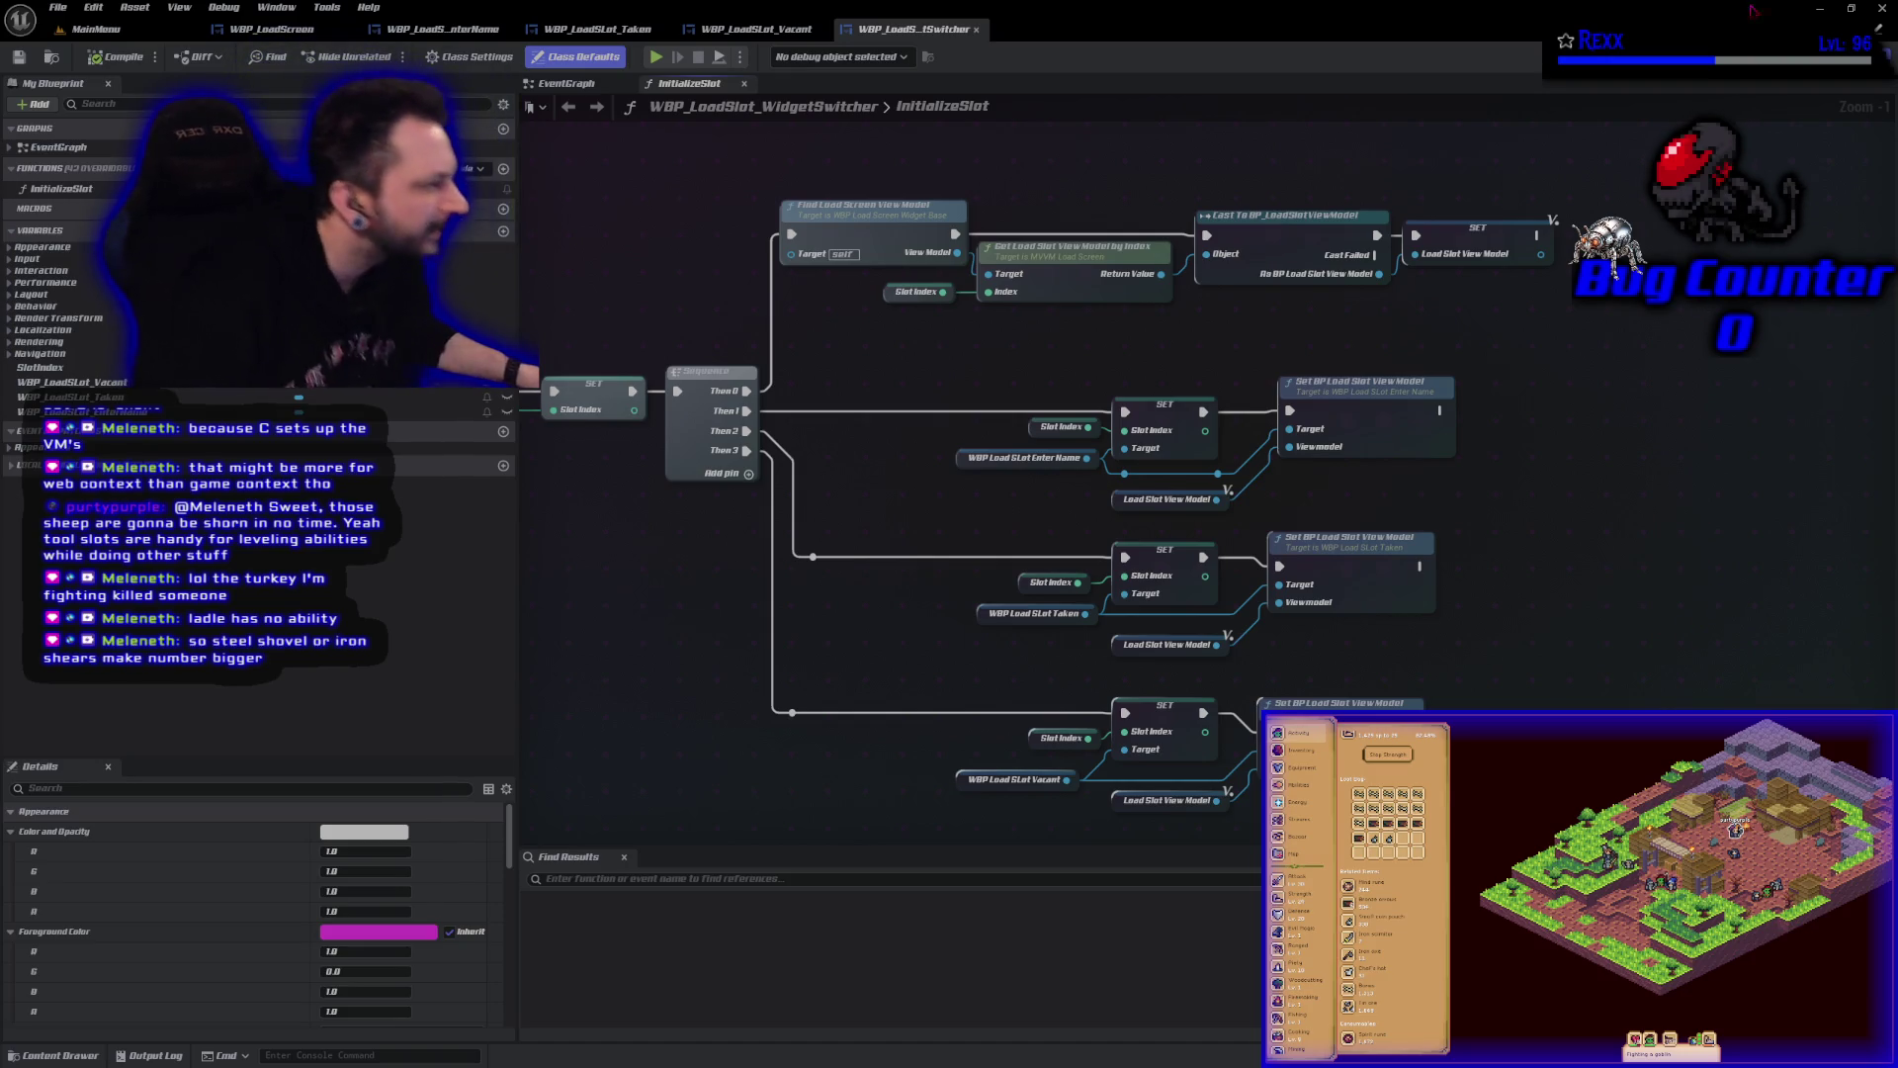
Duplicate the WBP_LoadSlot_EnterName, Taken and Vacant getter nodes beside the view-model setters.
left_click(966, 459)
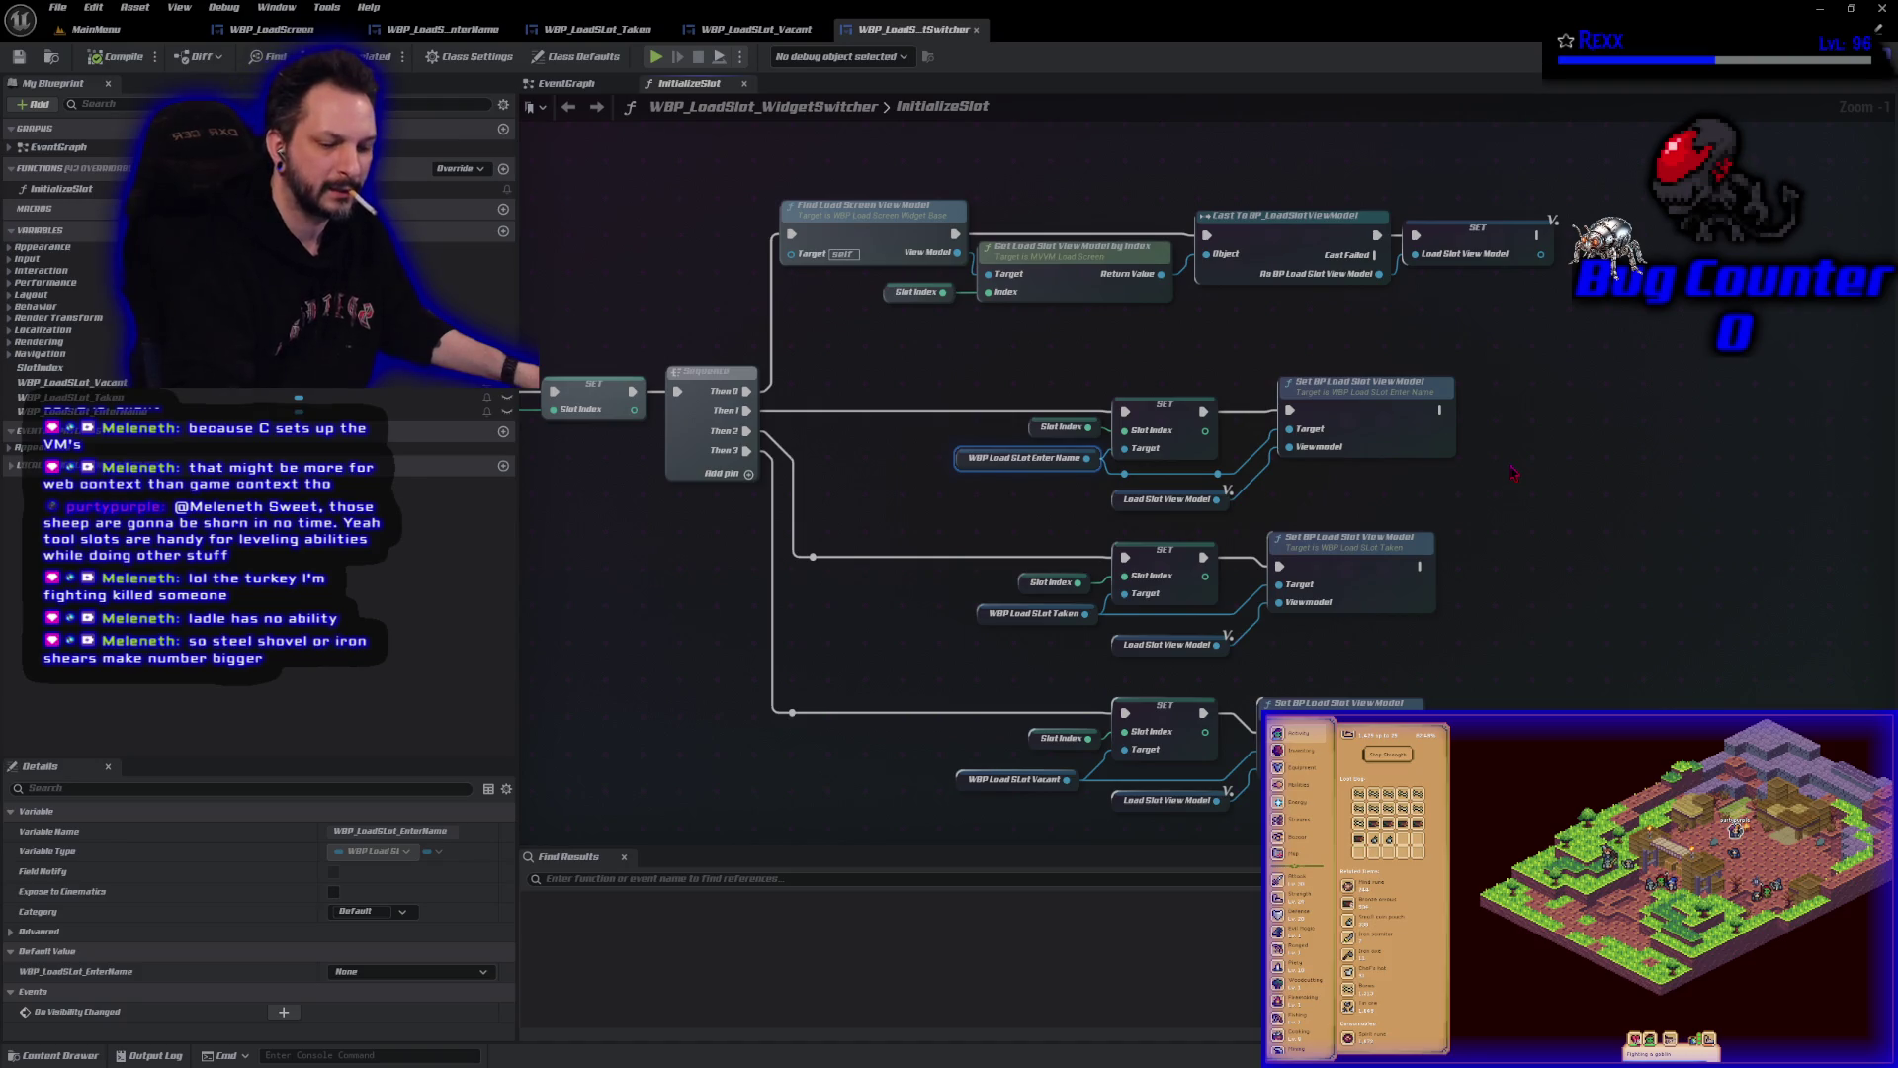
key("ctrl+v")
left_click(1033, 613)
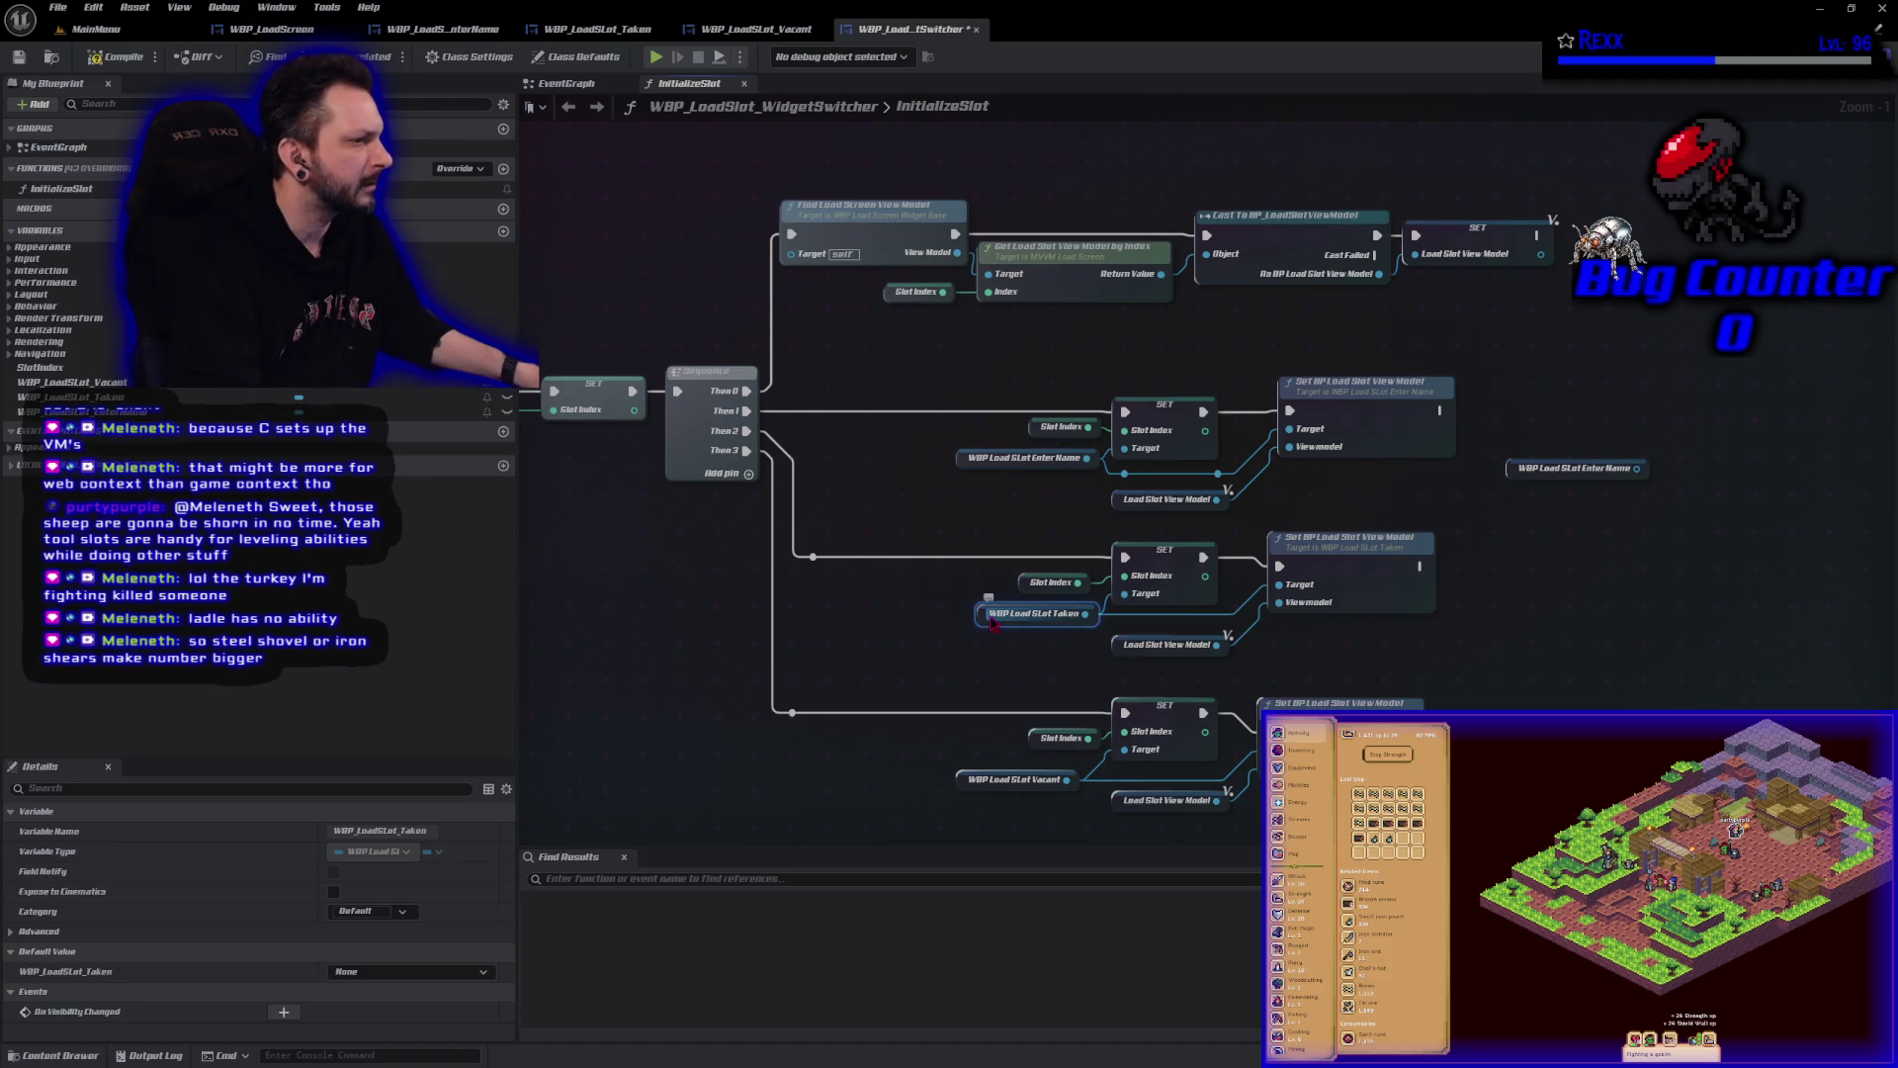
key("ctrl+c")
key("ctrl+v")
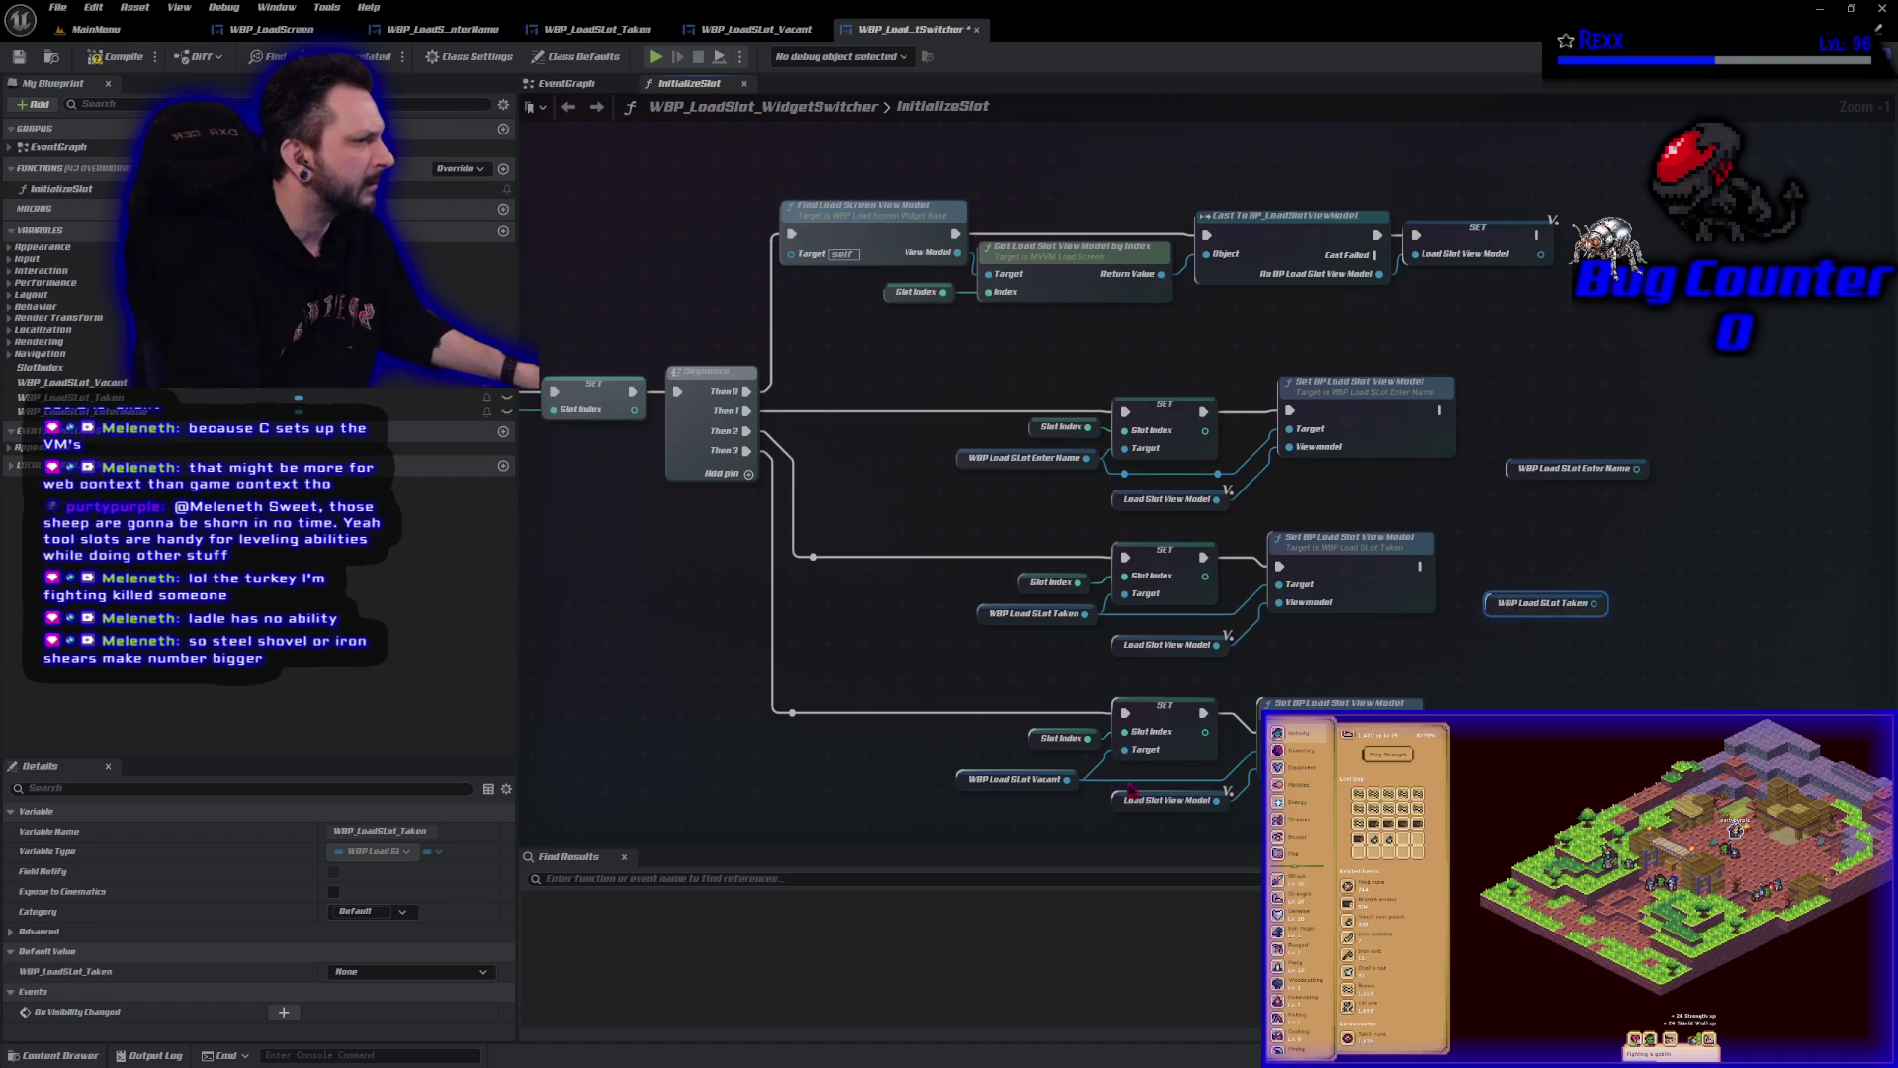
left_click(964, 781)
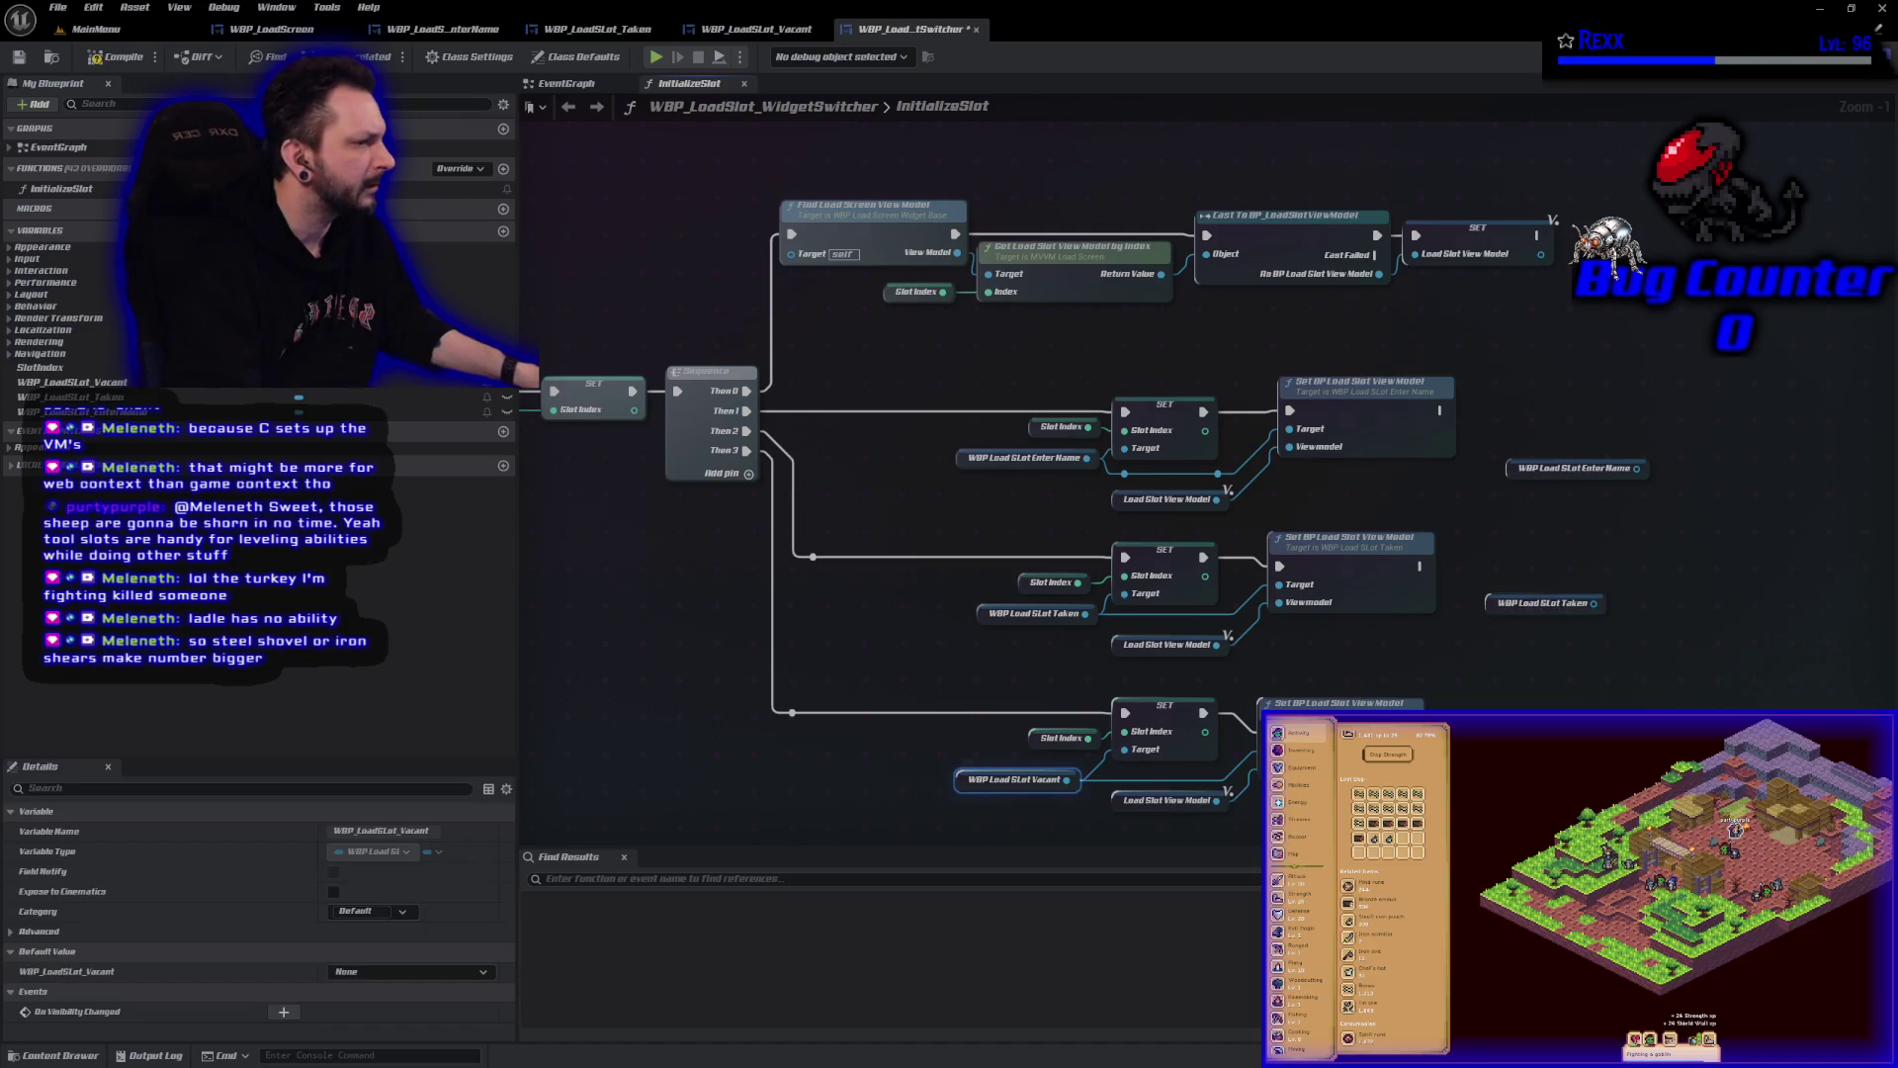
key("ctrl+c")
key("ctrl+v")
left_click_drag(1485, 761, 1218, 751)
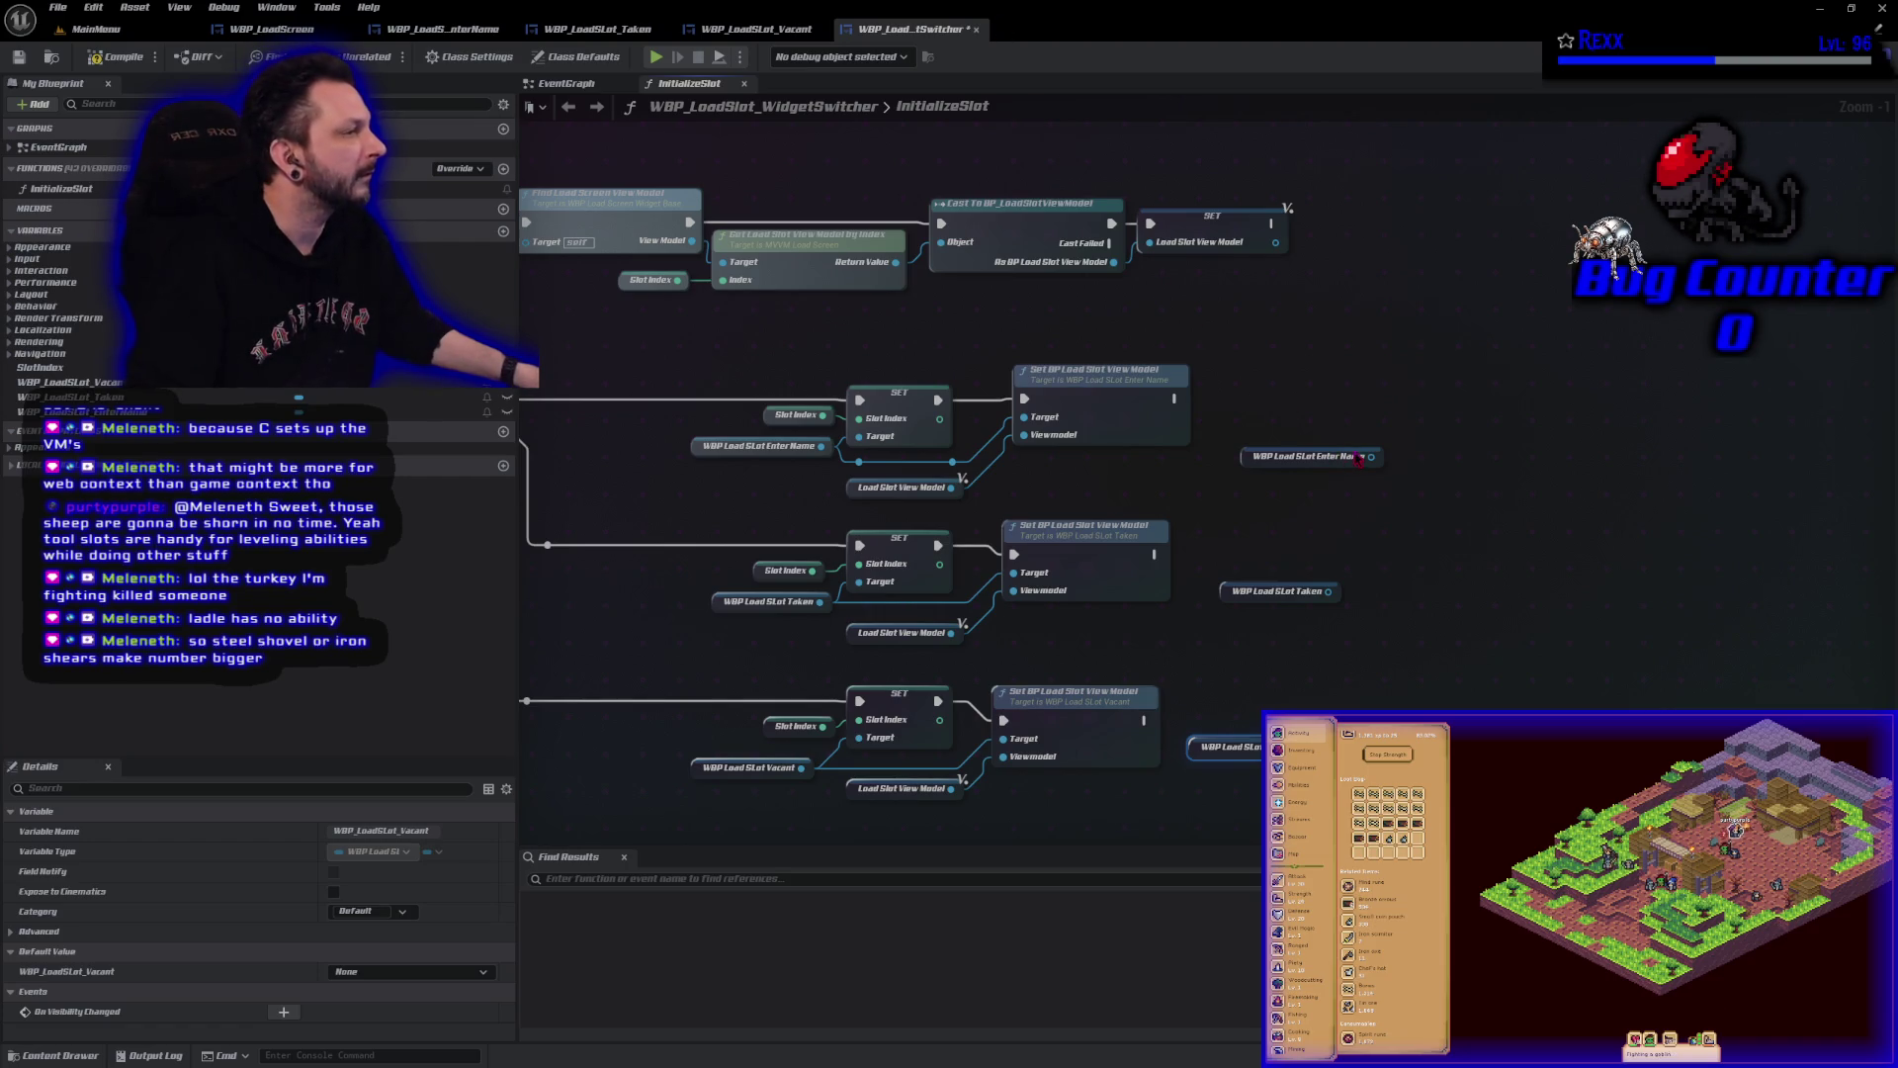
Add three Blueprint Initialize Widget nodes, targeting Enter Name and Taken on the first two.
left_click_drag(1371, 456, 1405, 461)
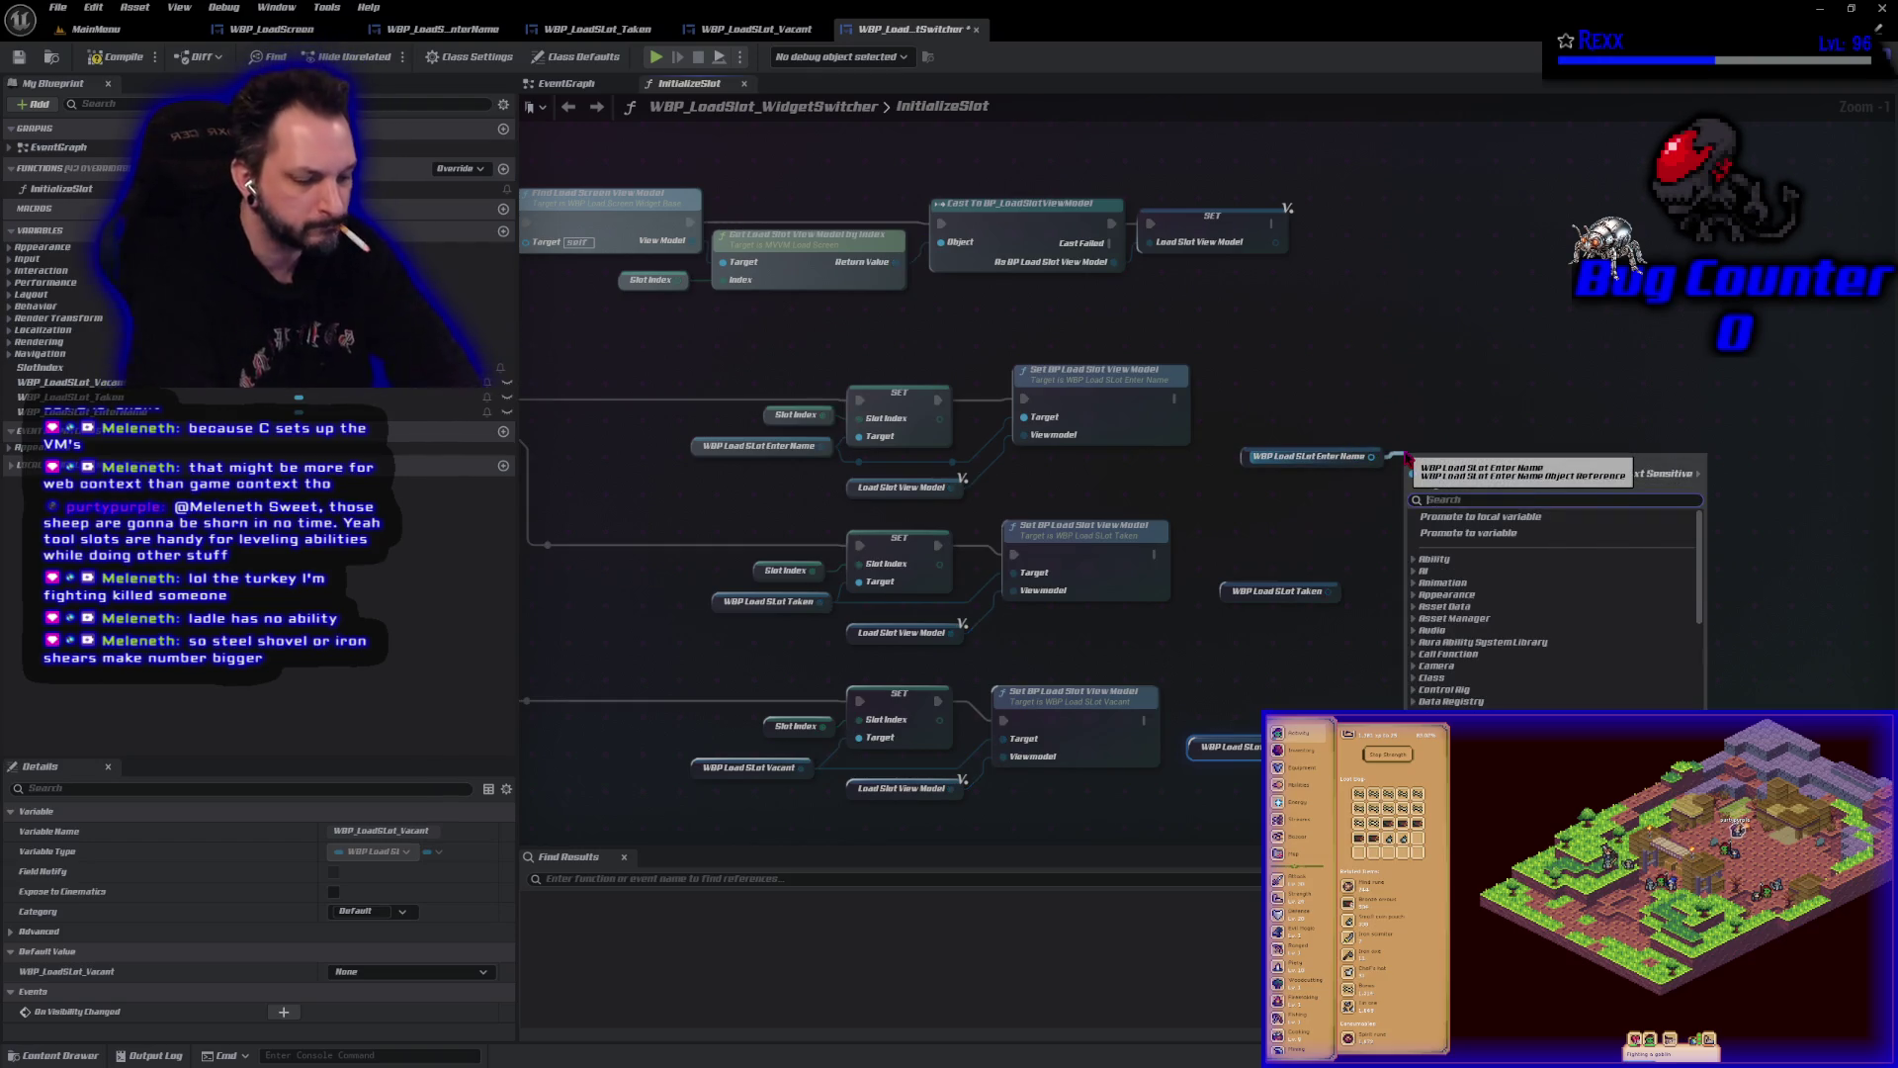
type("blue")
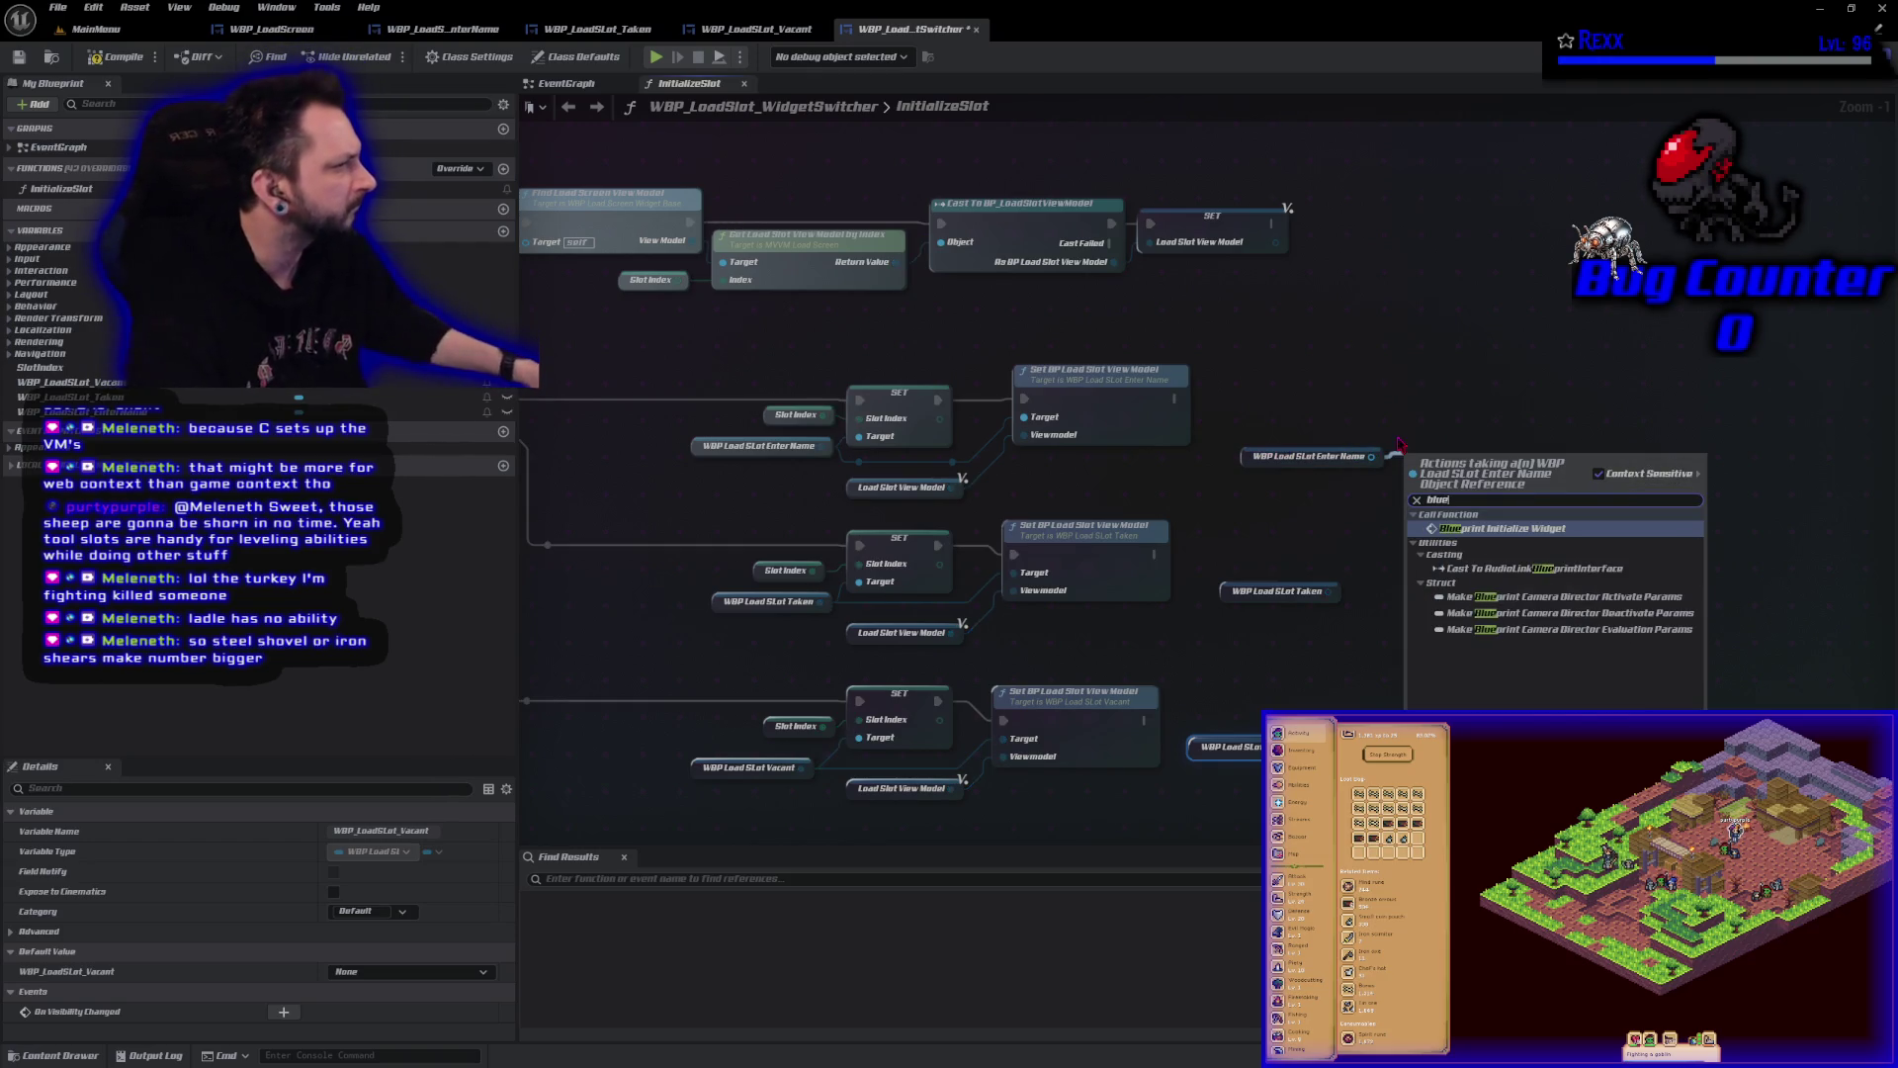
left_click(1520, 529)
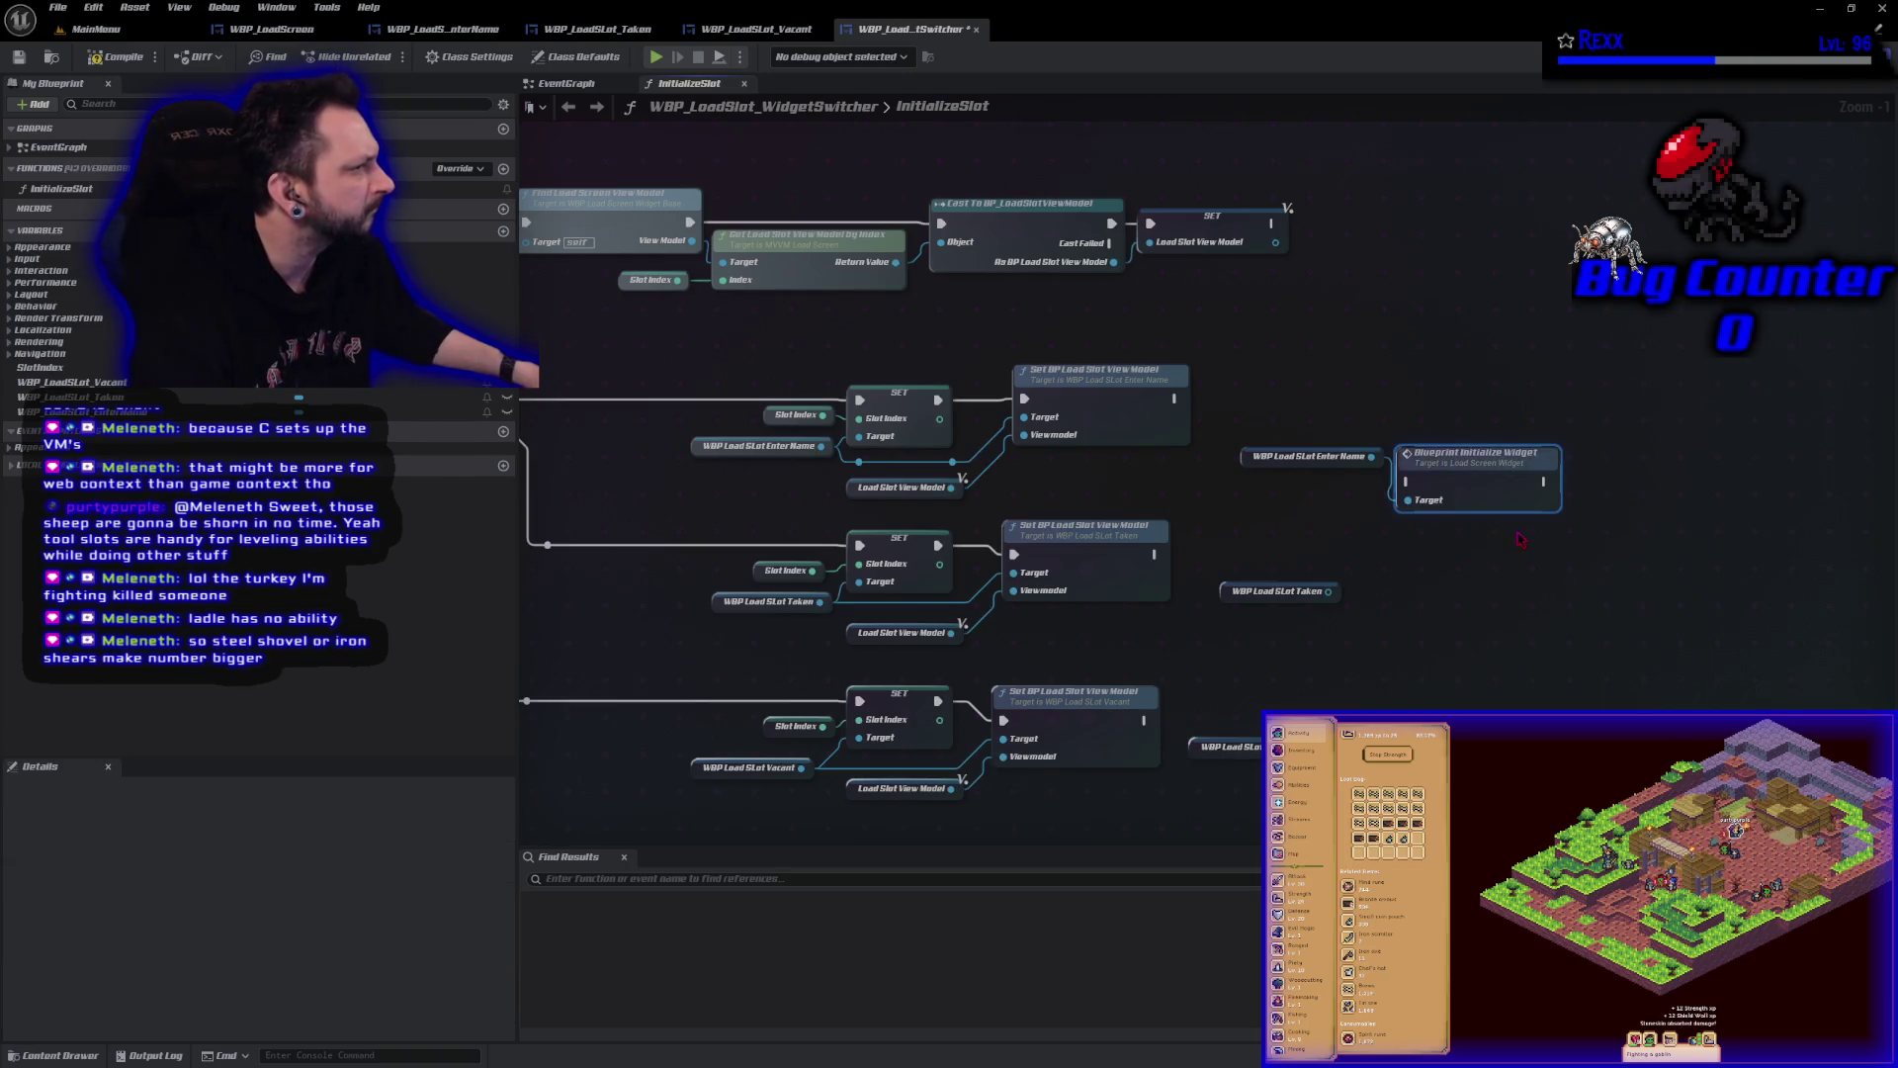
key("ctrl+c")
key("ctrl+v")
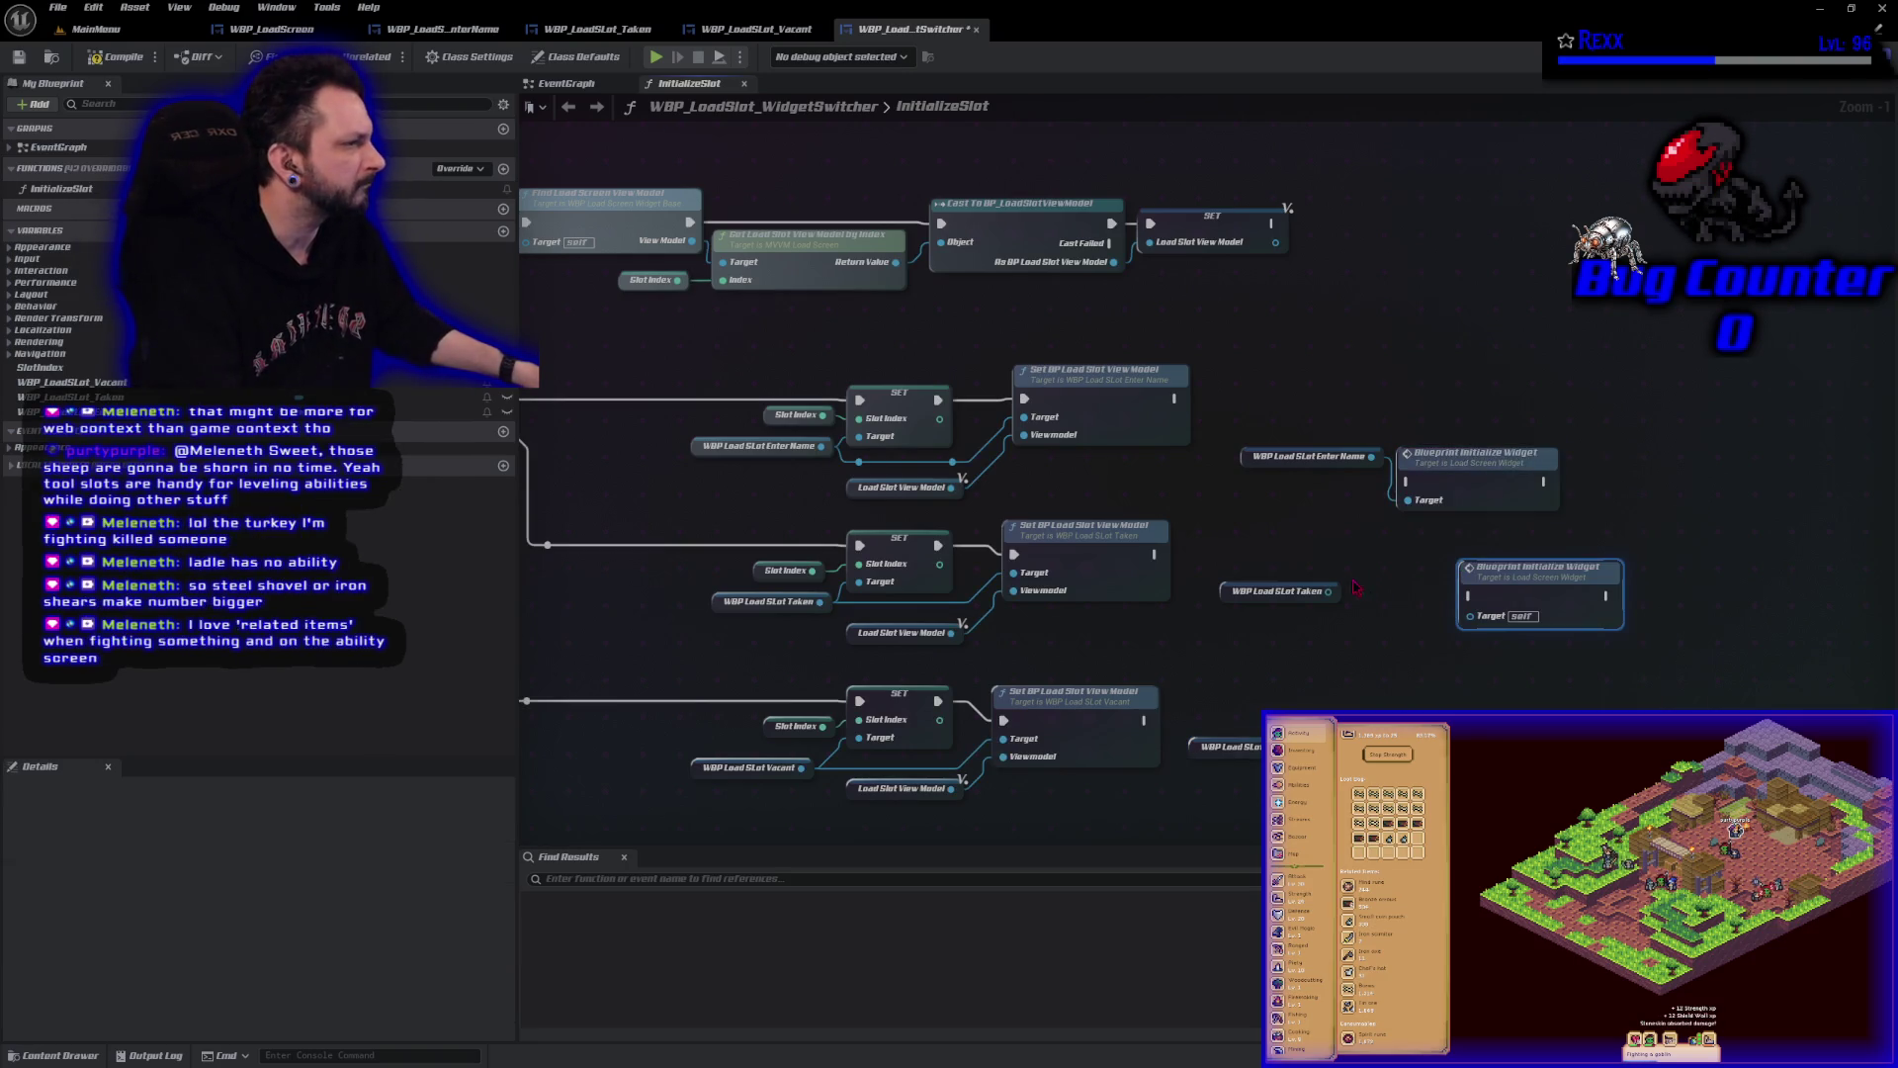
left_click_drag(1329, 592, 1470, 614)
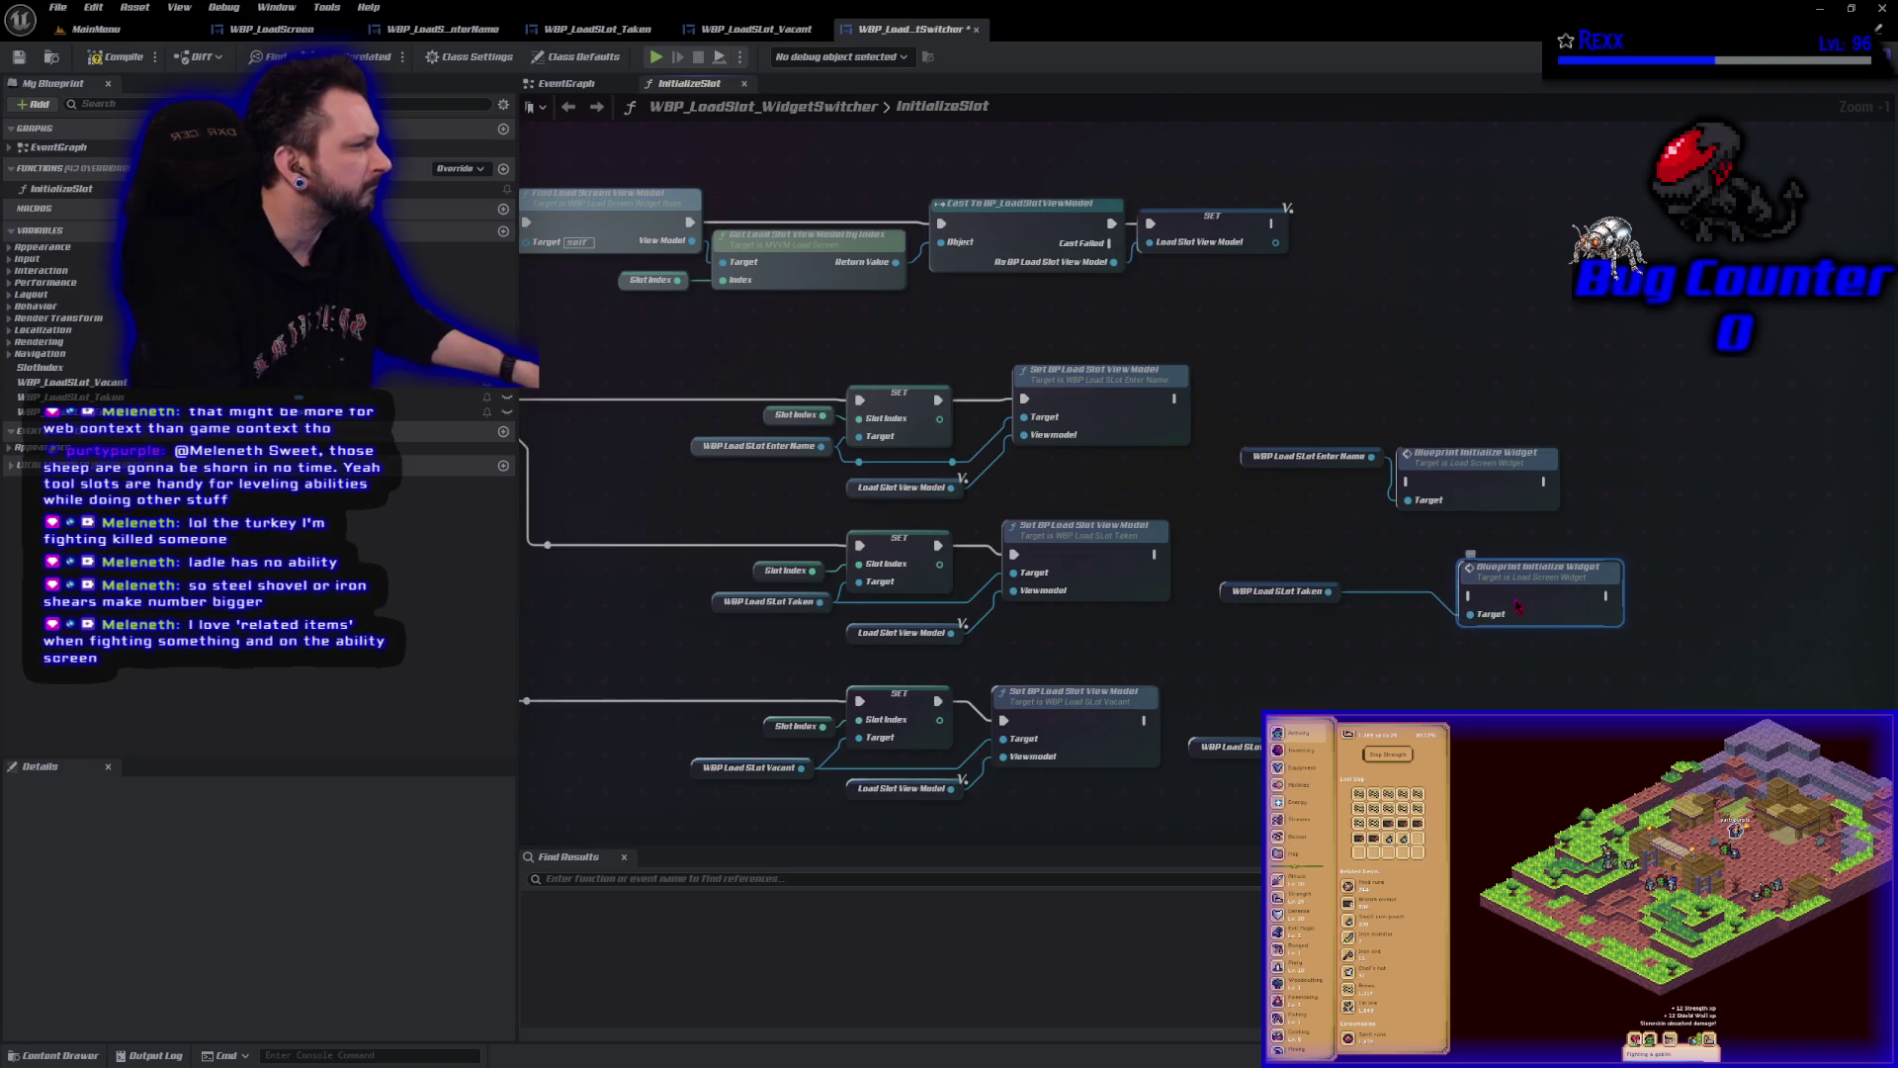
key("ctrl+v")
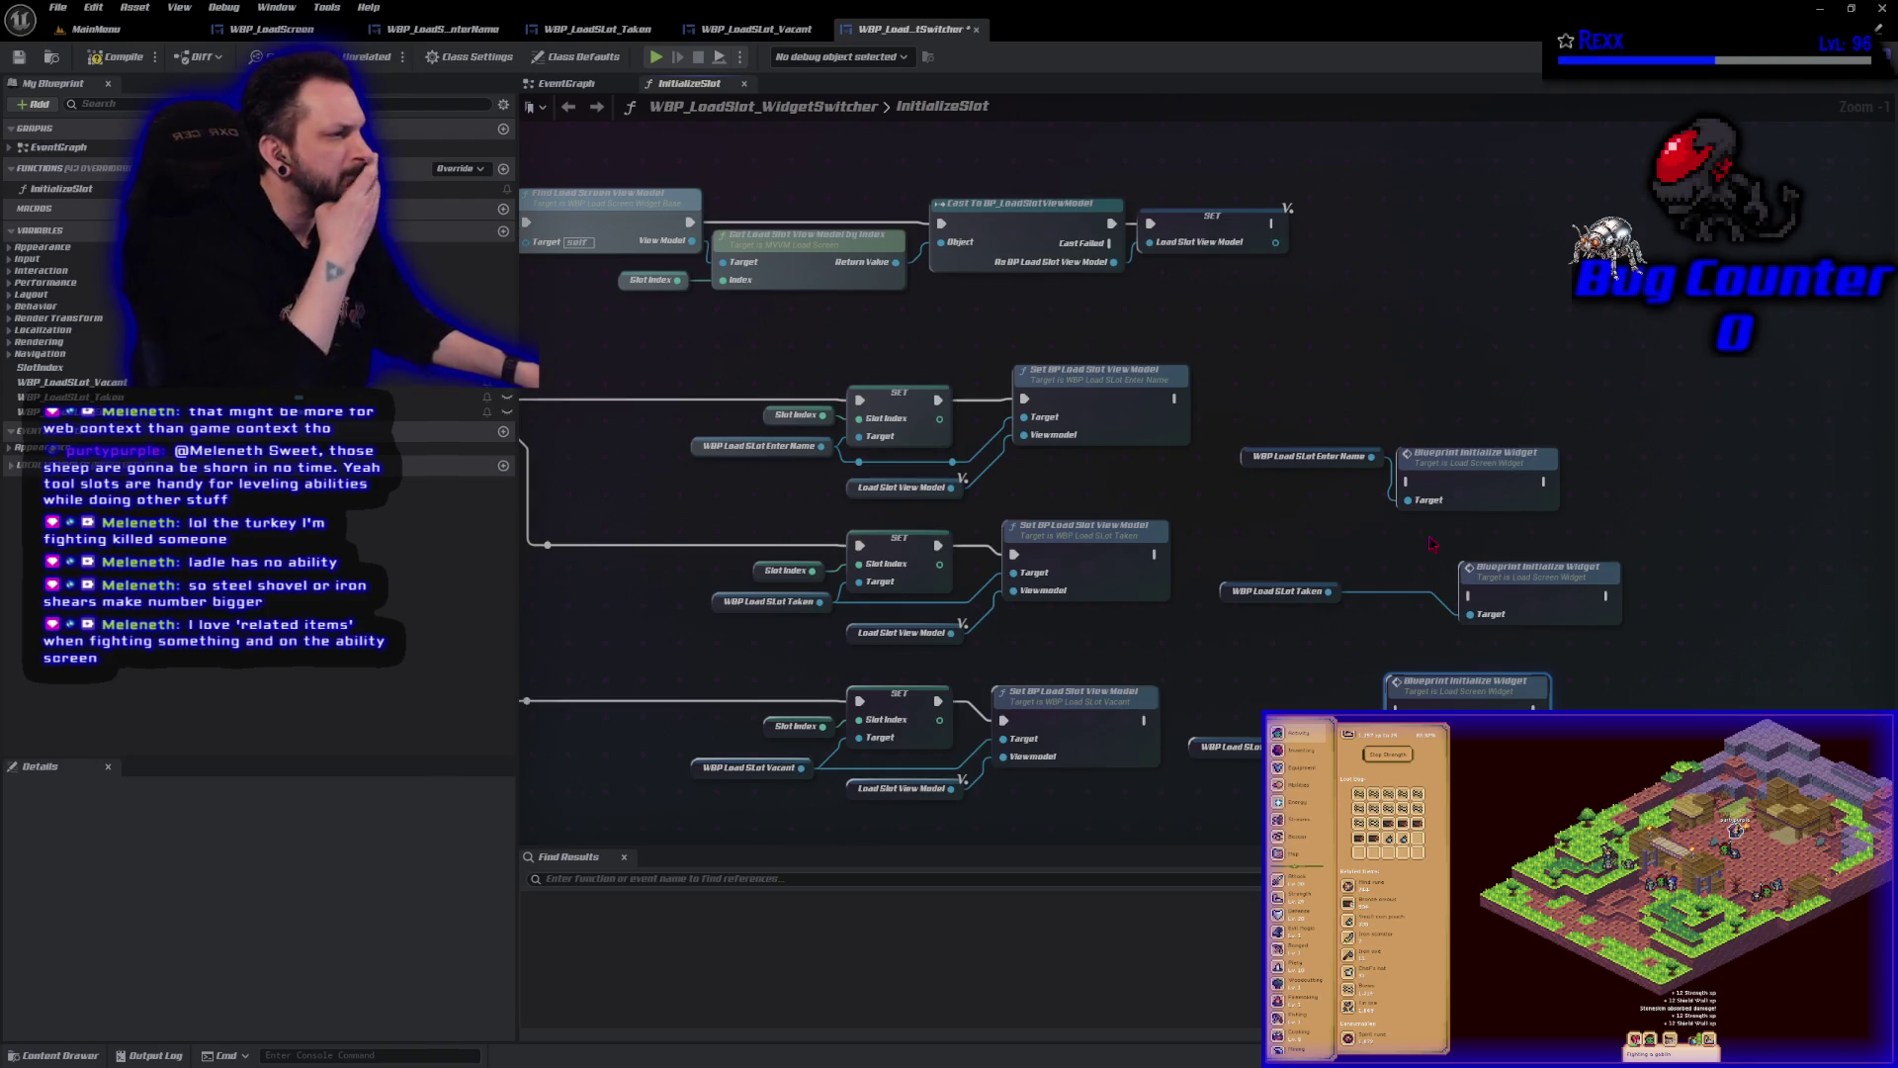
Run Enter Name's Initialize Widget after its view-model setter and place it beside that setter.
left_click_drag(1245, 465, 1243, 521)
left_click_drag(1176, 399, 1440, 480)
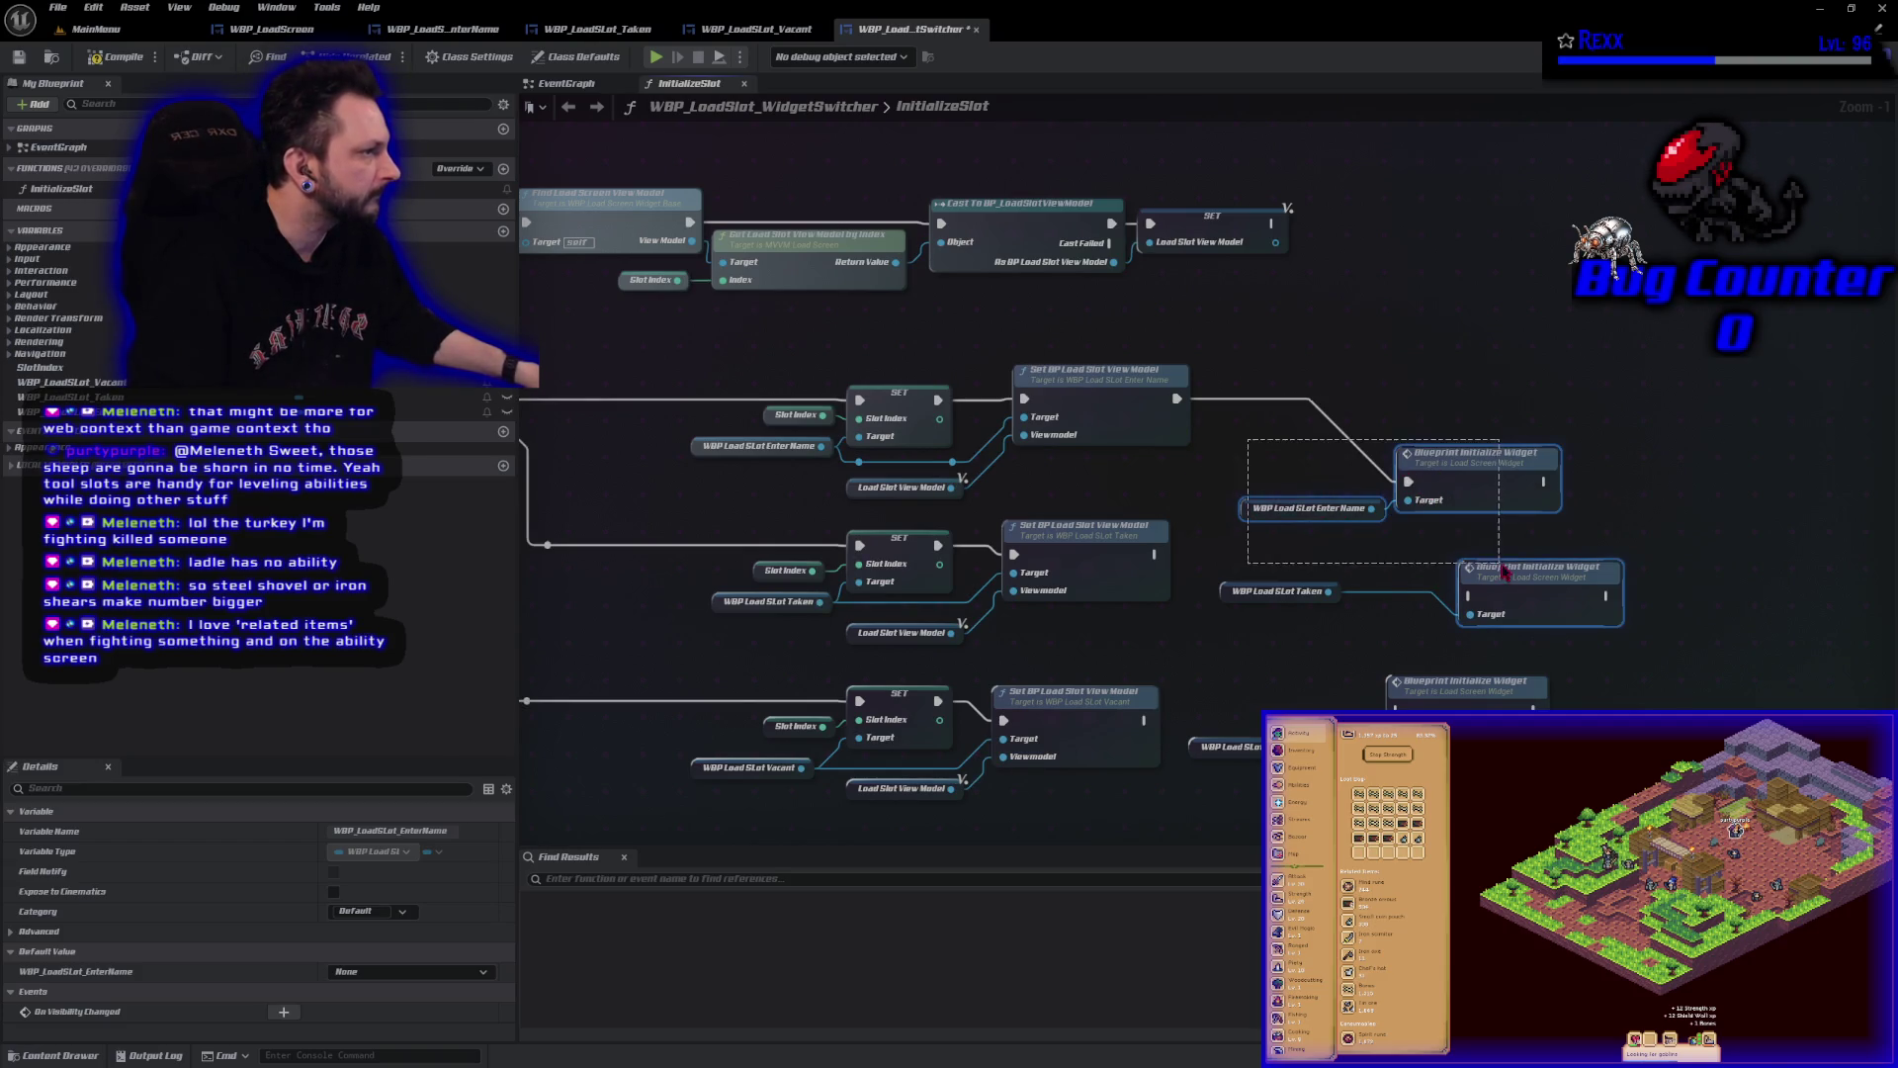
left_click(1364, 435)
left_click_drag(1282, 366, 1562, 524)
left_click_drag(1463, 477, 1439, 393)
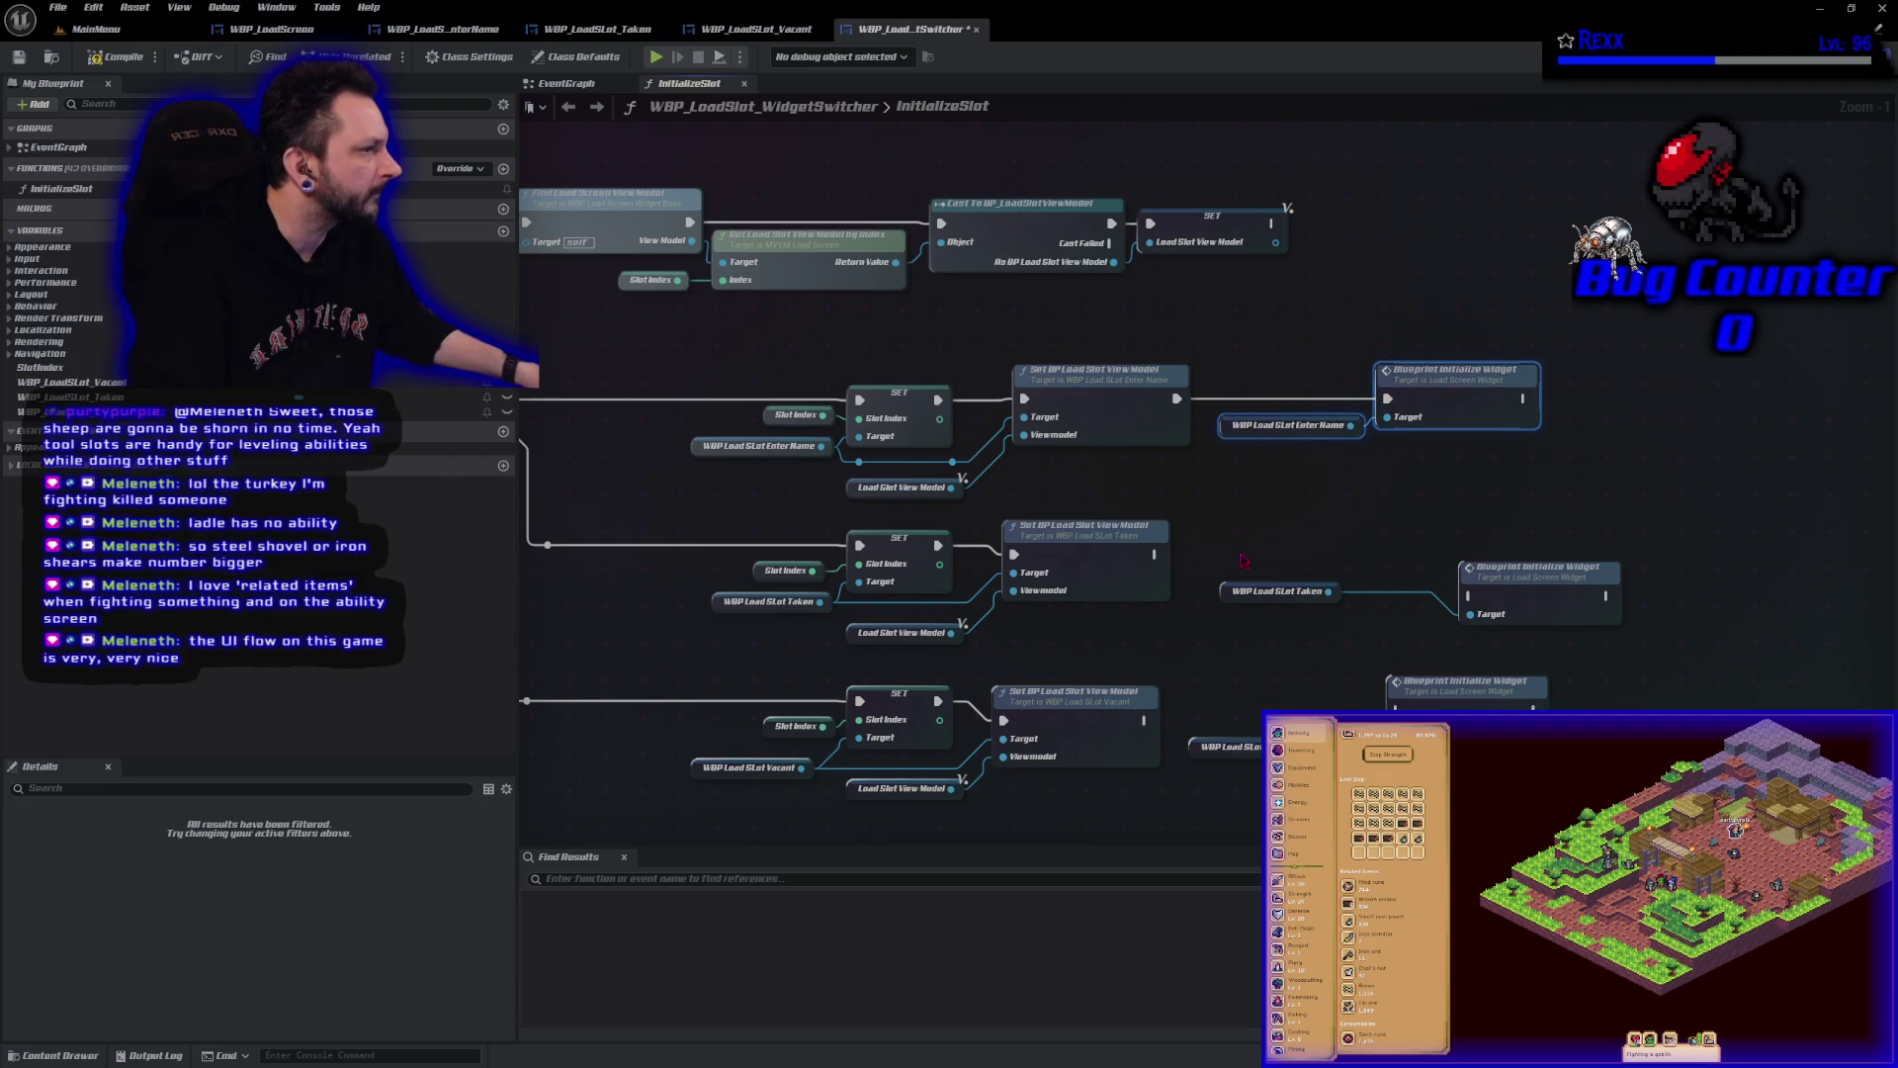
Chain the Taken setter into its Initialize Widget, and position the Taken and Vacant nodes beside their setters.
mouse_move(1153, 554)
left_mouse_down()
mouse_move(1472, 615)
mouse_move(1465, 550)
left_mouse_up()
left_click_drag(1275, 590, 1361, 580)
left_click(1543, 560, "ctrl")
mouse_move(1543, 559)
left_mouse_down()
mouse_move(1407, 559)
mouse_move(1428, 559)
left_mouse_up()
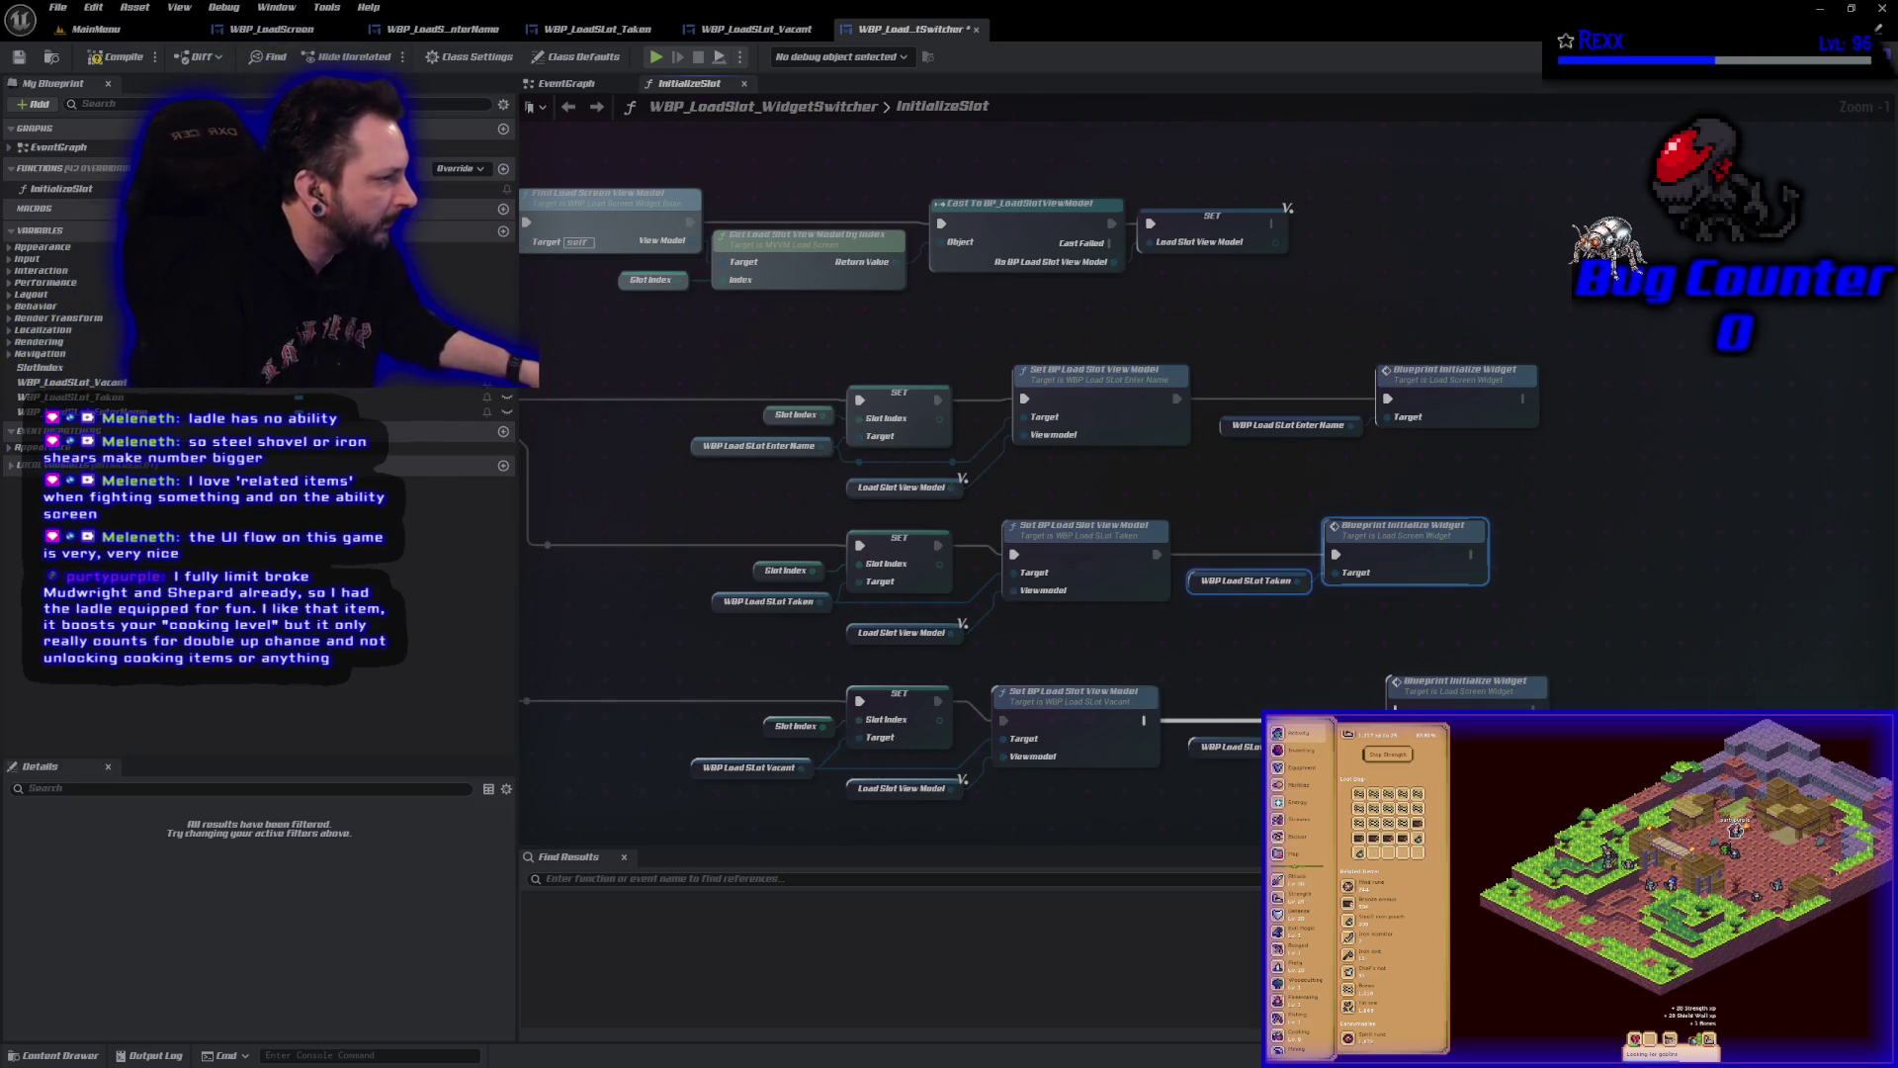
left_click_drag(1453, 682, 1392, 692)
Save WBP_LoadSlot_WidgetSwitcher and switch to the WBP_LoadSlot_Taken blueprint.
left_click(1226, 732)
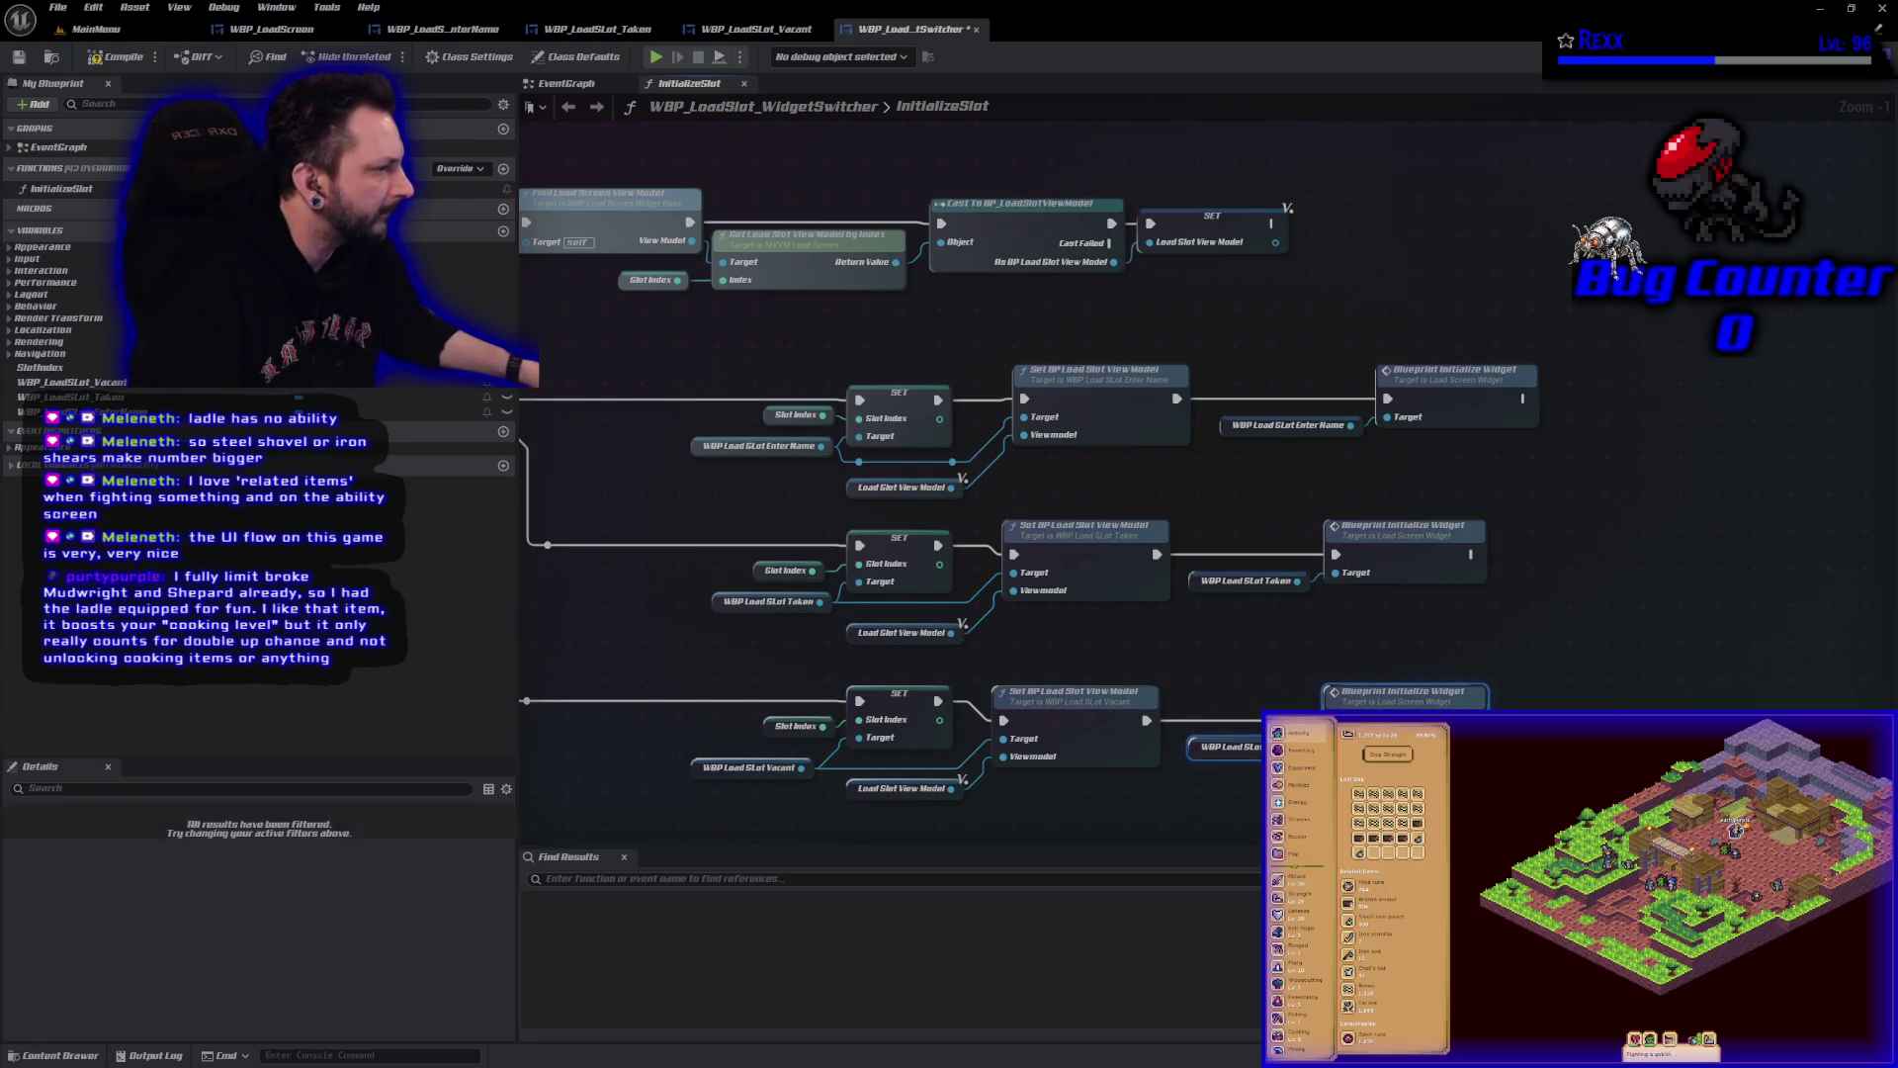
key("ctrl+s")
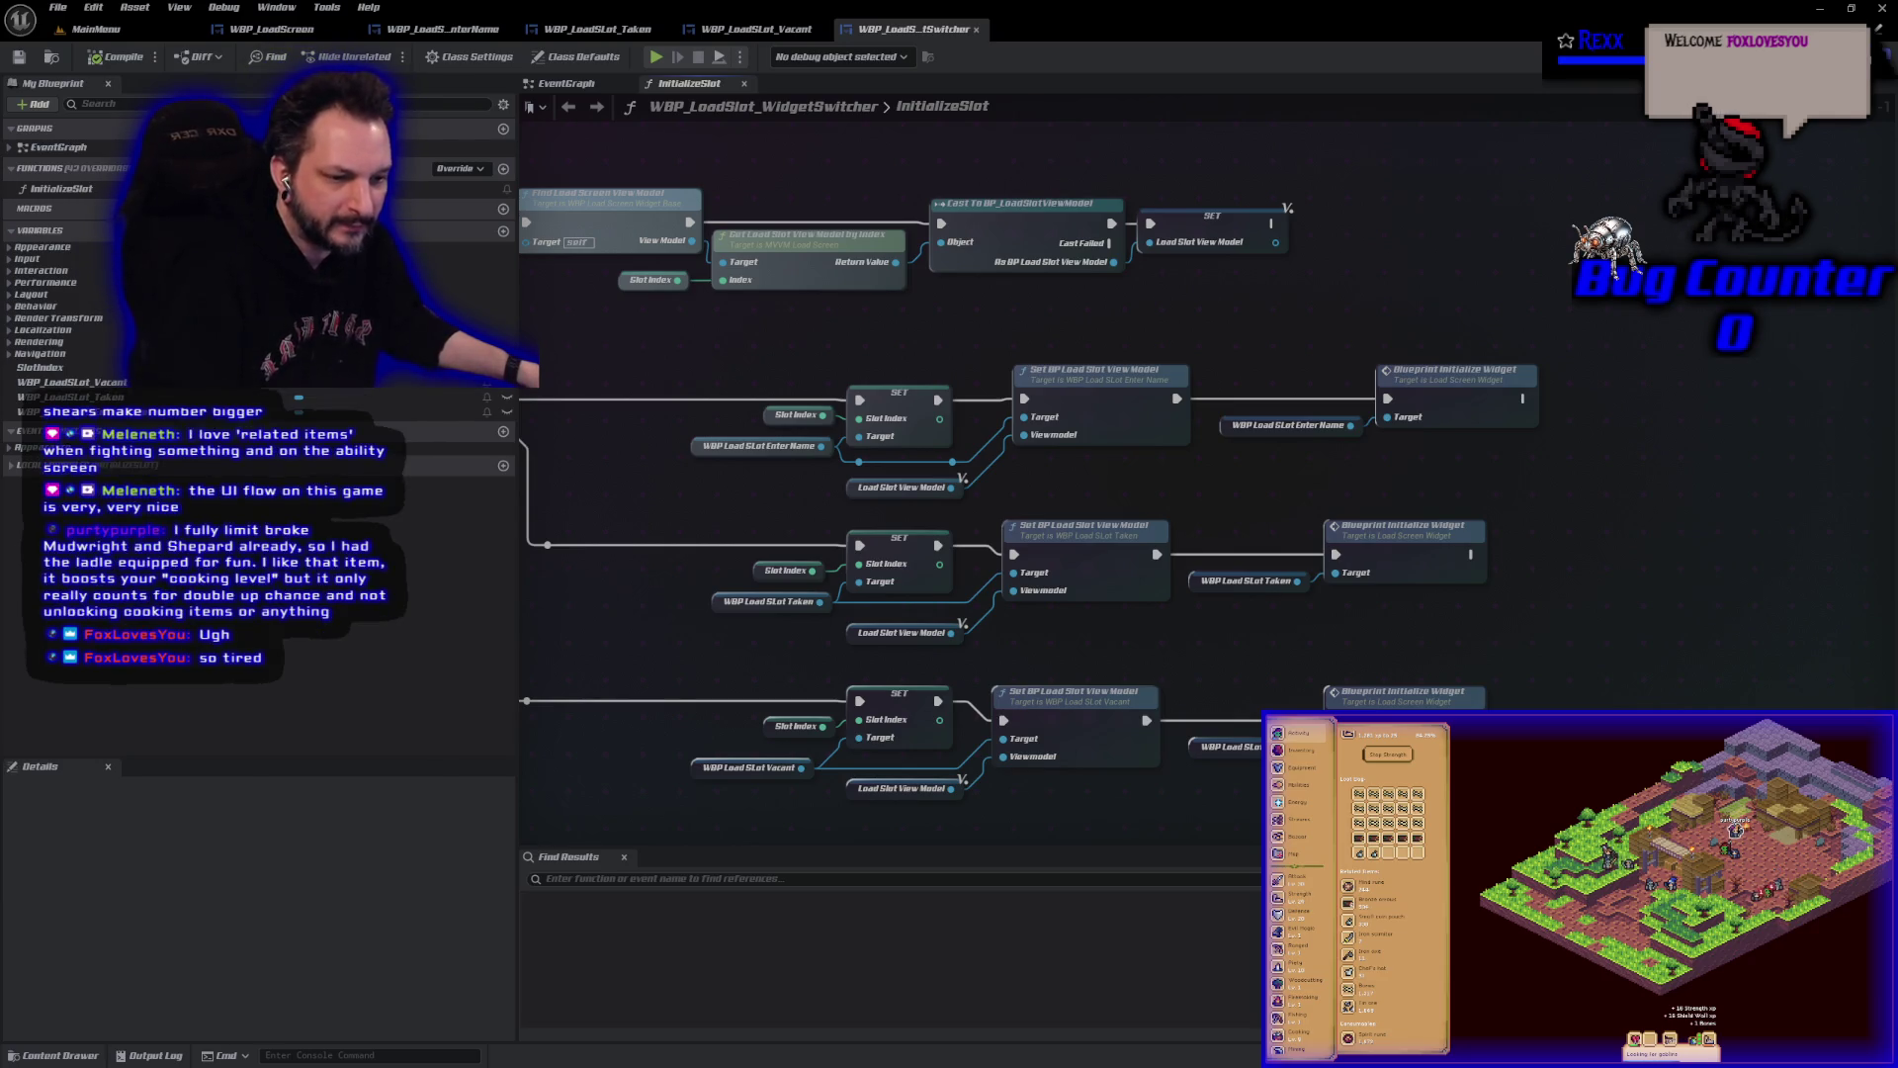
left_click(597, 29)
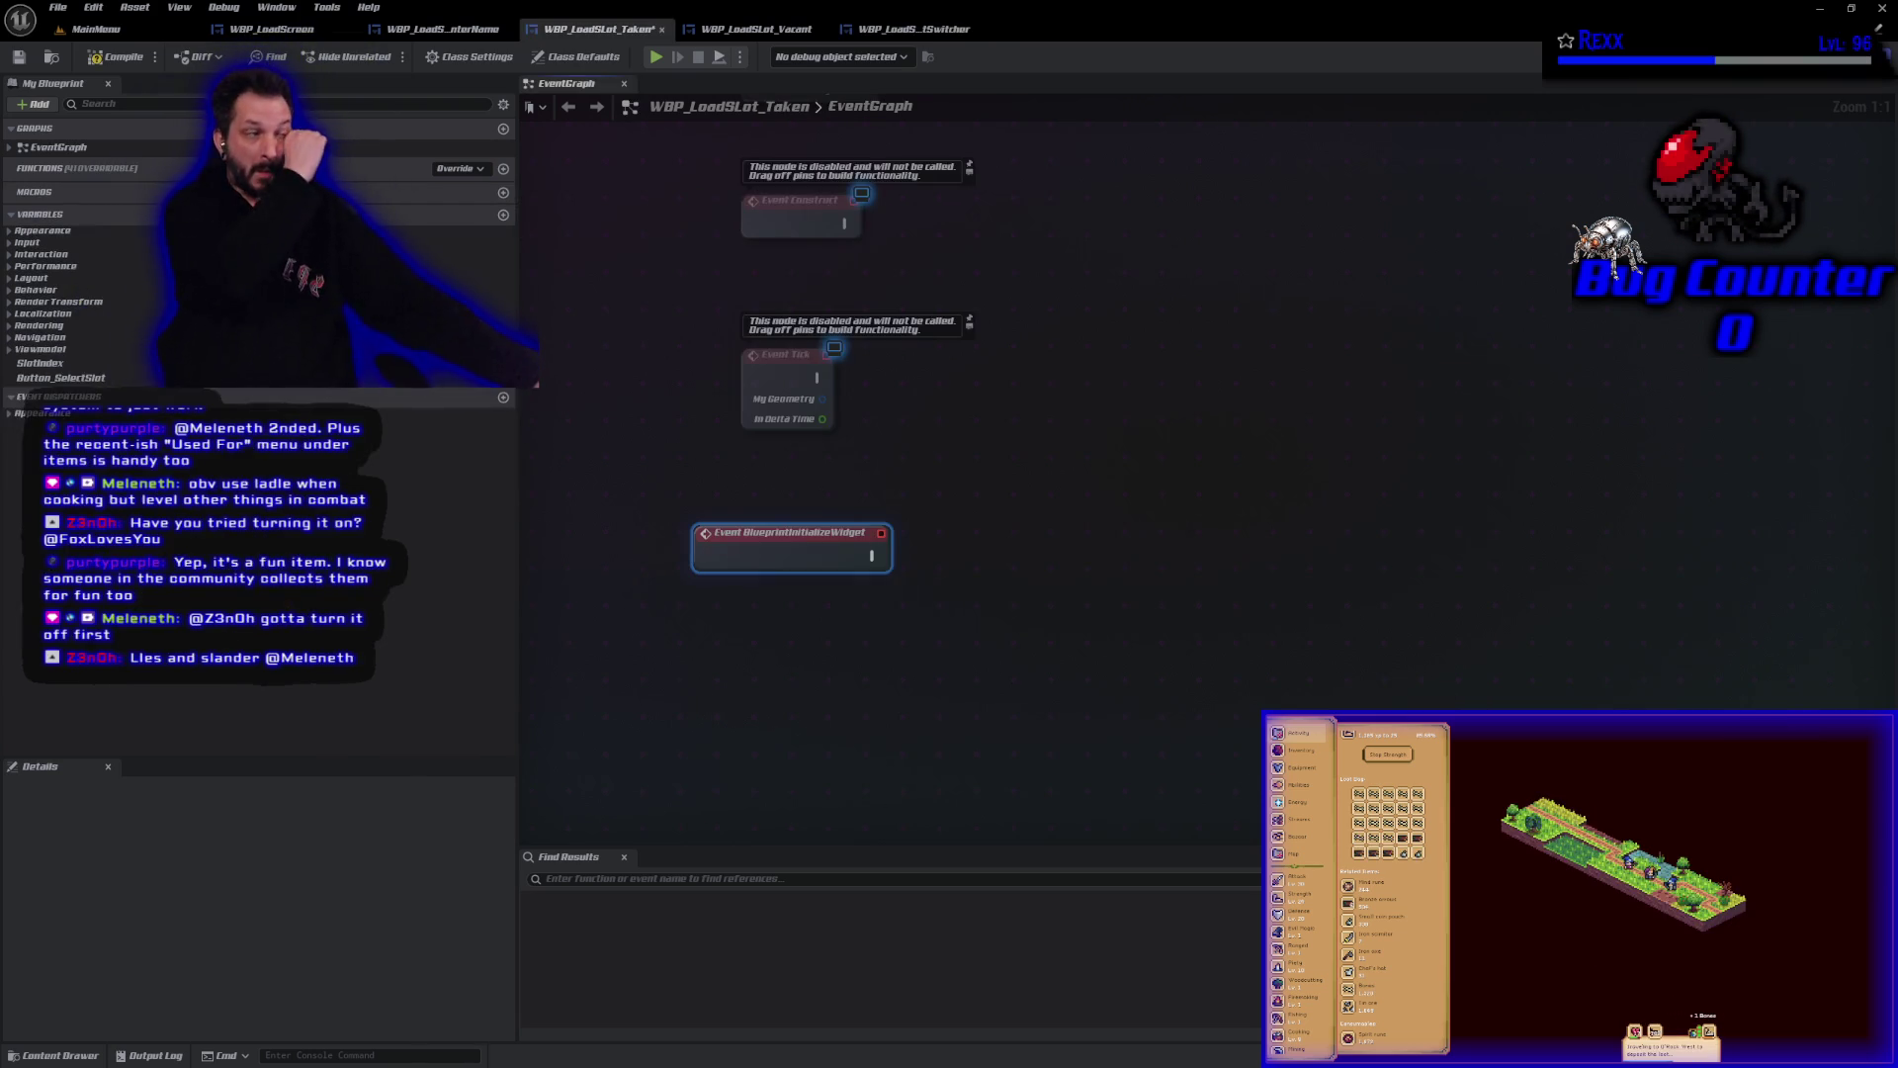
Delete Event Pre Construct, Event Construct and Event Tick, keeping only Event Blueprint Initialize Widget.
mouse_move(988, 474)
left_mouse_down()
mouse_move(761, 128)
mouse_move(761, 322)
left_mouse_up()
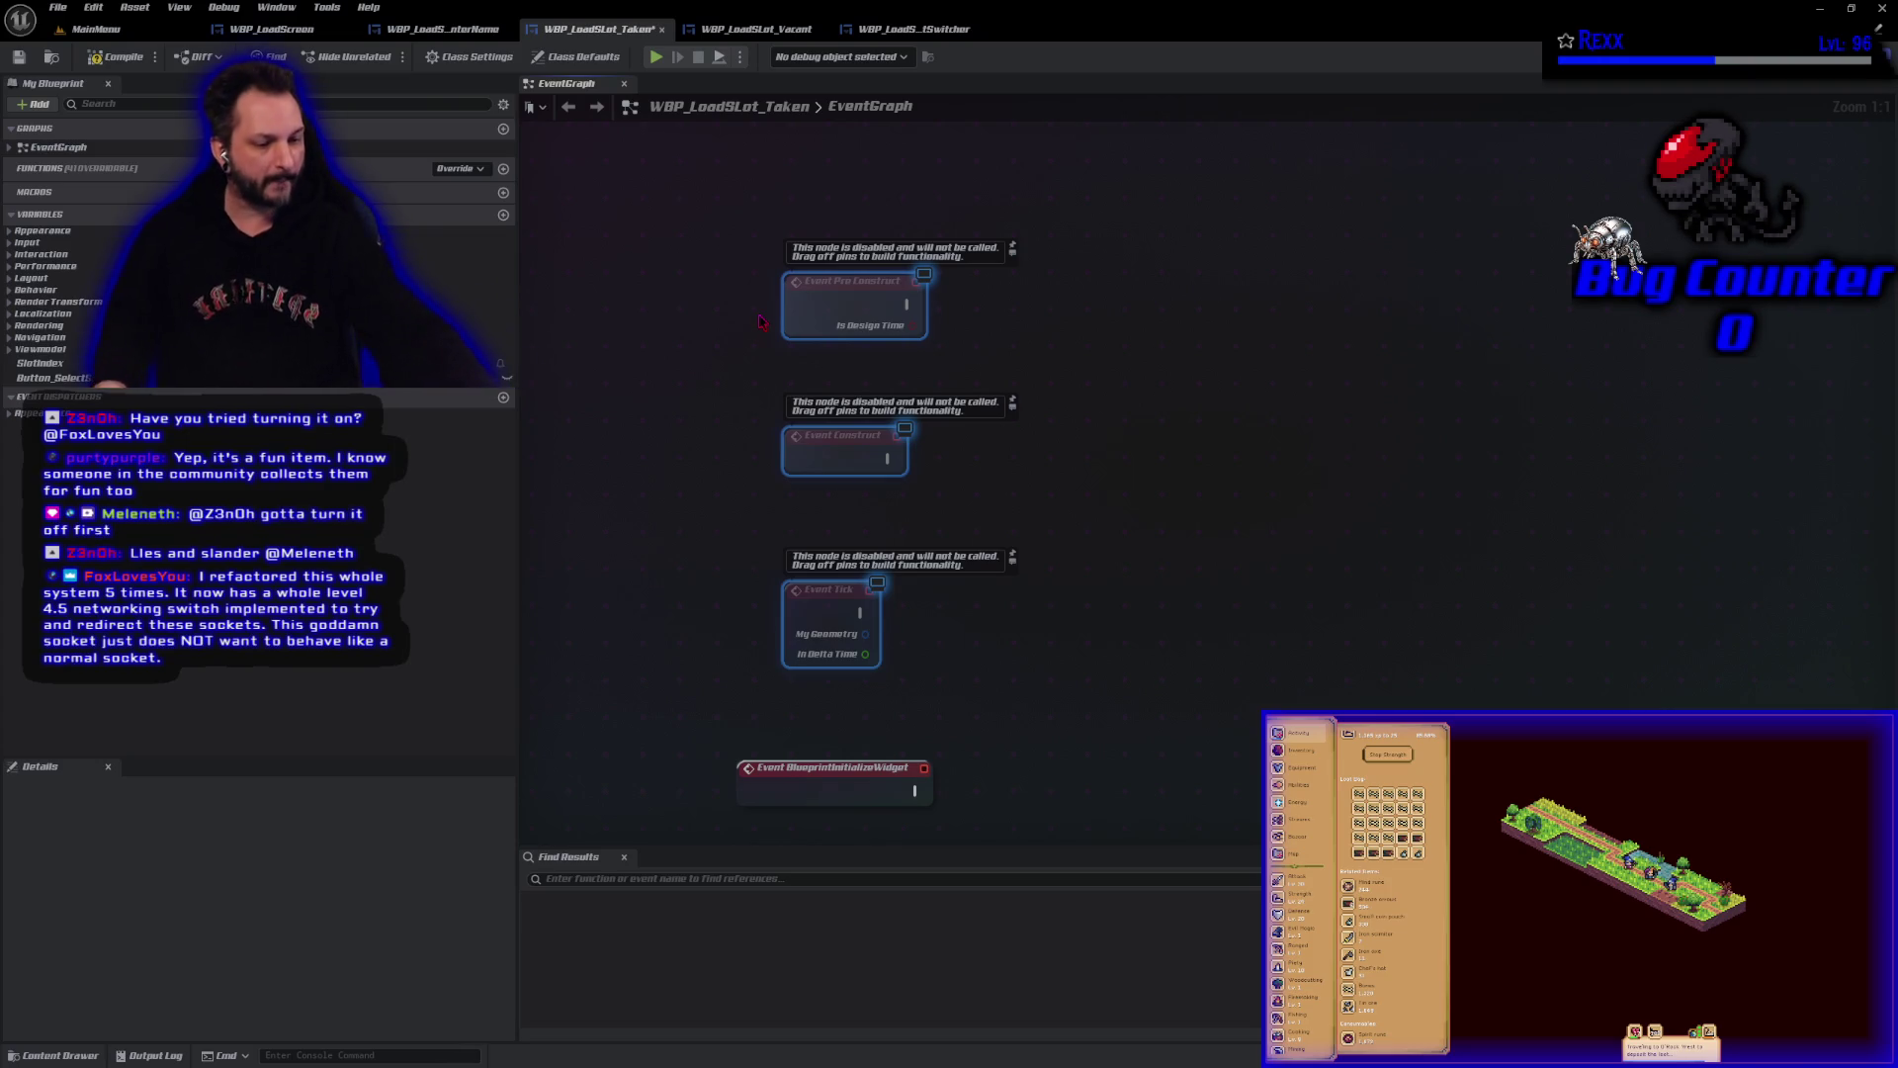
key("Delete")
left_click_drag(893, 654, 866, 399)
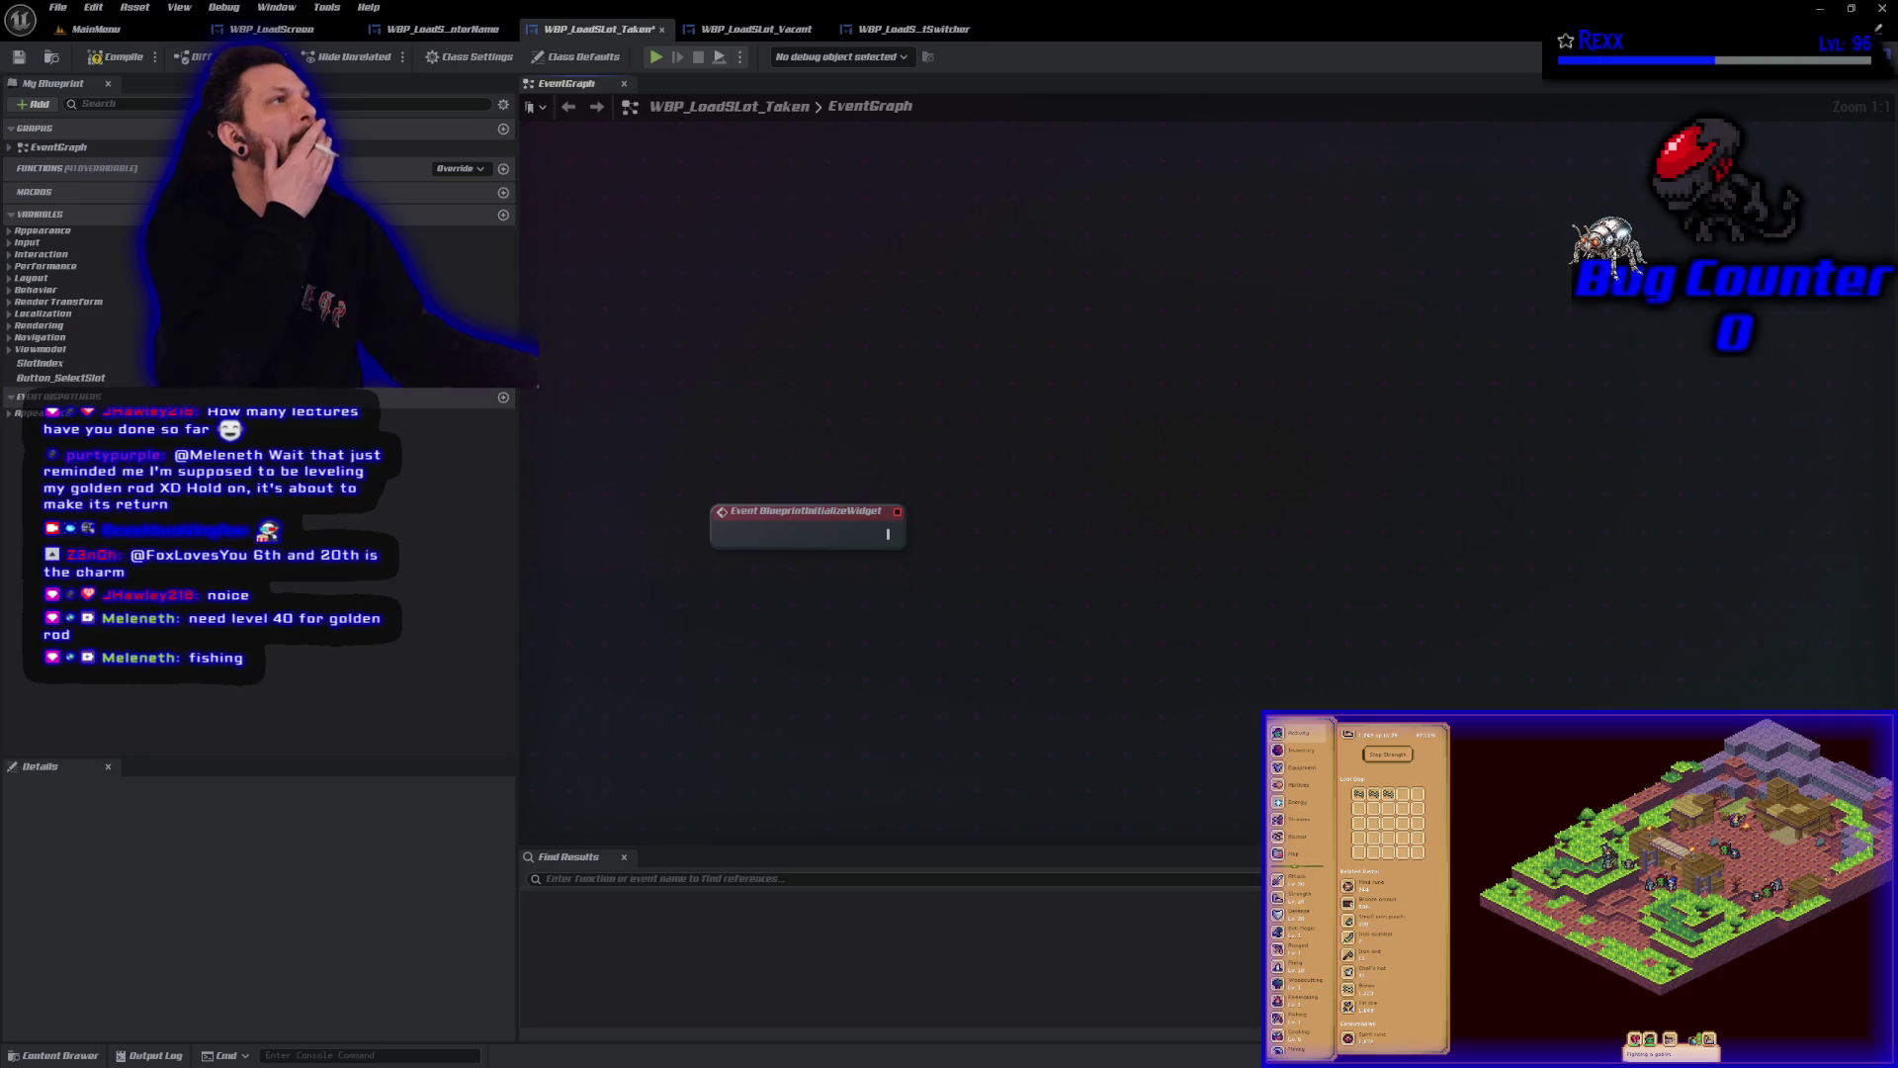
right_click(772, 620)
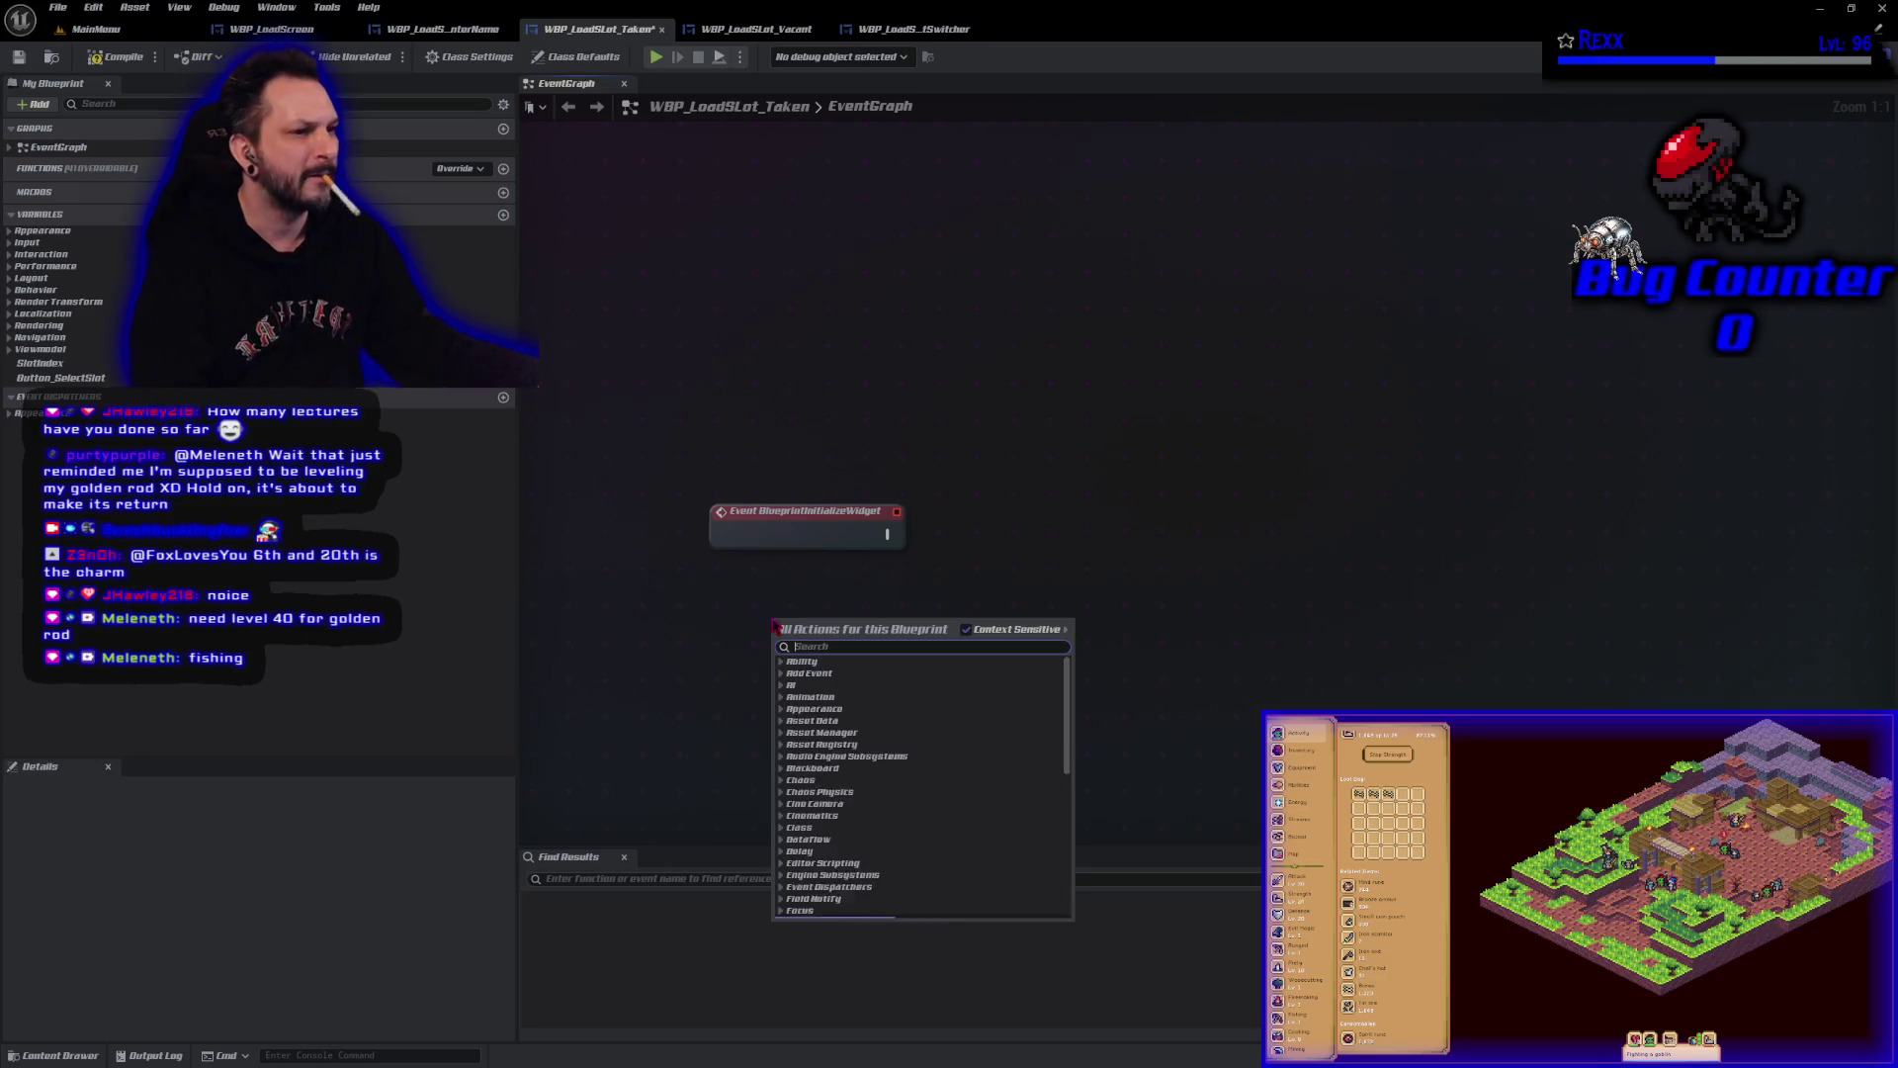
Add a BP Load Screen View Model getter calling Select Slot Button Pressed, run from Event BlueprintInitializeWidget.
type("go tg")
key("BackSpace")
key("BackSpace")
key("BackSpace")
type("et bpload scr")
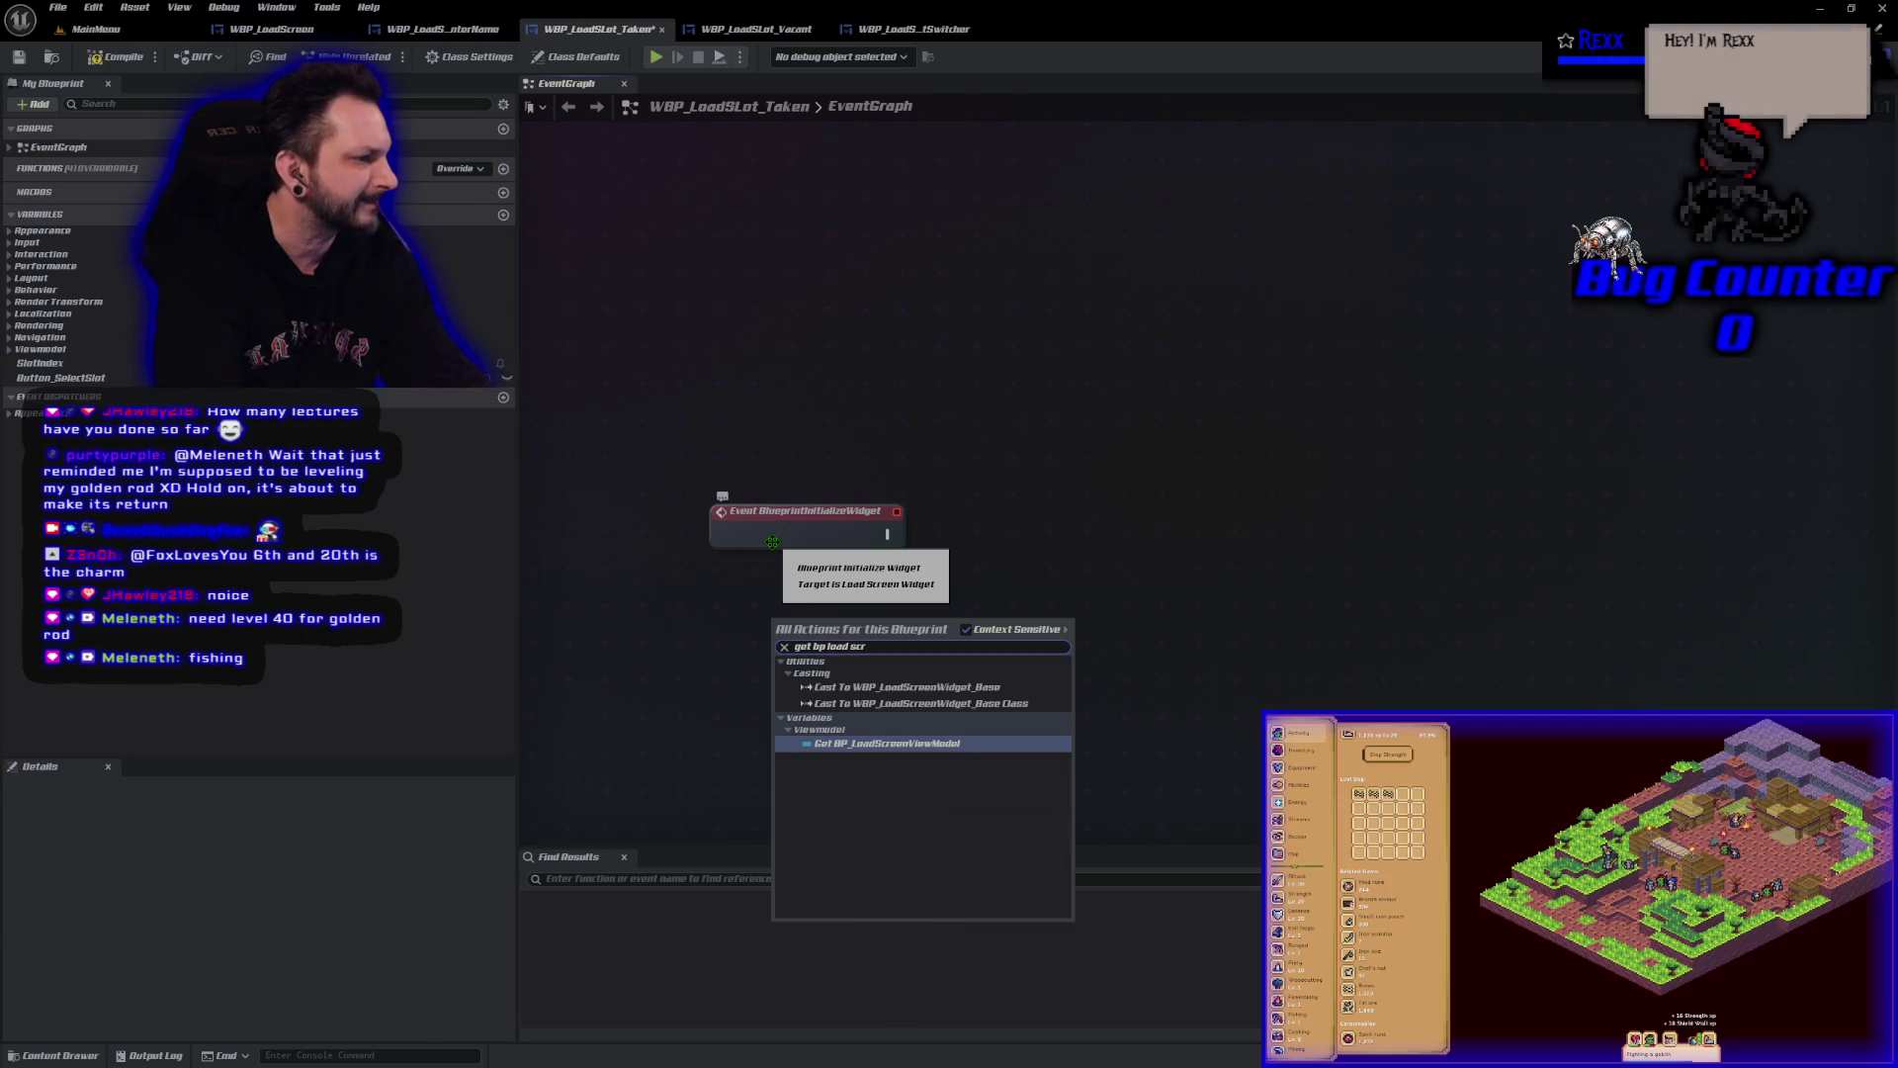
key("Return")
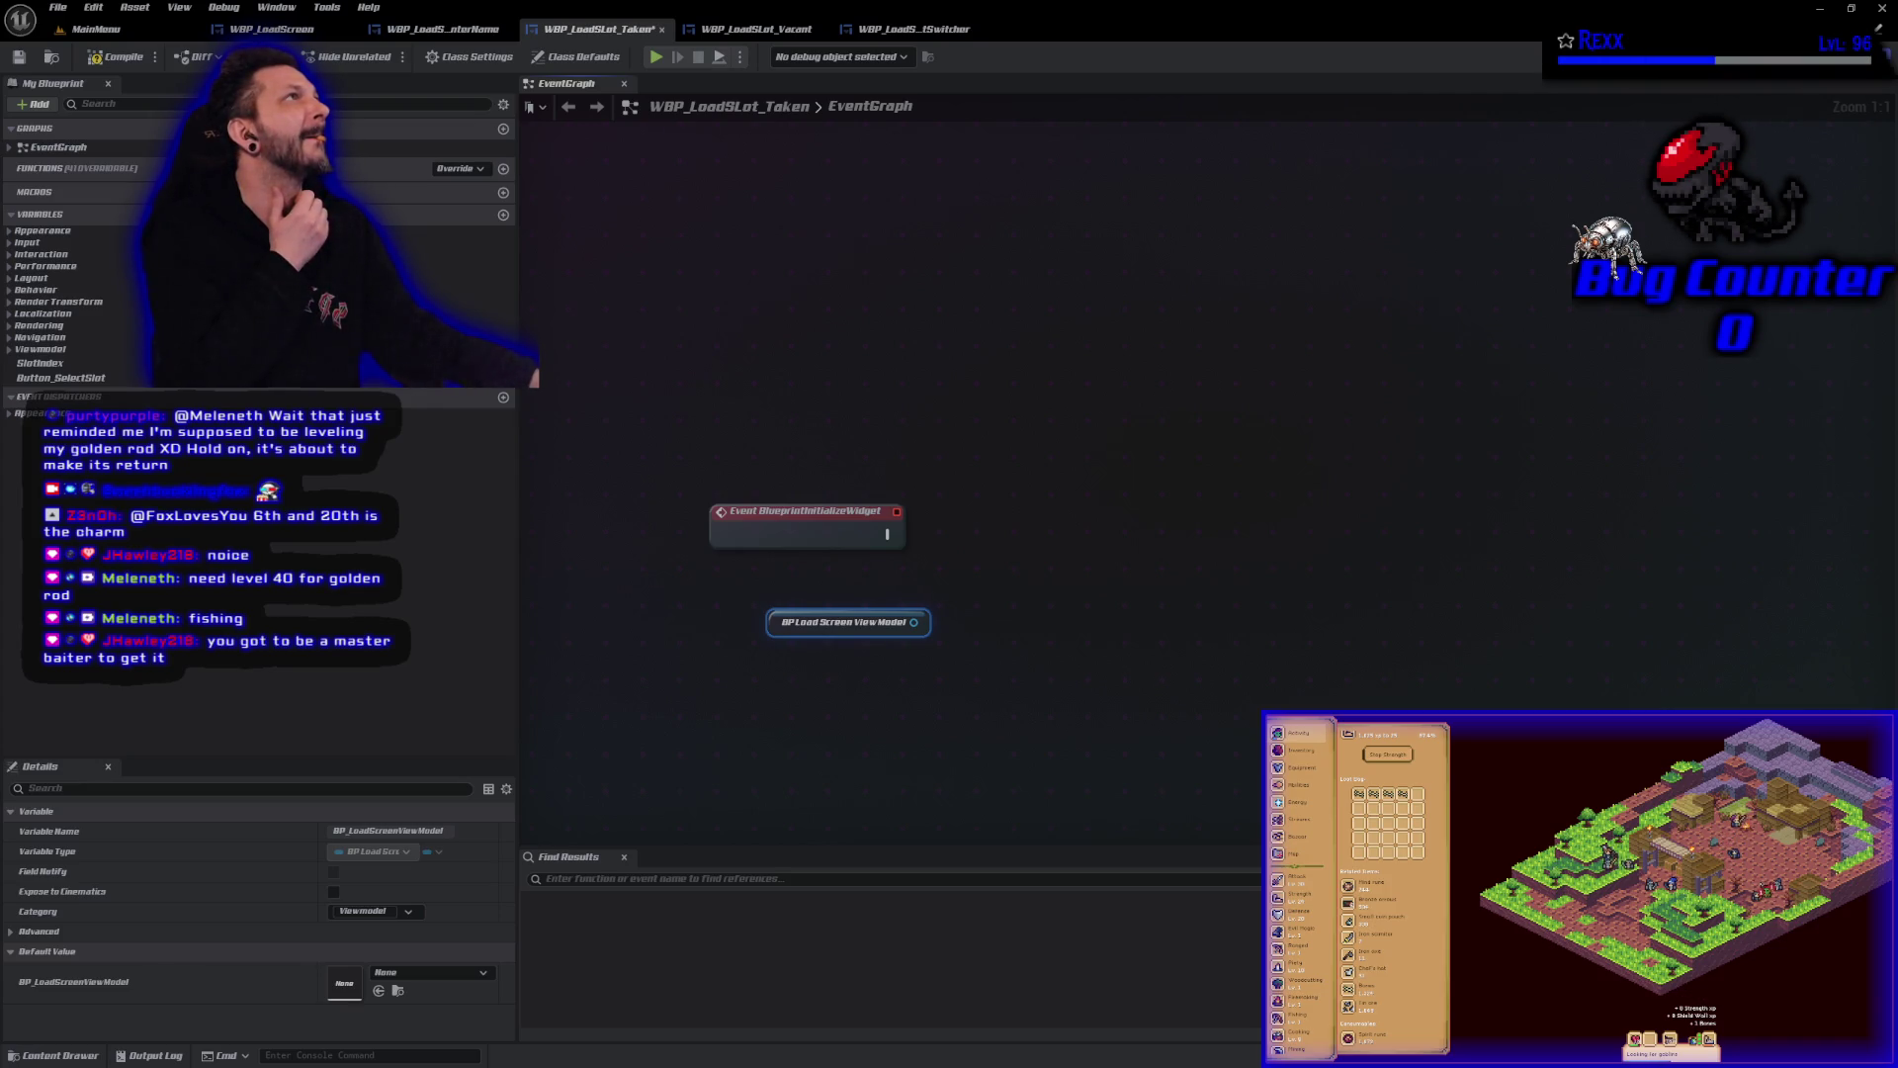
mouse_move(912, 619)
left_mouse_down()
mouse_move(993, 625)
mouse_move(972, 605)
left_mouse_up()
type("select")
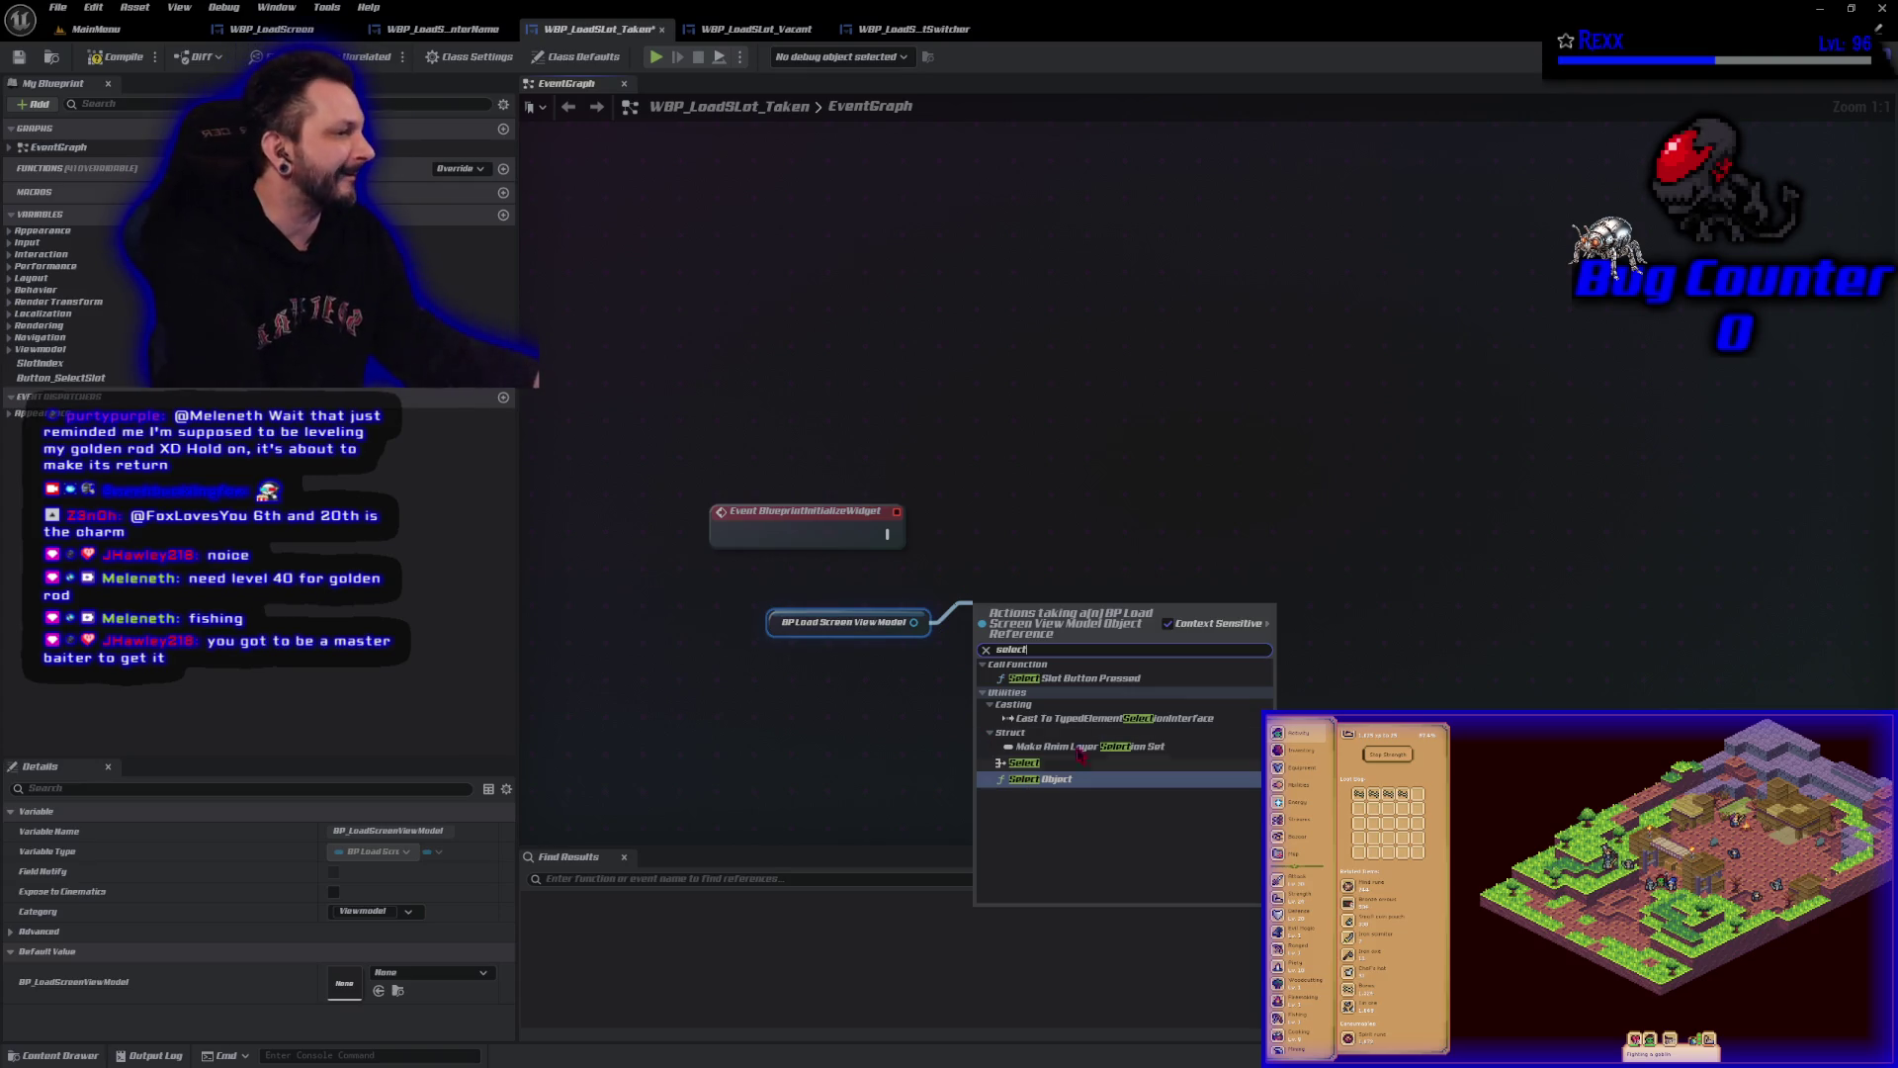
left_click(1073, 679)
left_click_drag(1072, 623, 1073, 521)
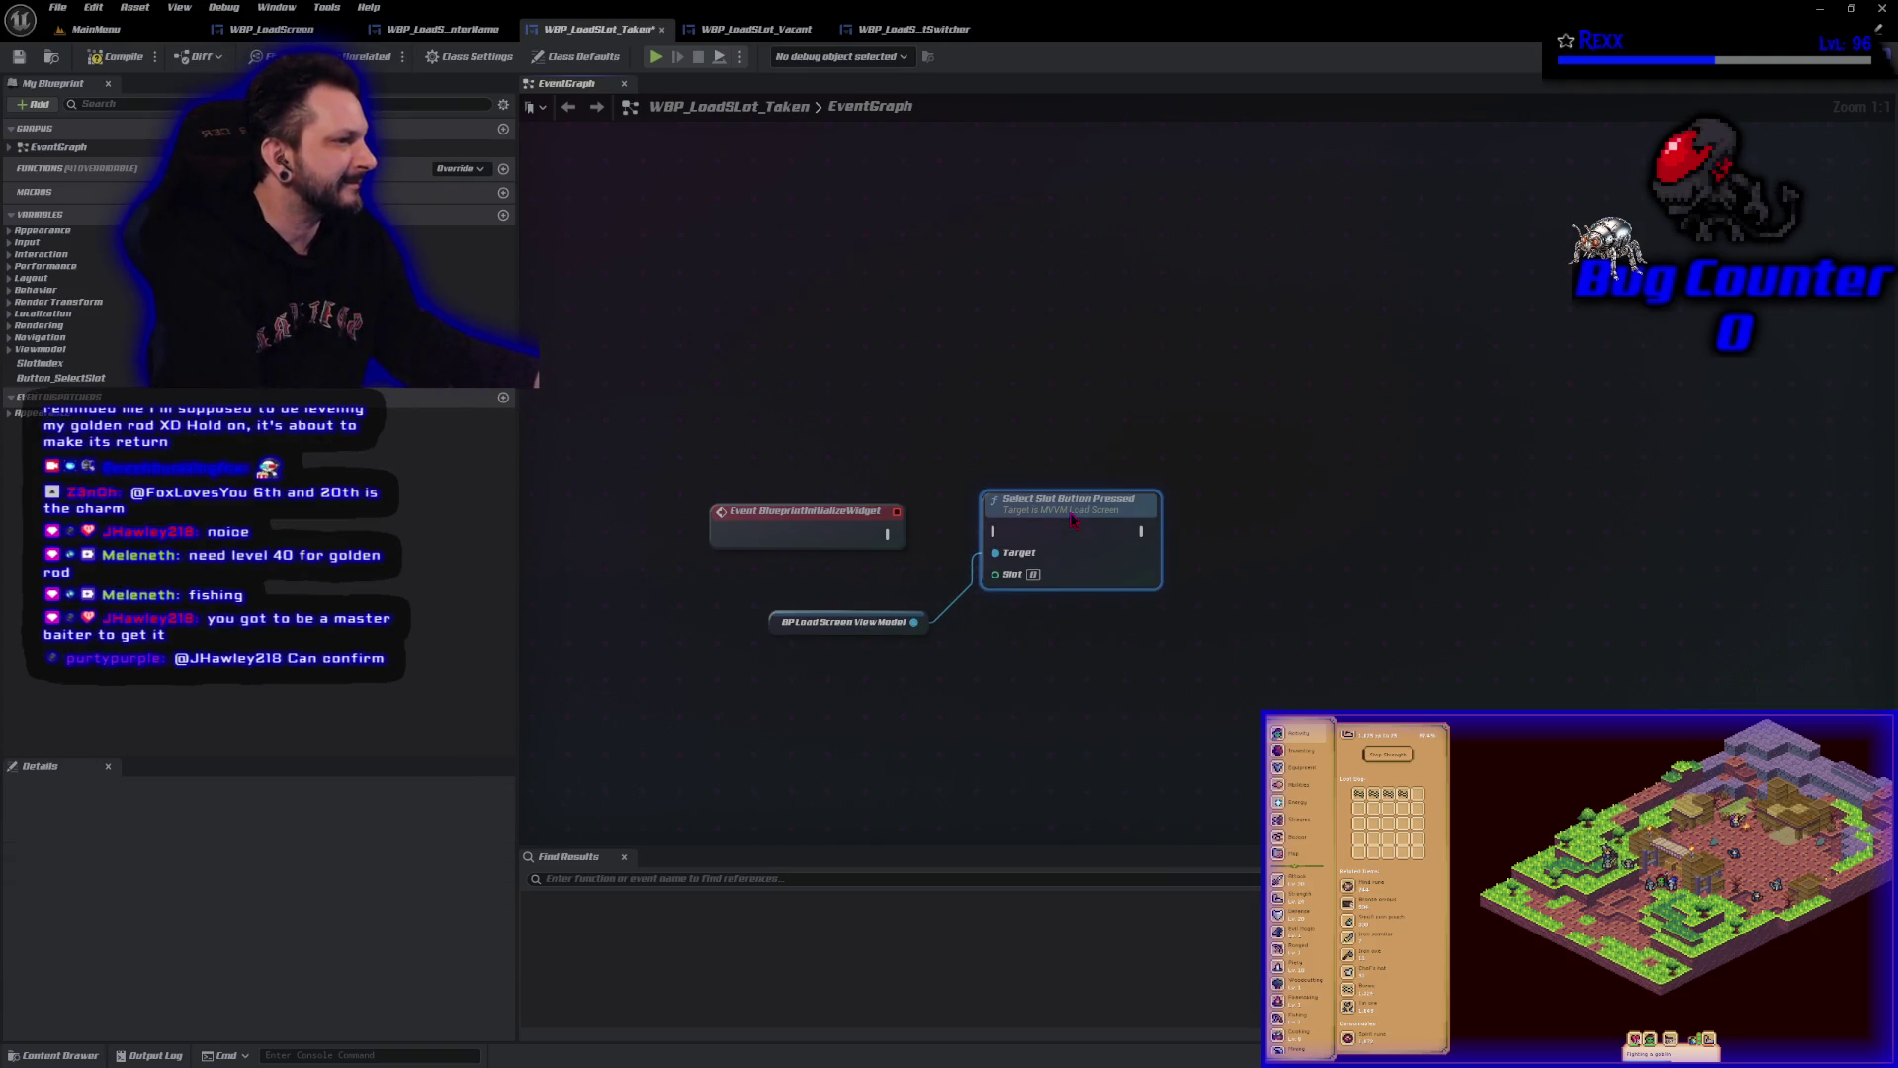
left_click_drag(785, 627, 761, 569)
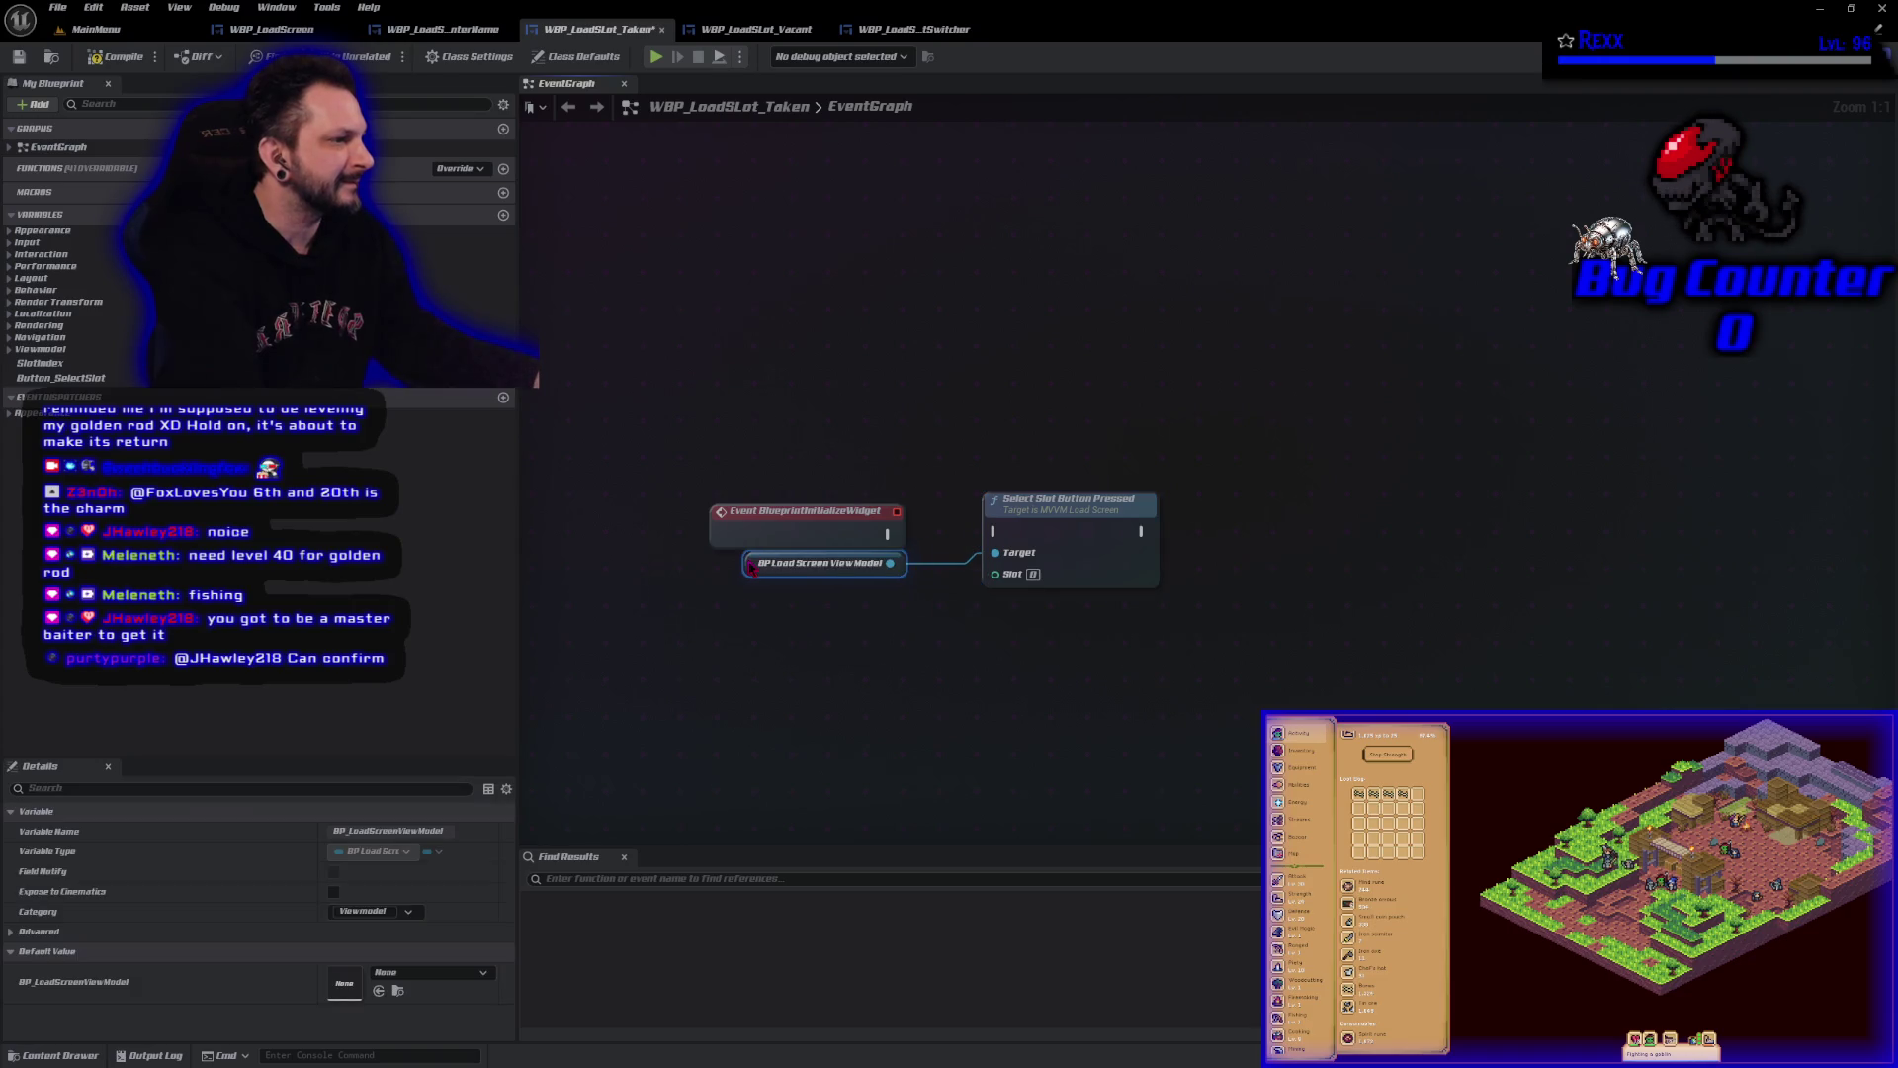
mouse_move(886, 534)
left_mouse_down()
mouse_move(1048, 539)
mouse_move(983, 535)
left_mouse_up()
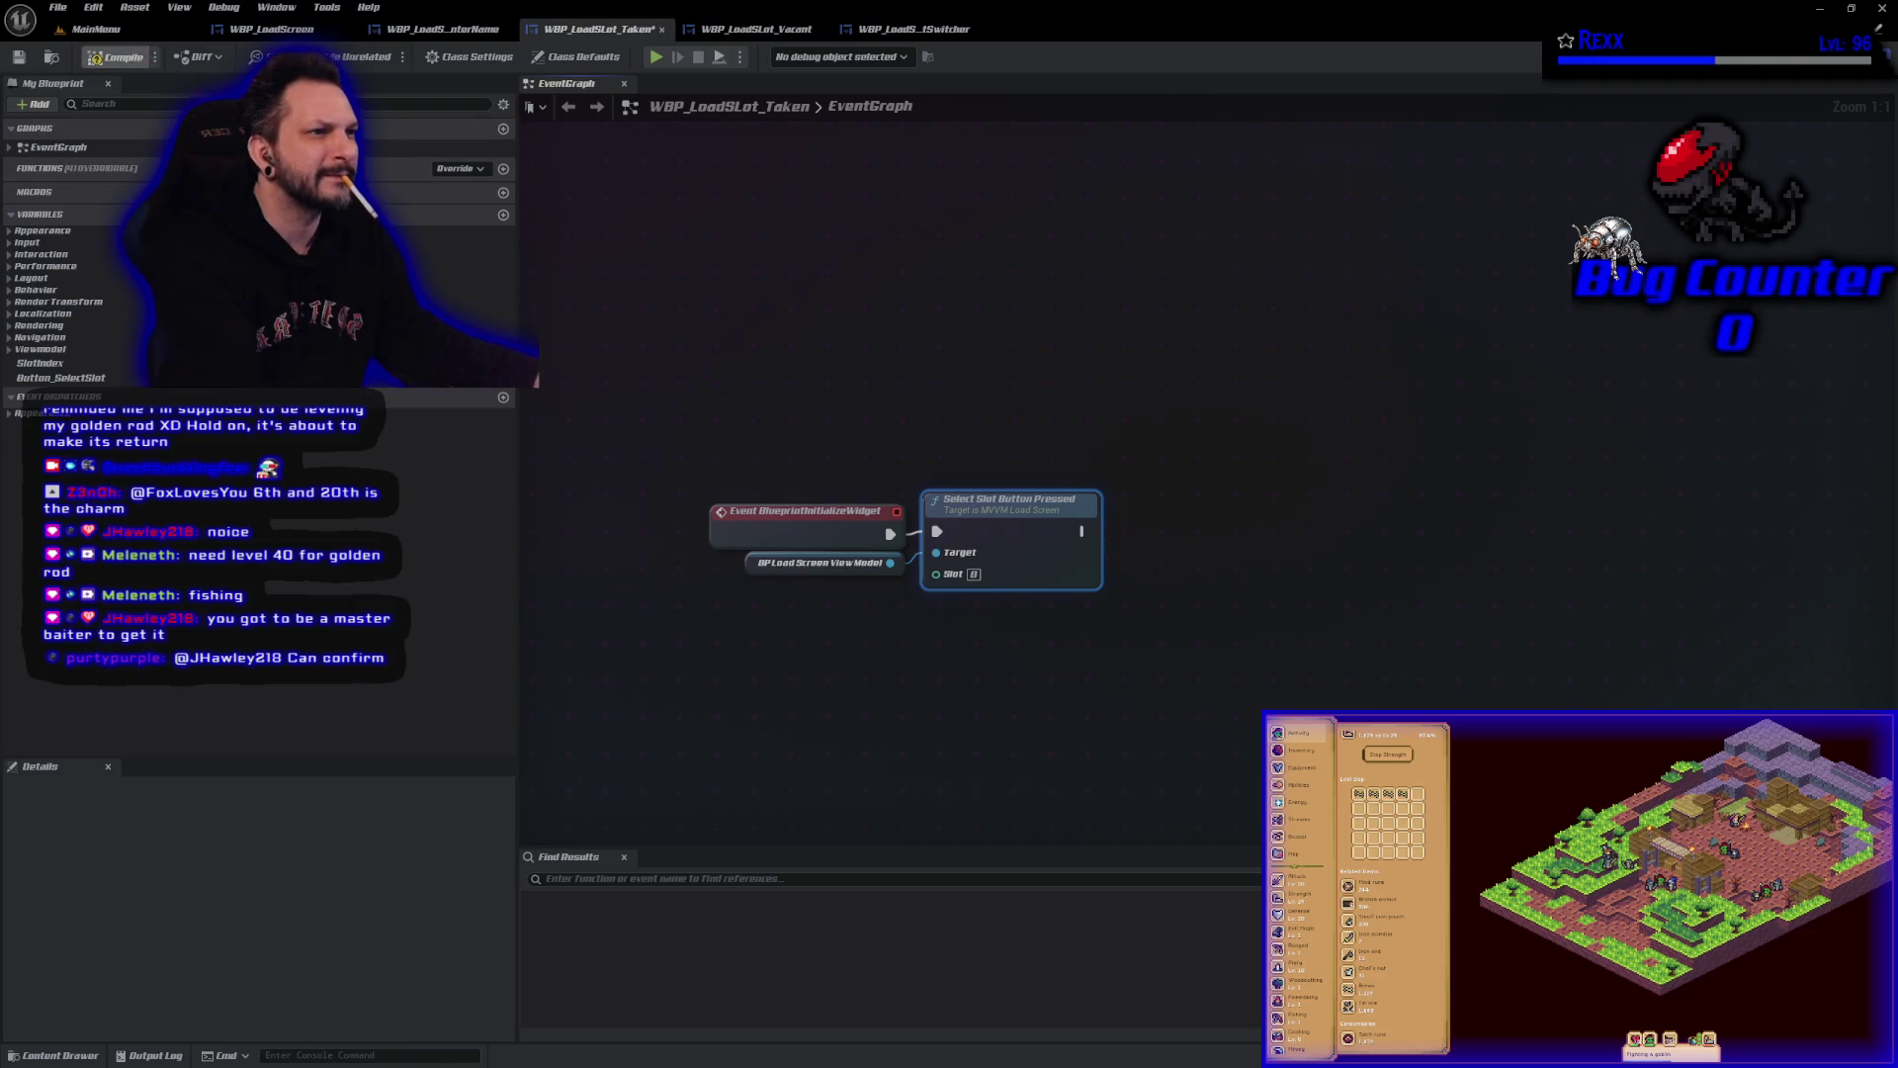
left_click(901, 727)
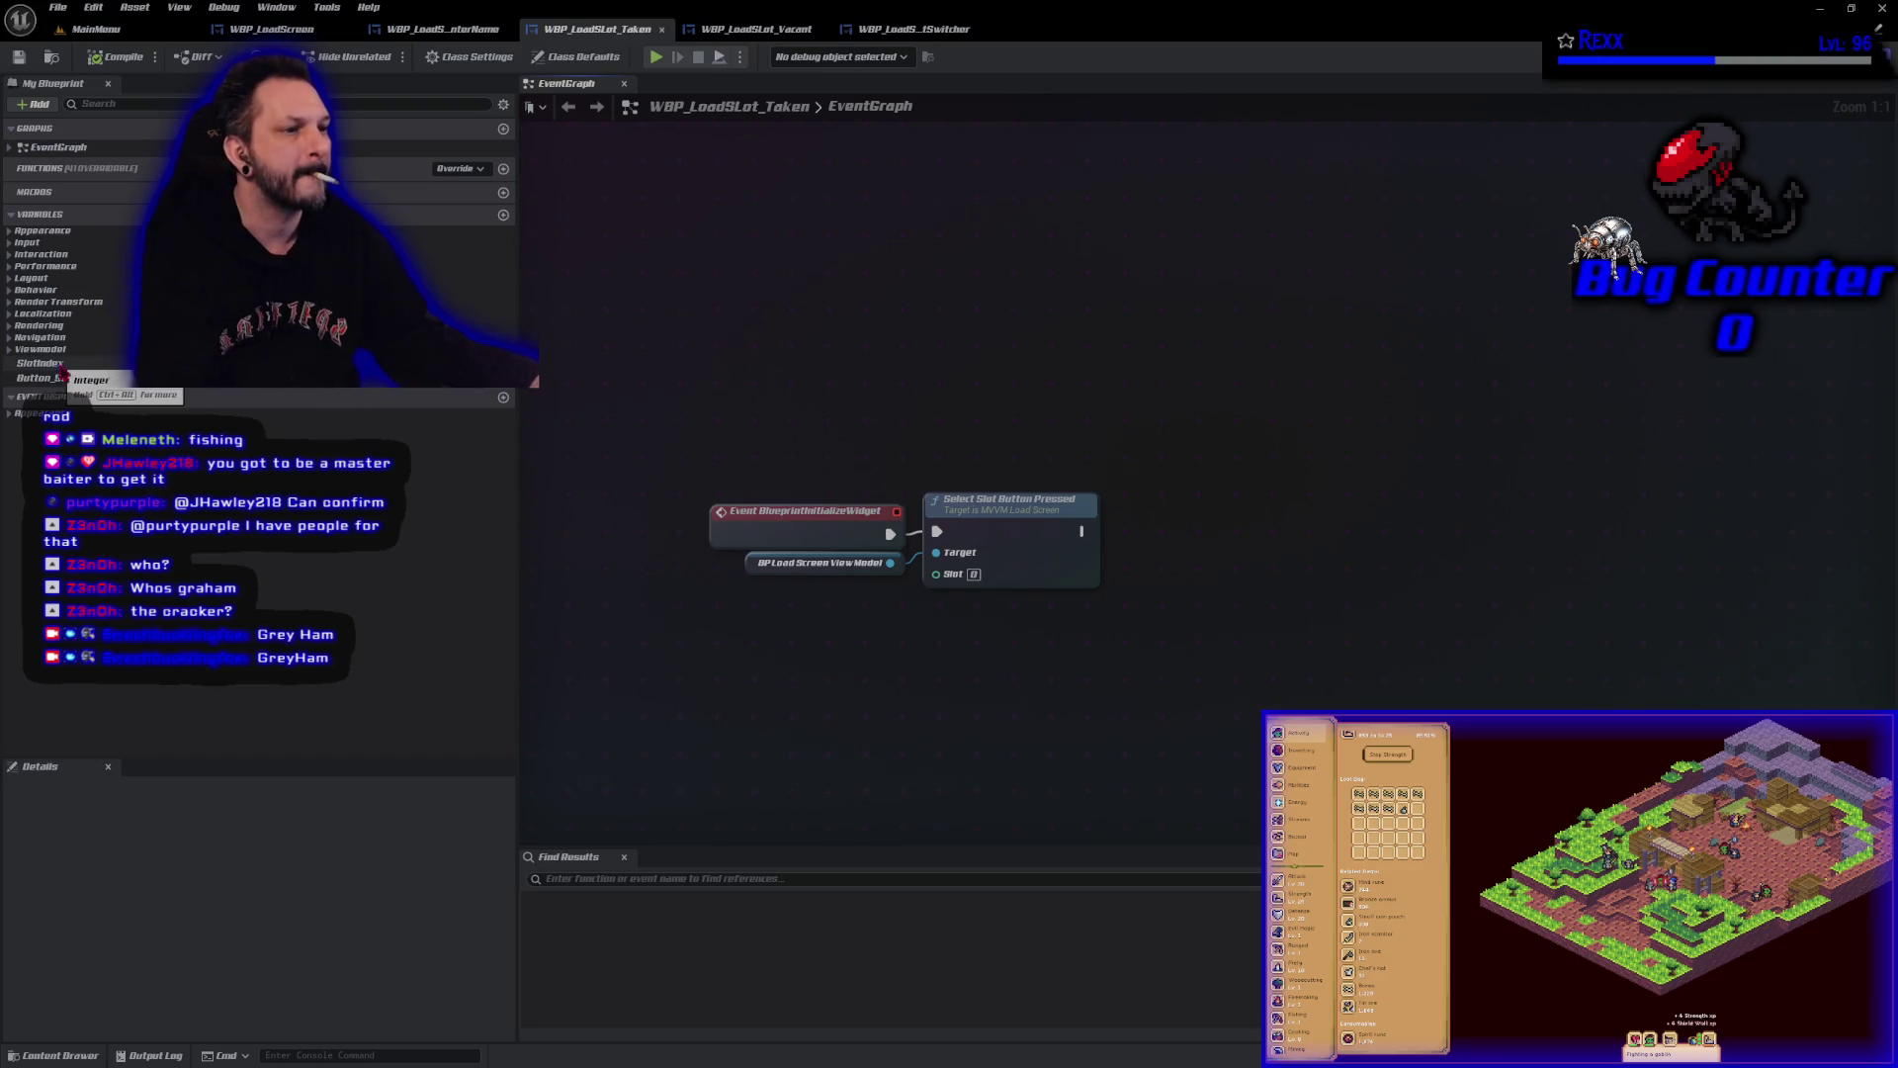
Add a Button_SelectSlot getter and read its inner Button via Get Button, searching 'ass' off Button.
mouse_move(74, 389)
left_mouse_down()
mouse_move(781, 717)
mouse_move(836, 692)
mouse_move(771, 674)
left_mouse_up()
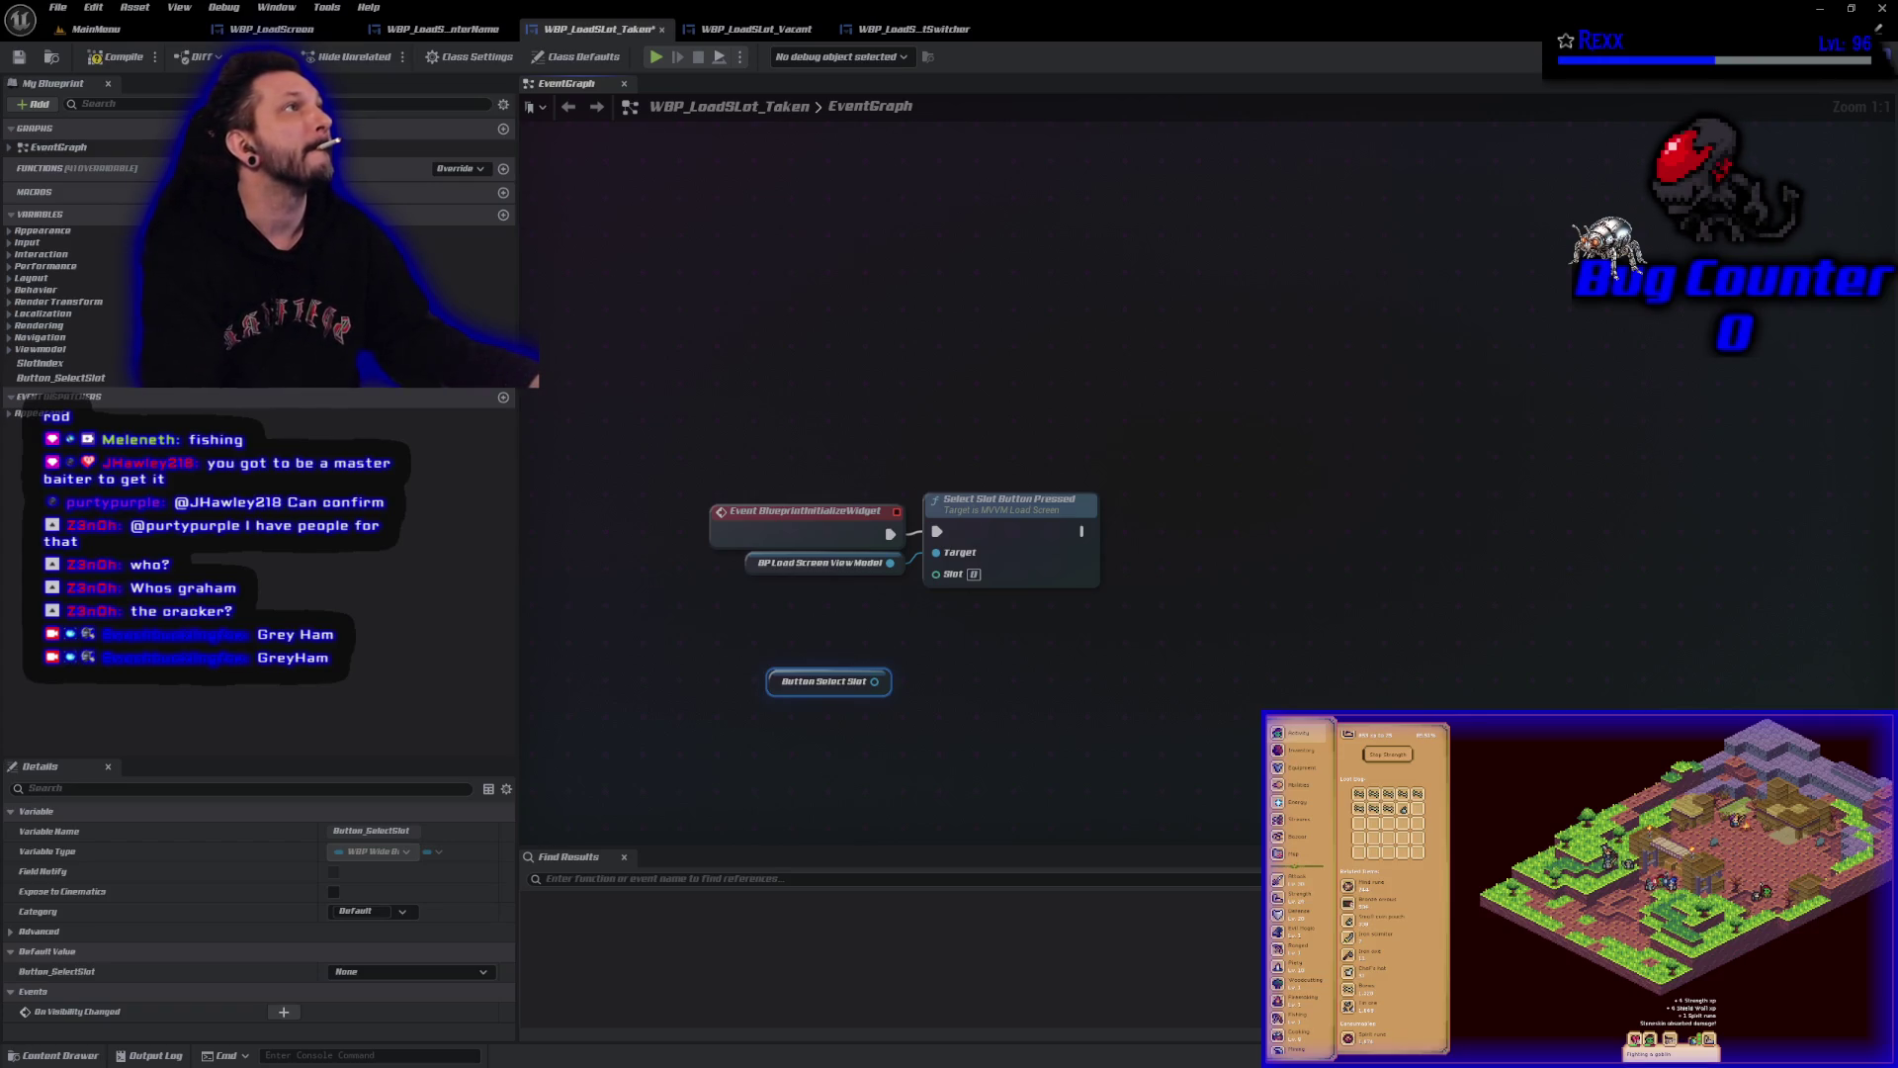
left_click_drag(874, 682, 910, 680)
type("get butt")
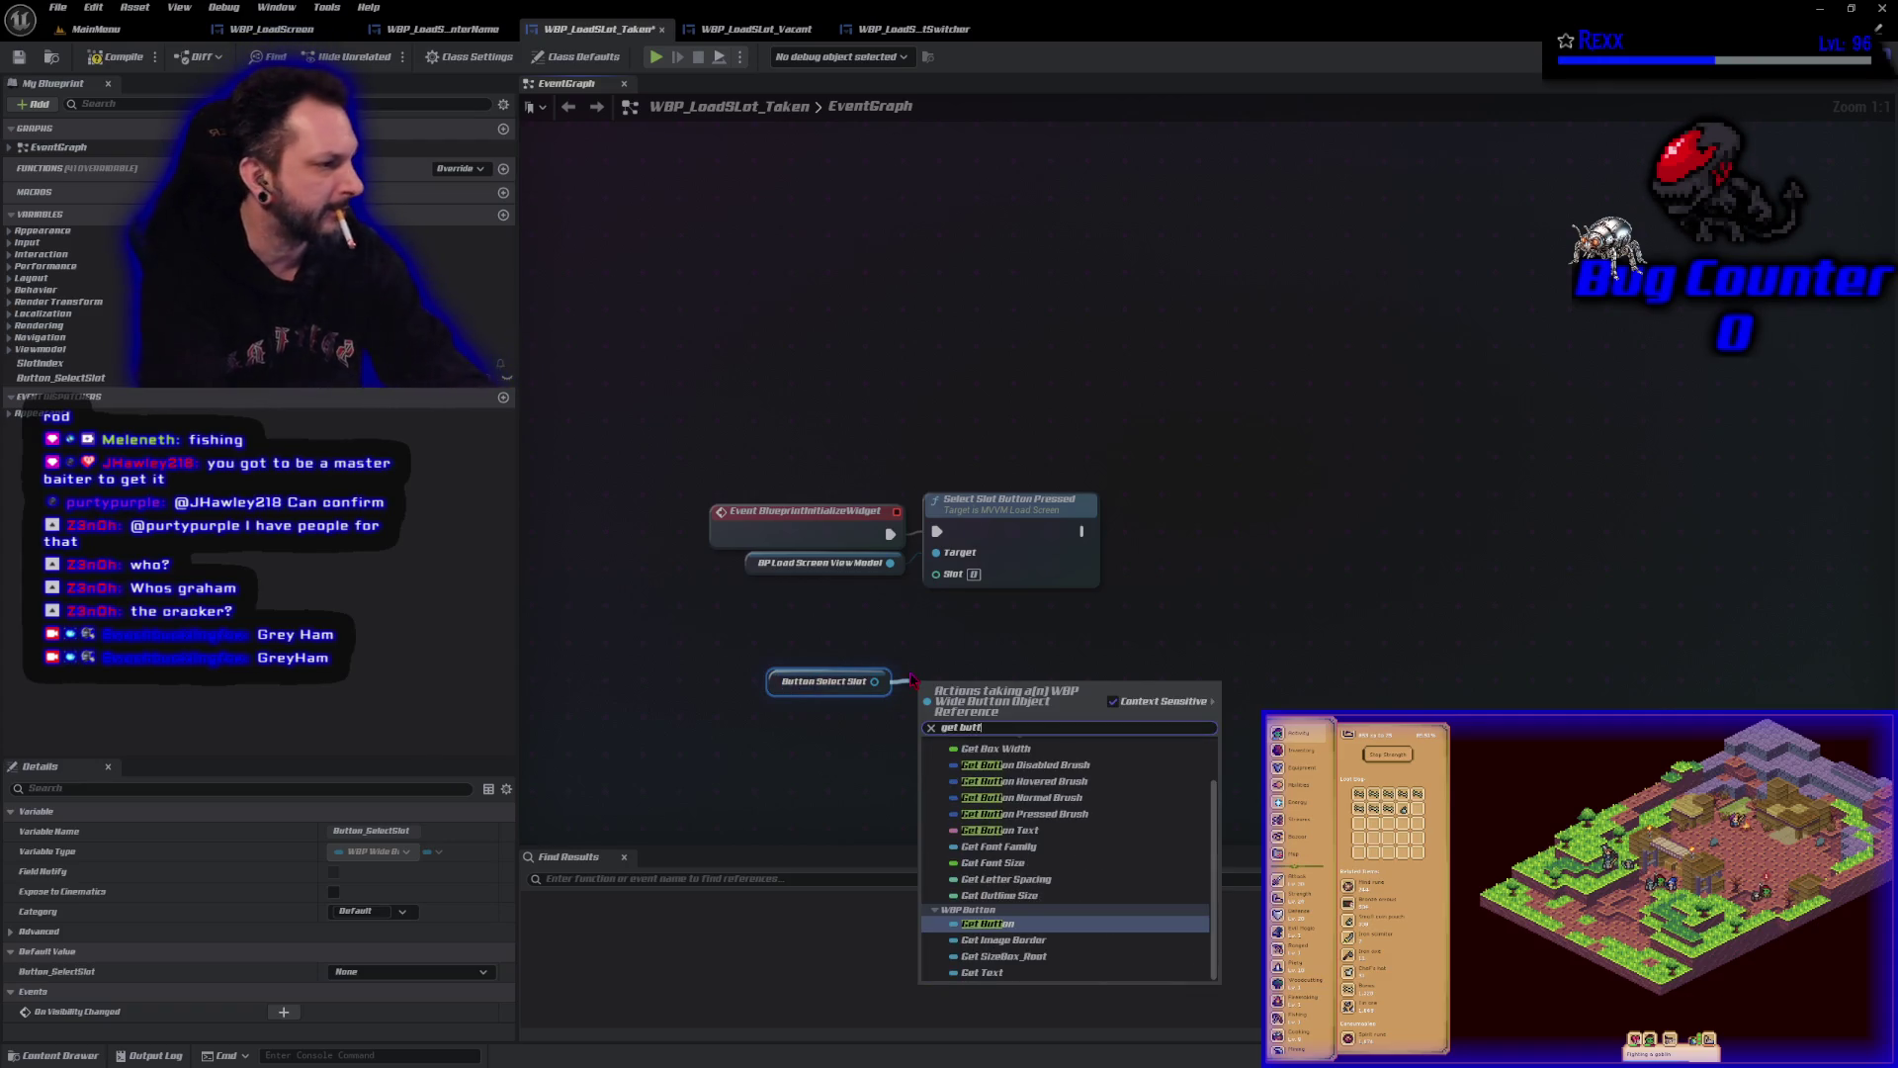
key("Return")
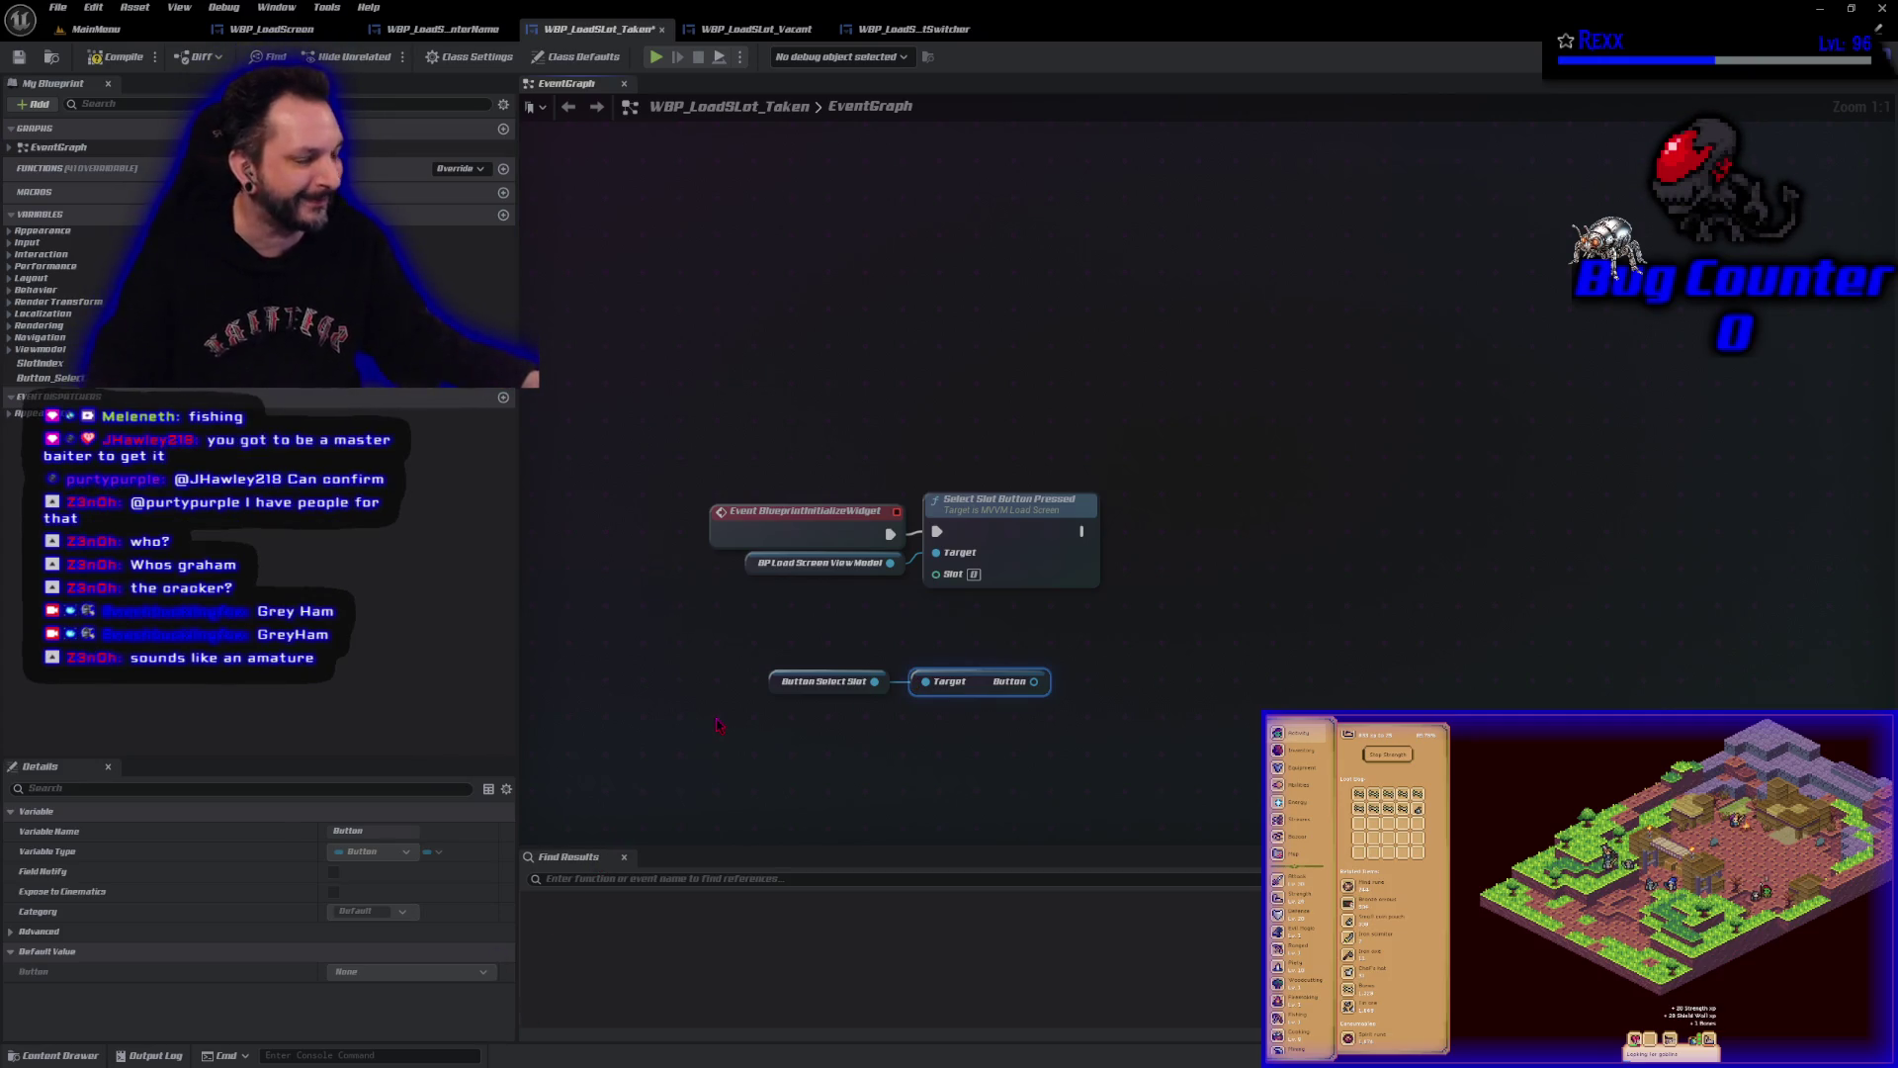
left_click_drag(982, 794, 860, 667)
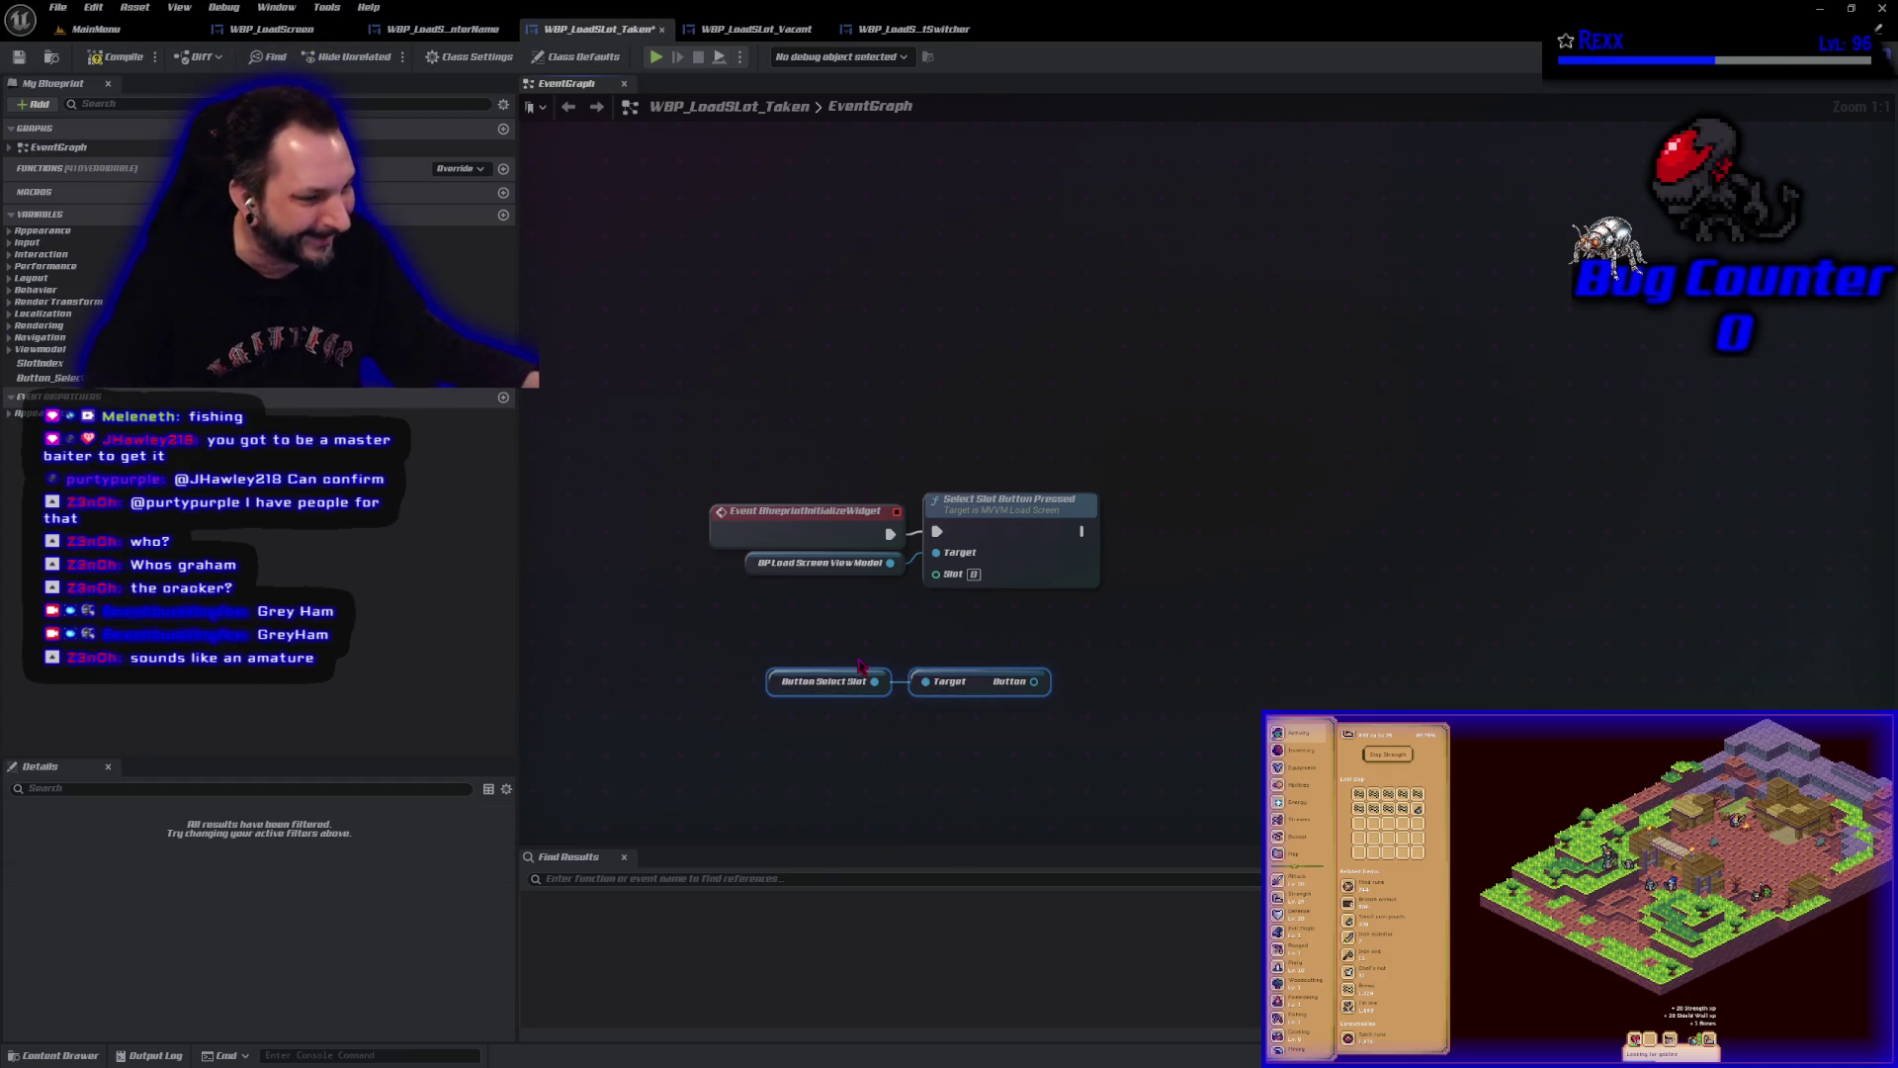
left_click(725, 723)
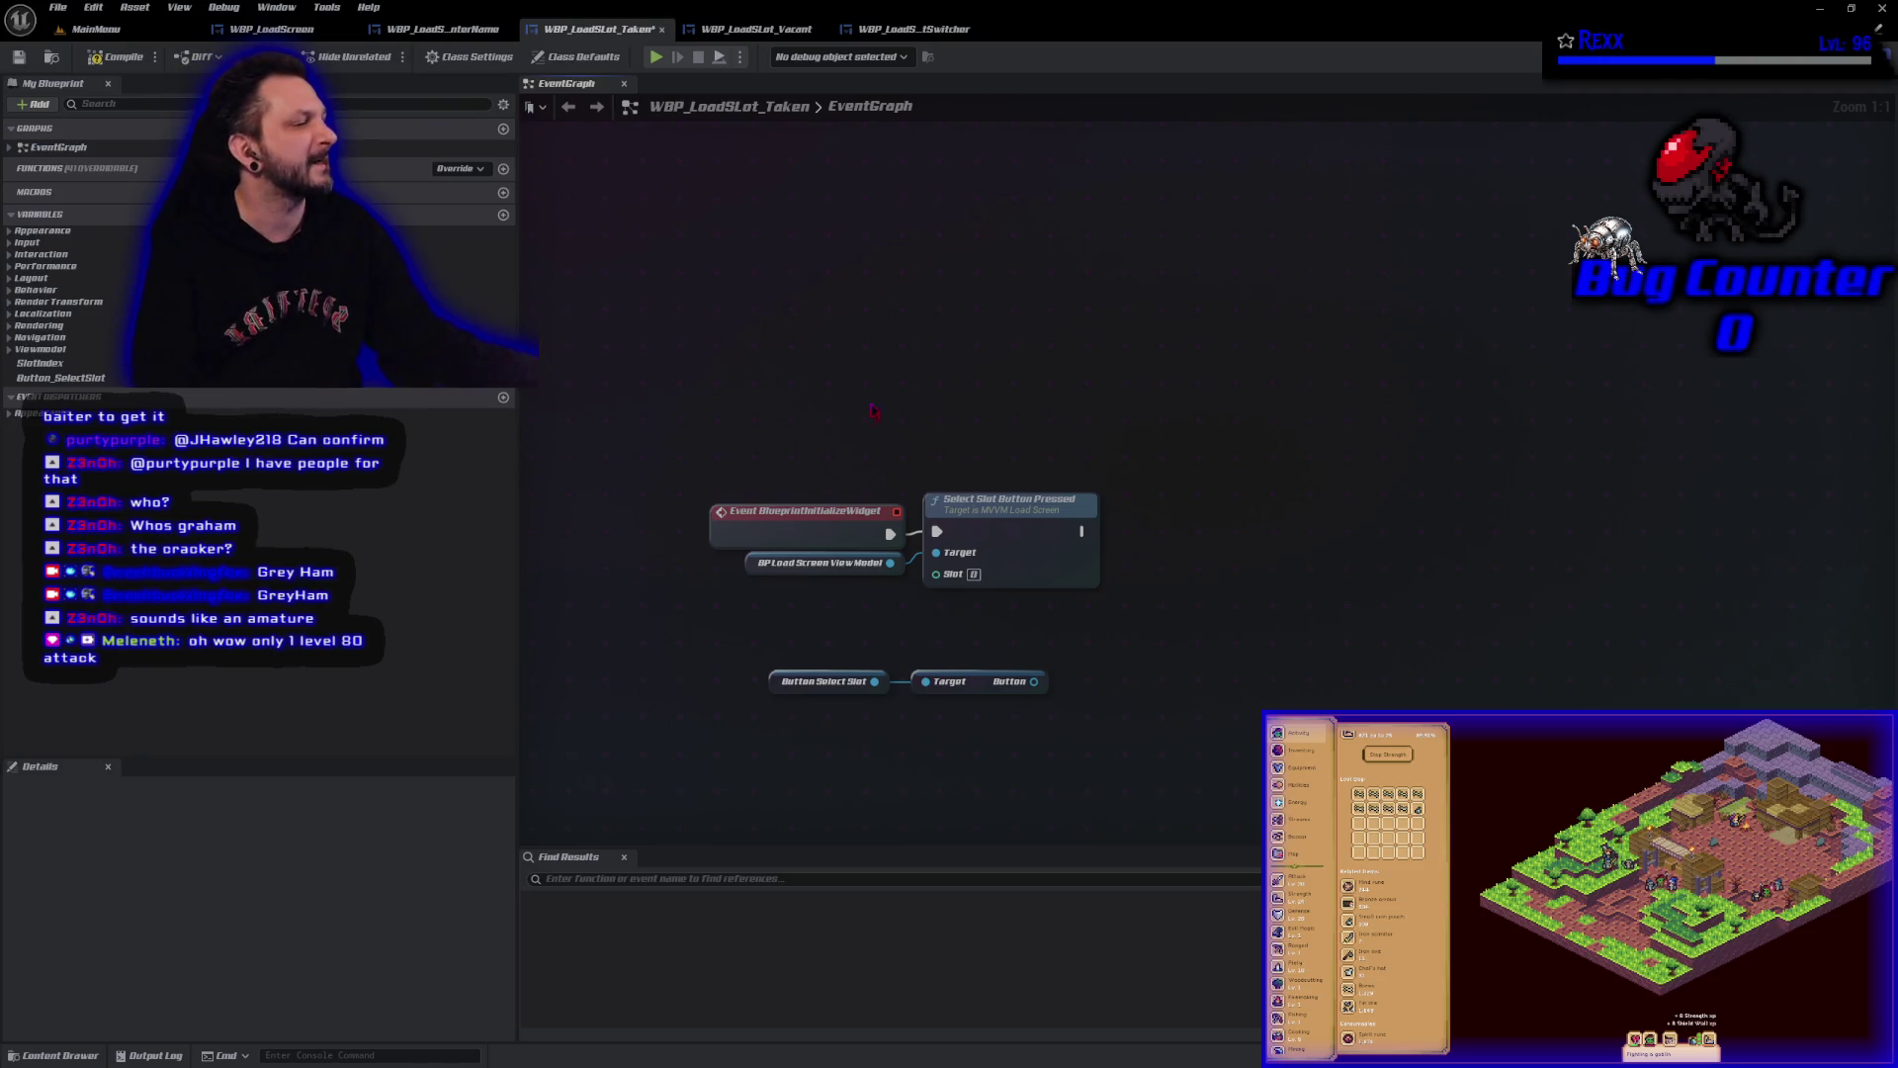
left_click_drag(1034, 682, 1115, 678)
type("ass")
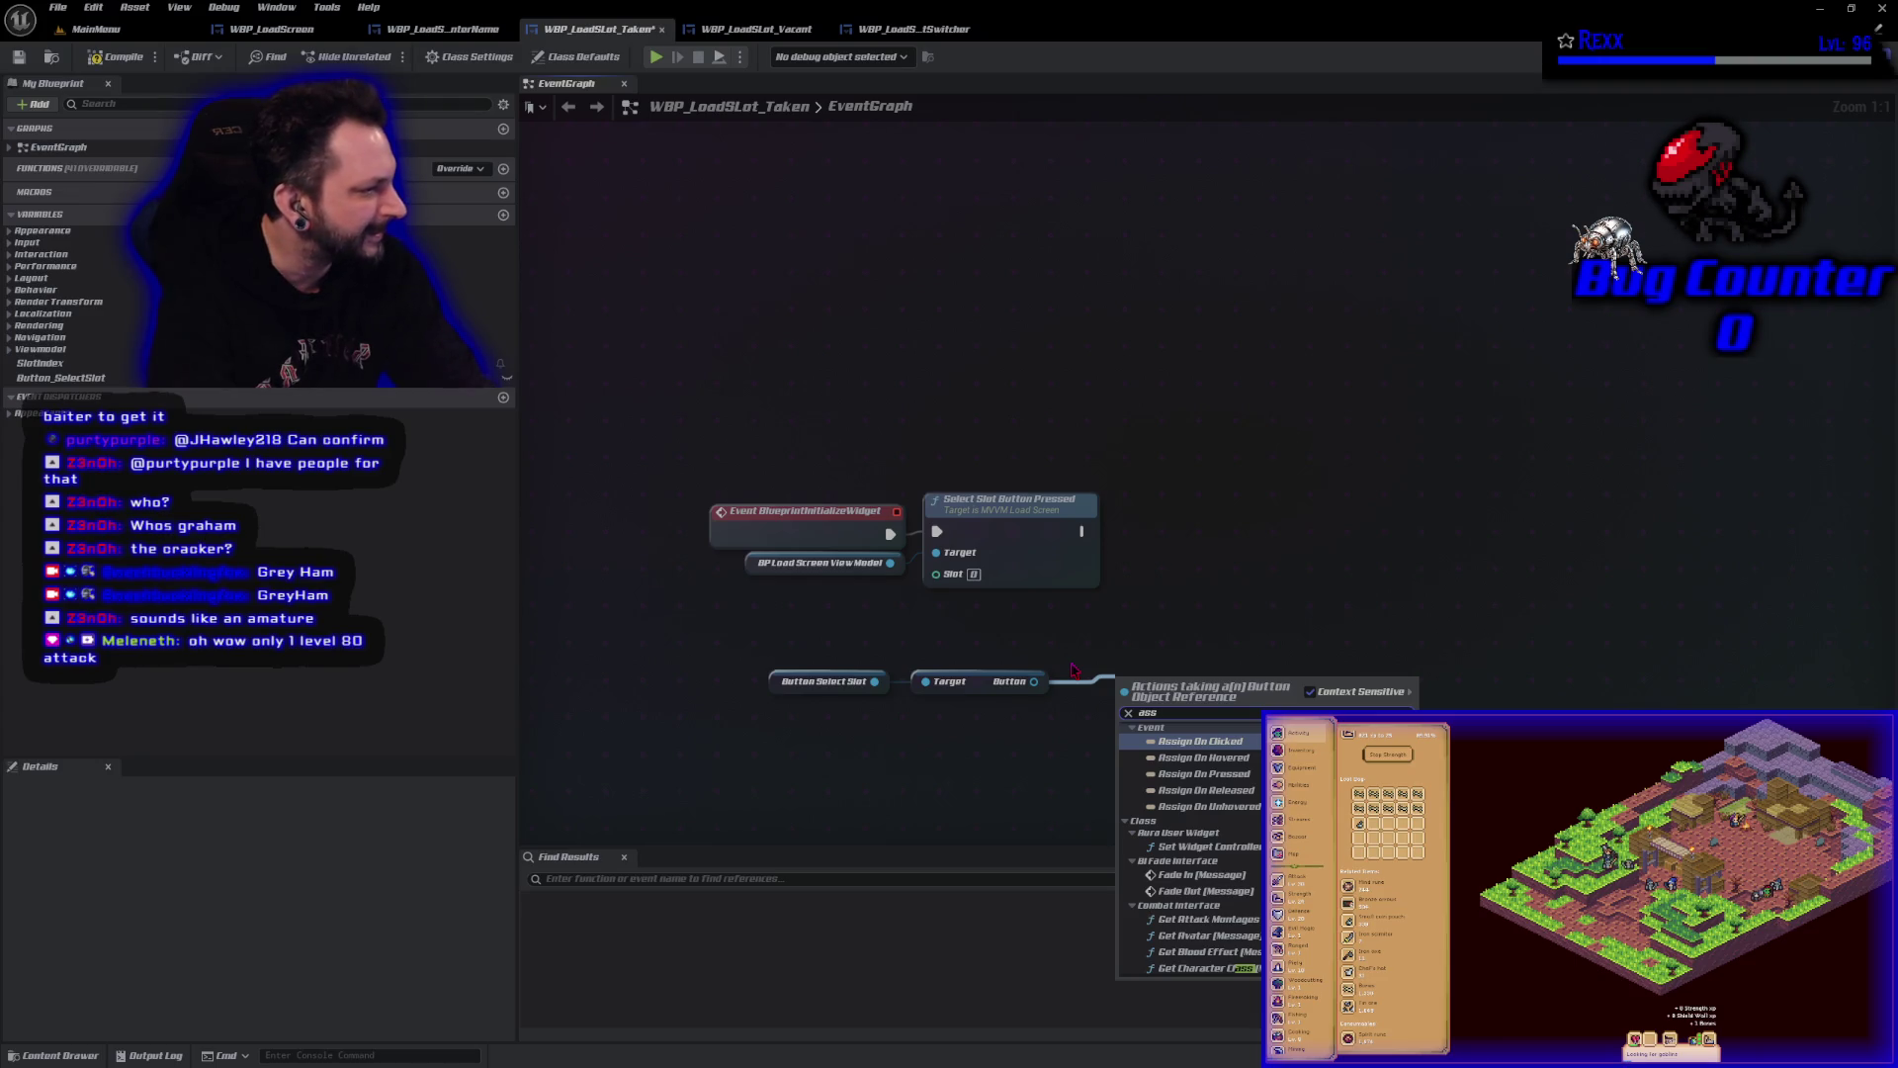
Assign On Clicked to a new custom event named OnClicked_SelectSlot and save the blueprint.
key("Return")
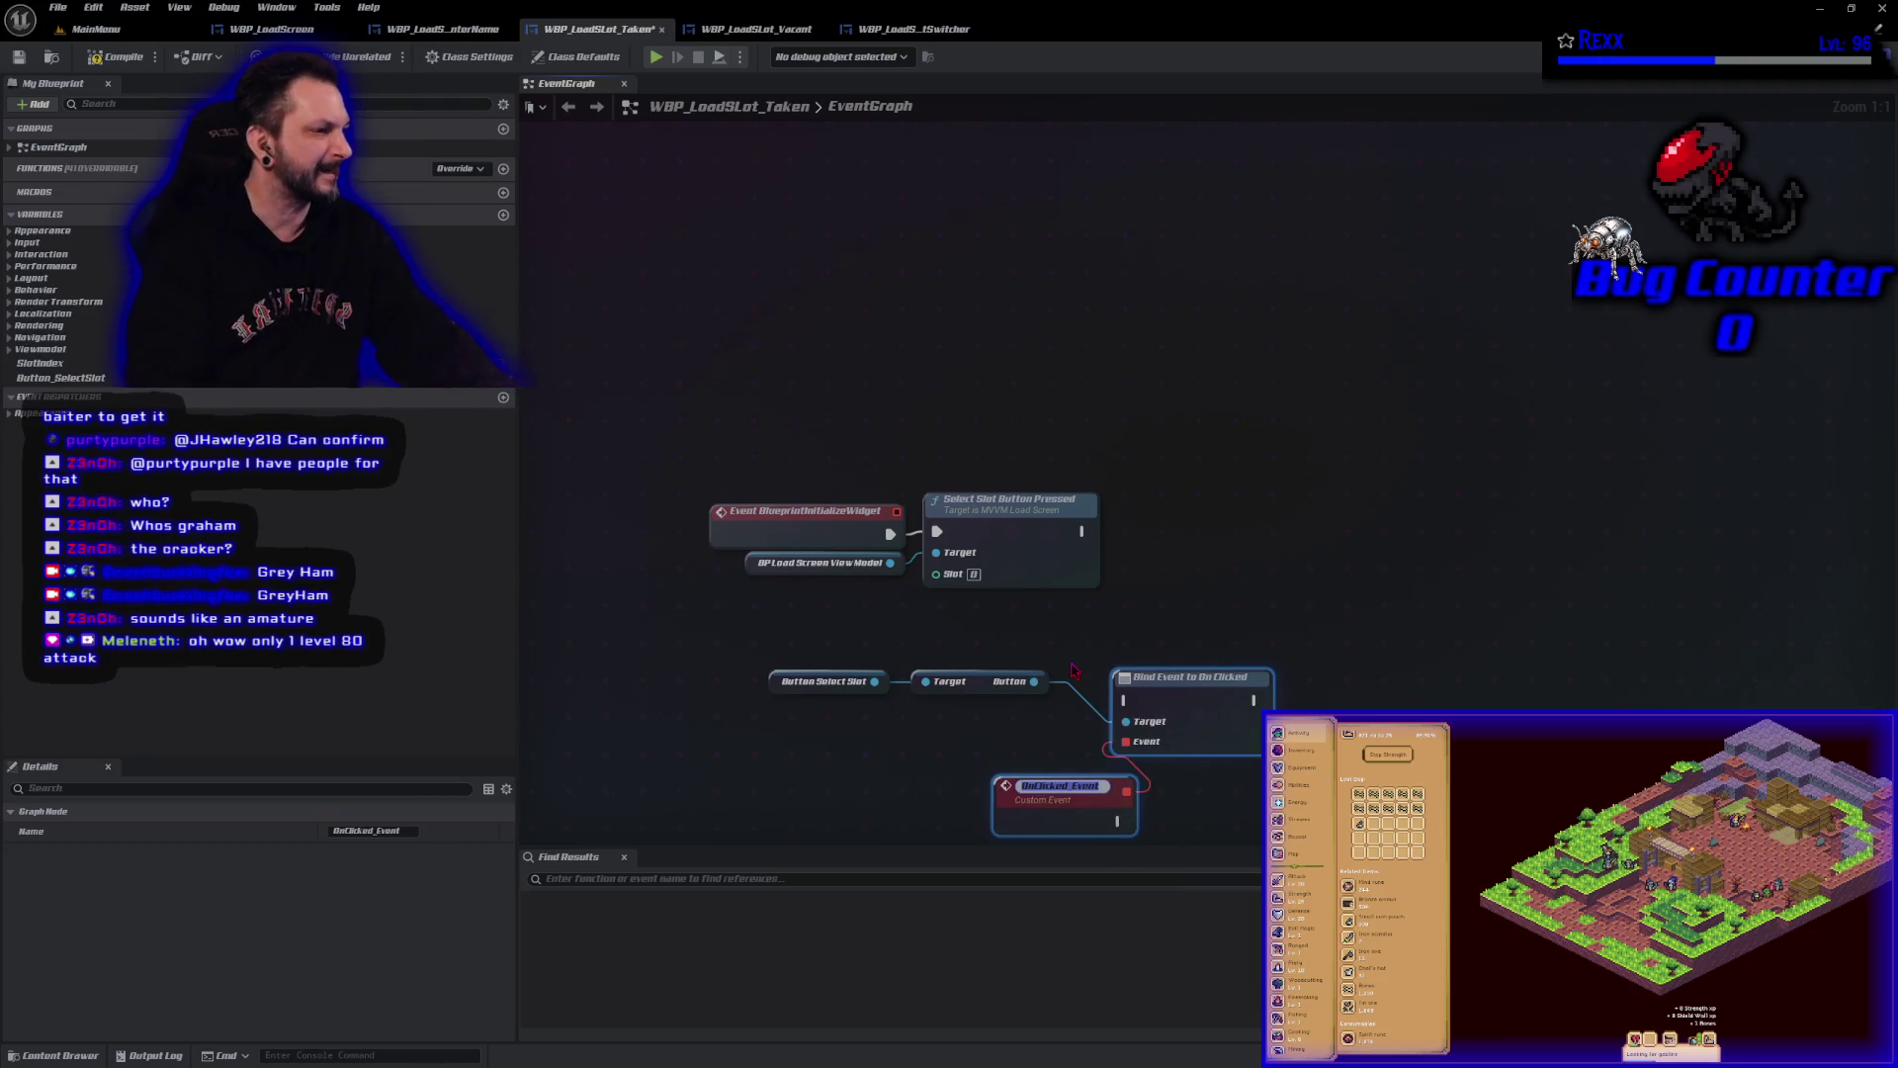
key("End")
key("BackSpace")
key("BackSpace")
key("BackSpace")
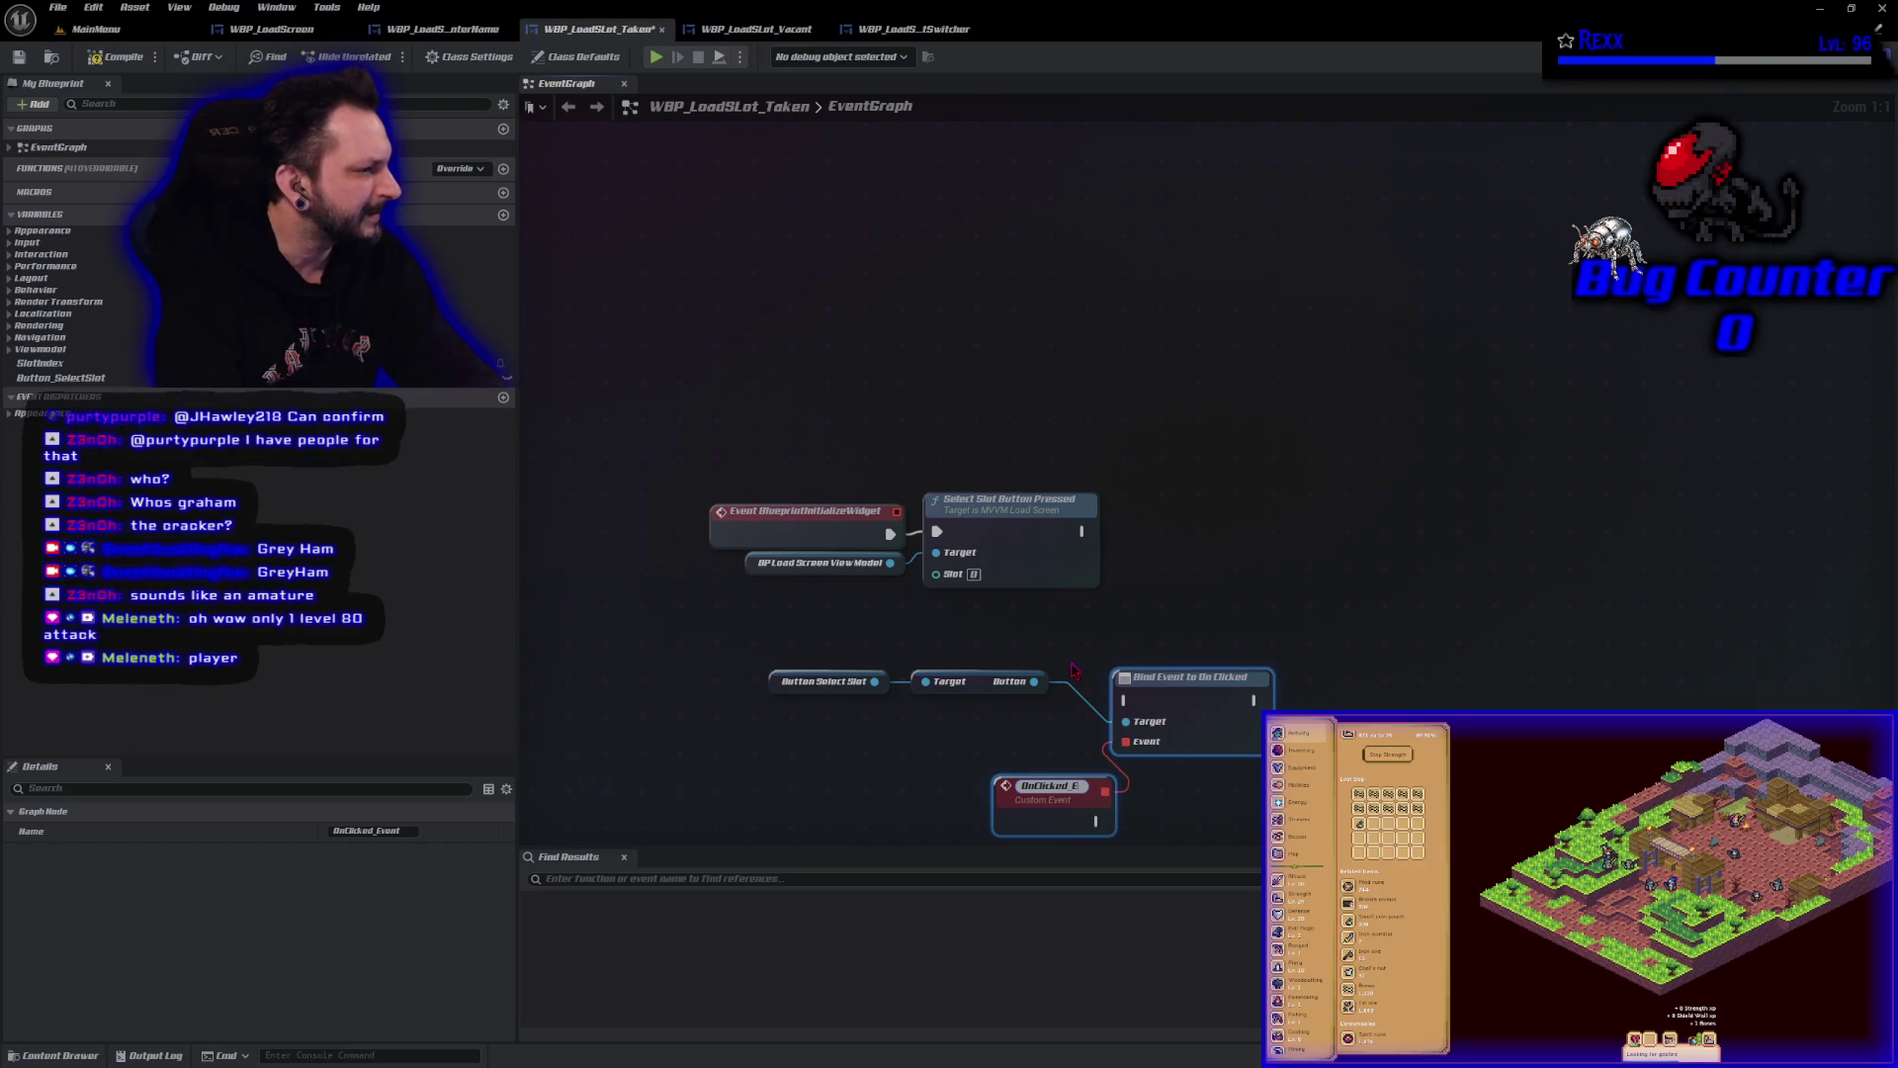
type("Sele")
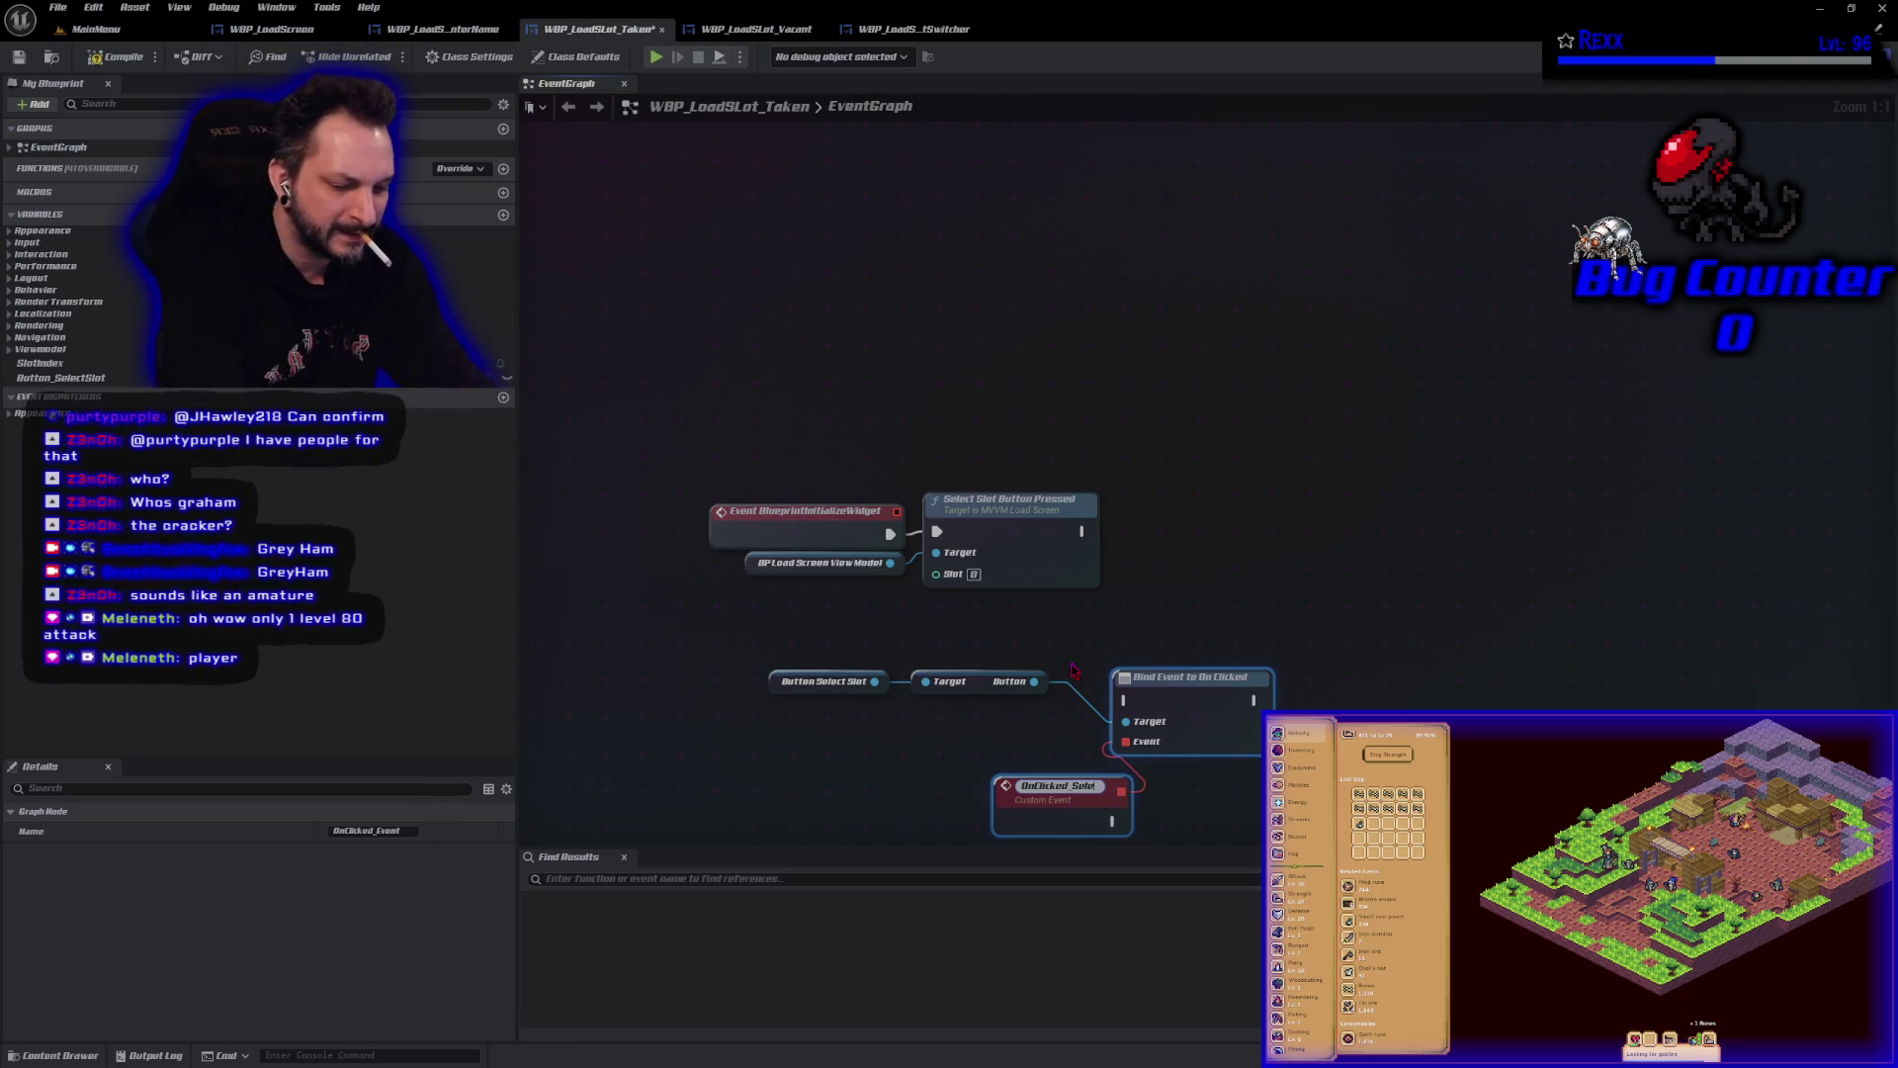
type("ctSlot")
key("Return")
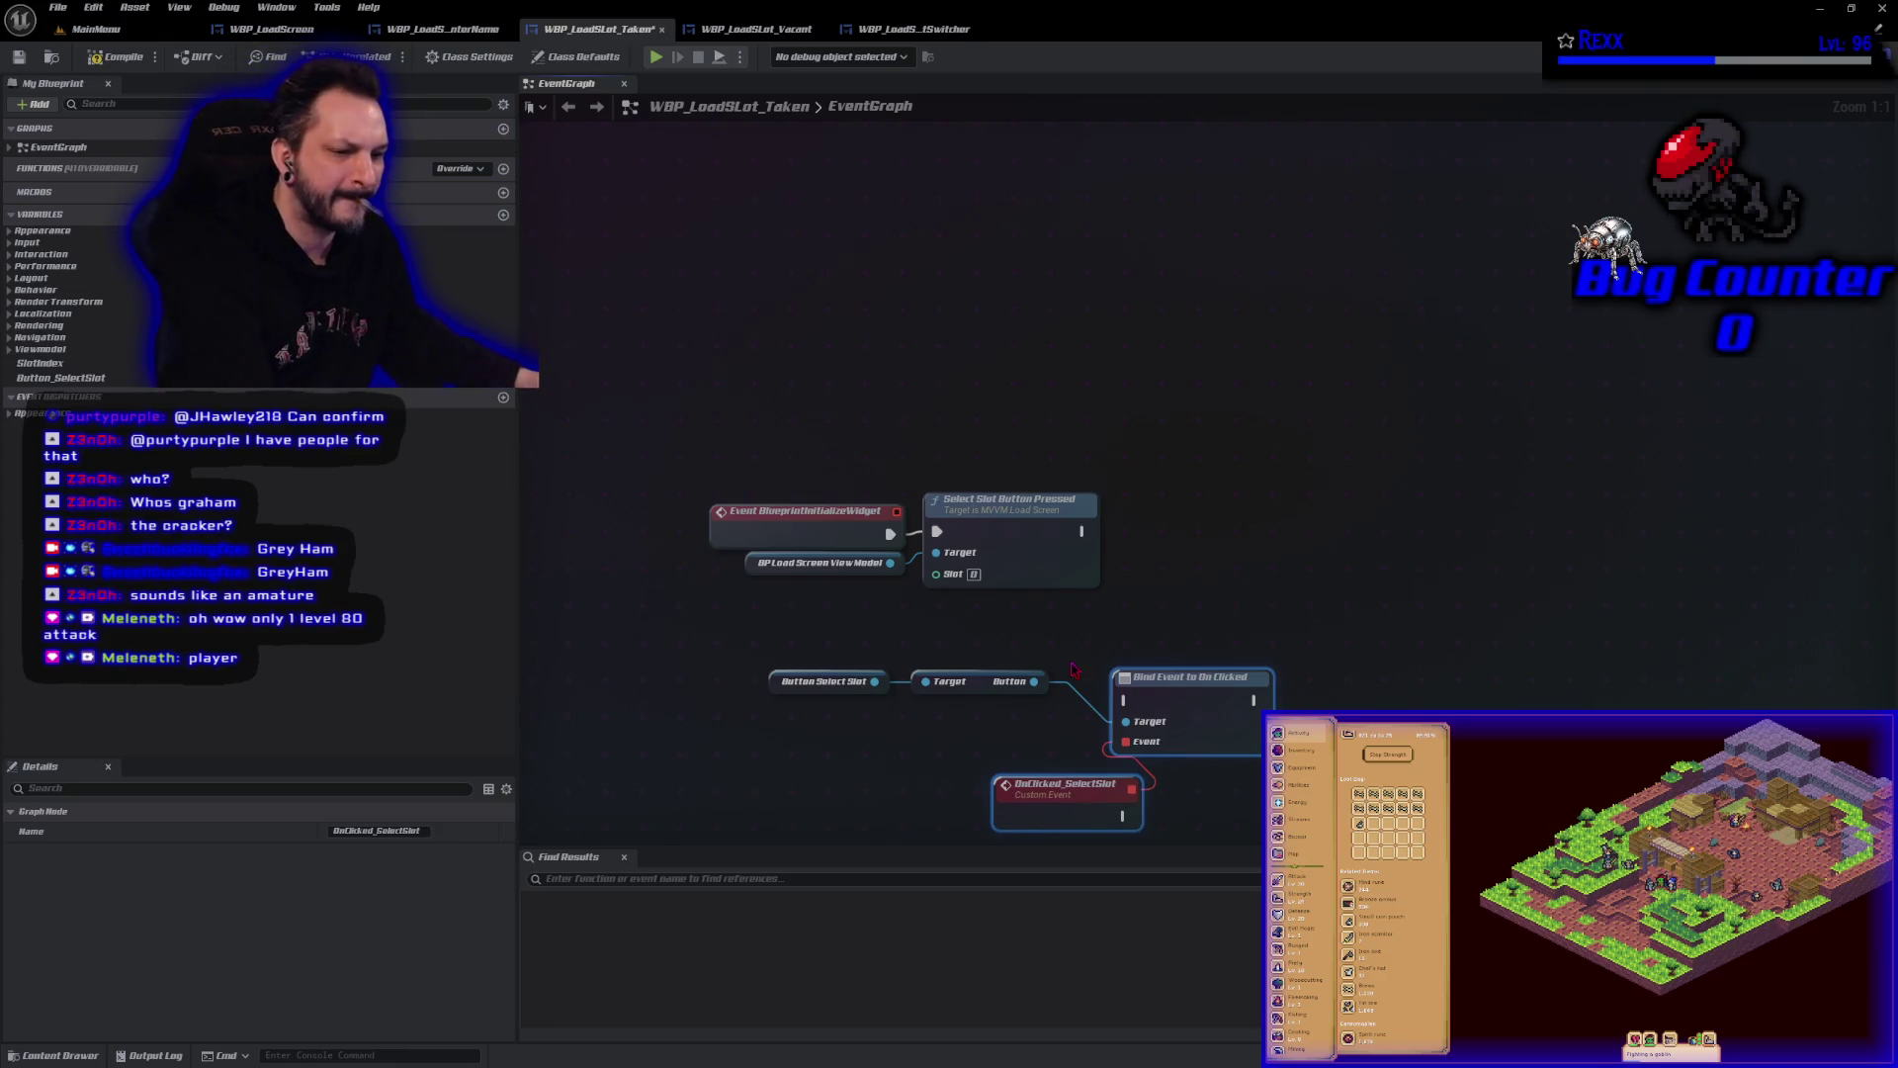
key("ctrl+s")
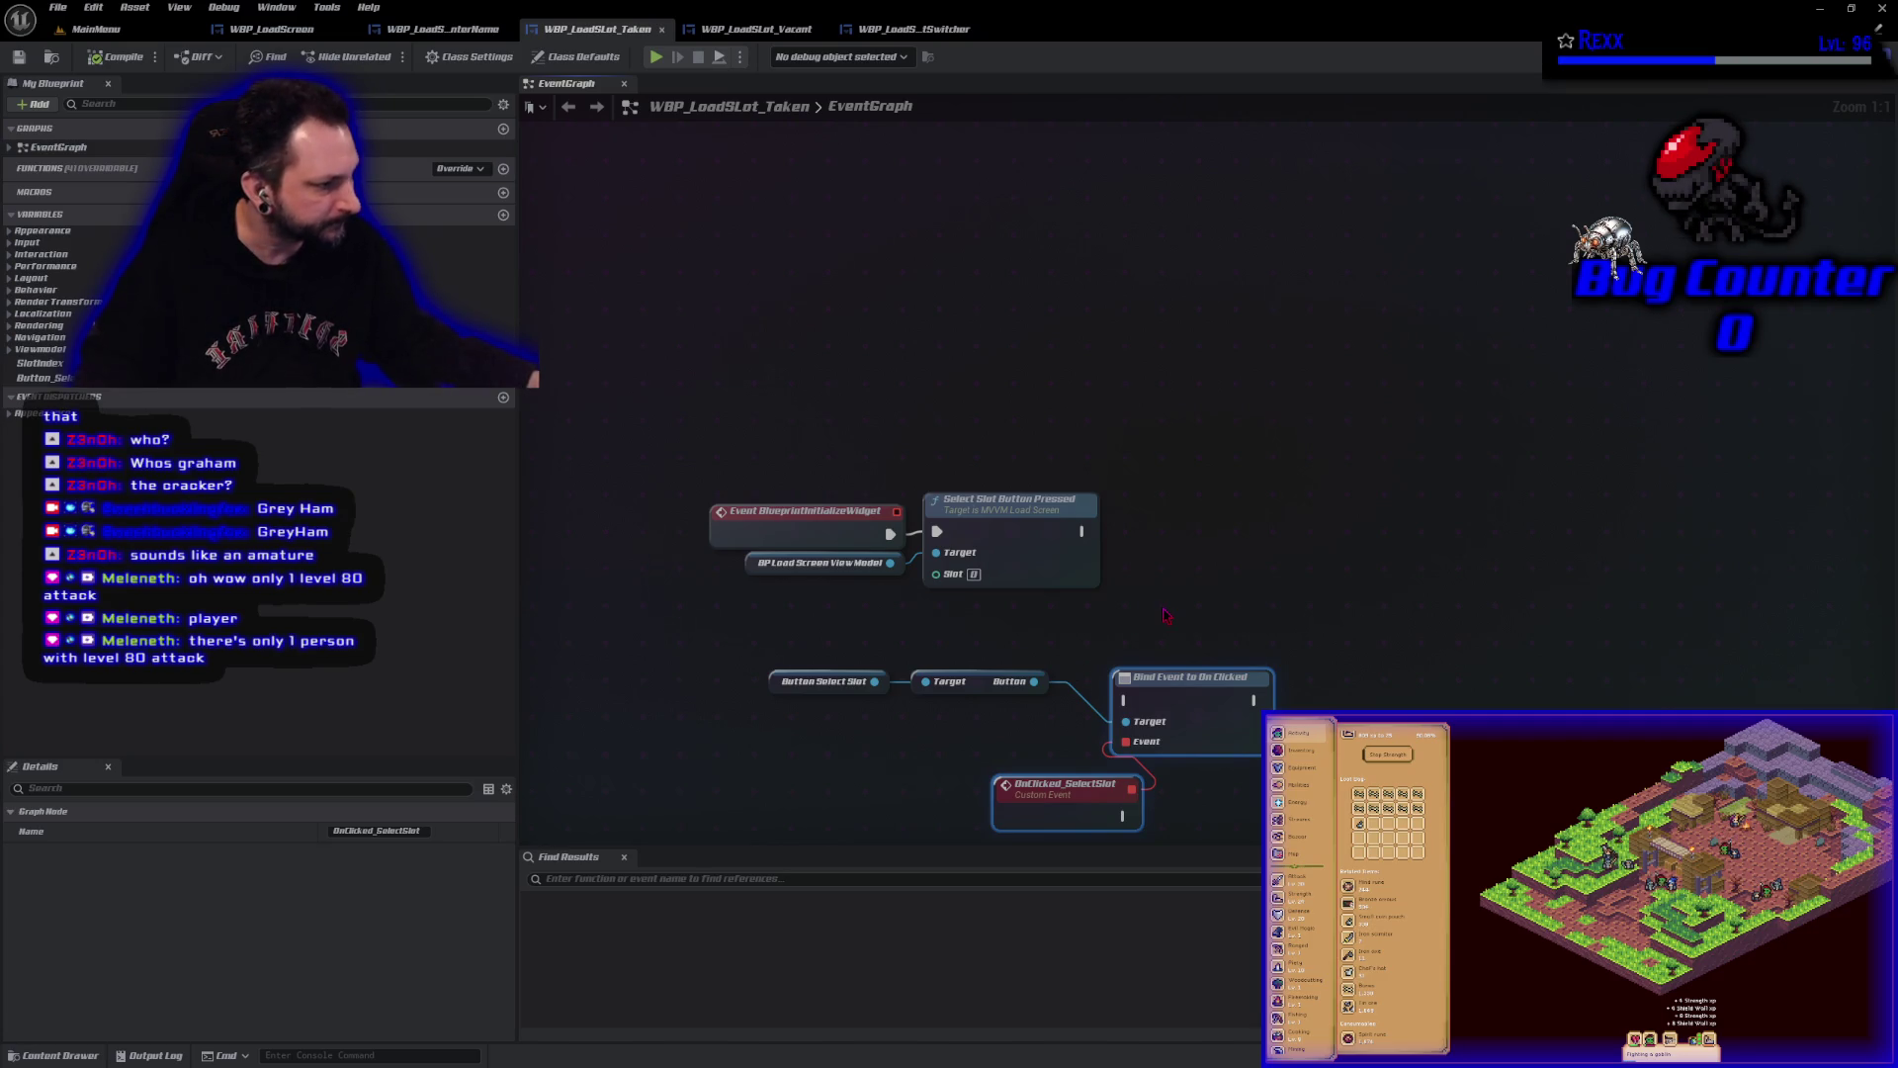
Unhook Select Slot Button Pressed and make Event BlueprintInitializeWidget run Bind Event to On Clicked.
left_click_drag(1165, 615, 1114, 461)
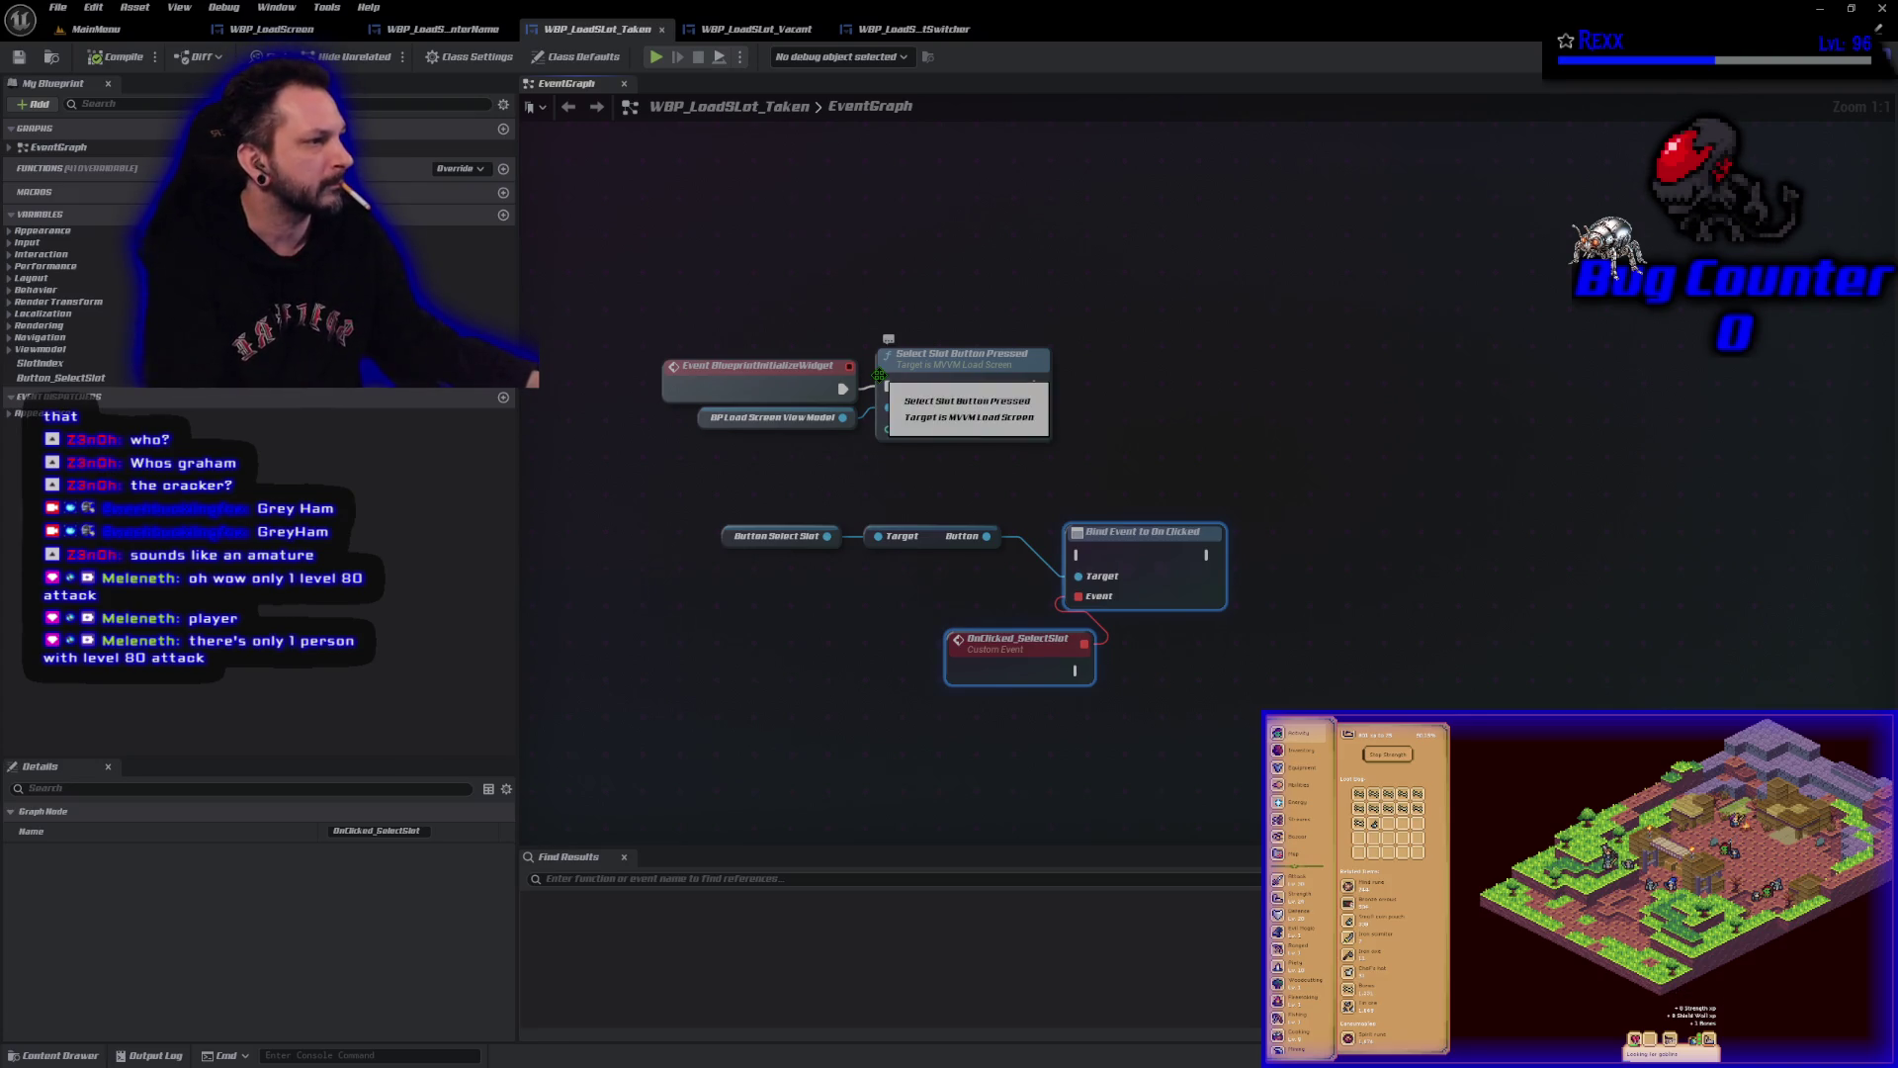
left_click_drag(919, 356, 930, 378)
key("ctrl+z")
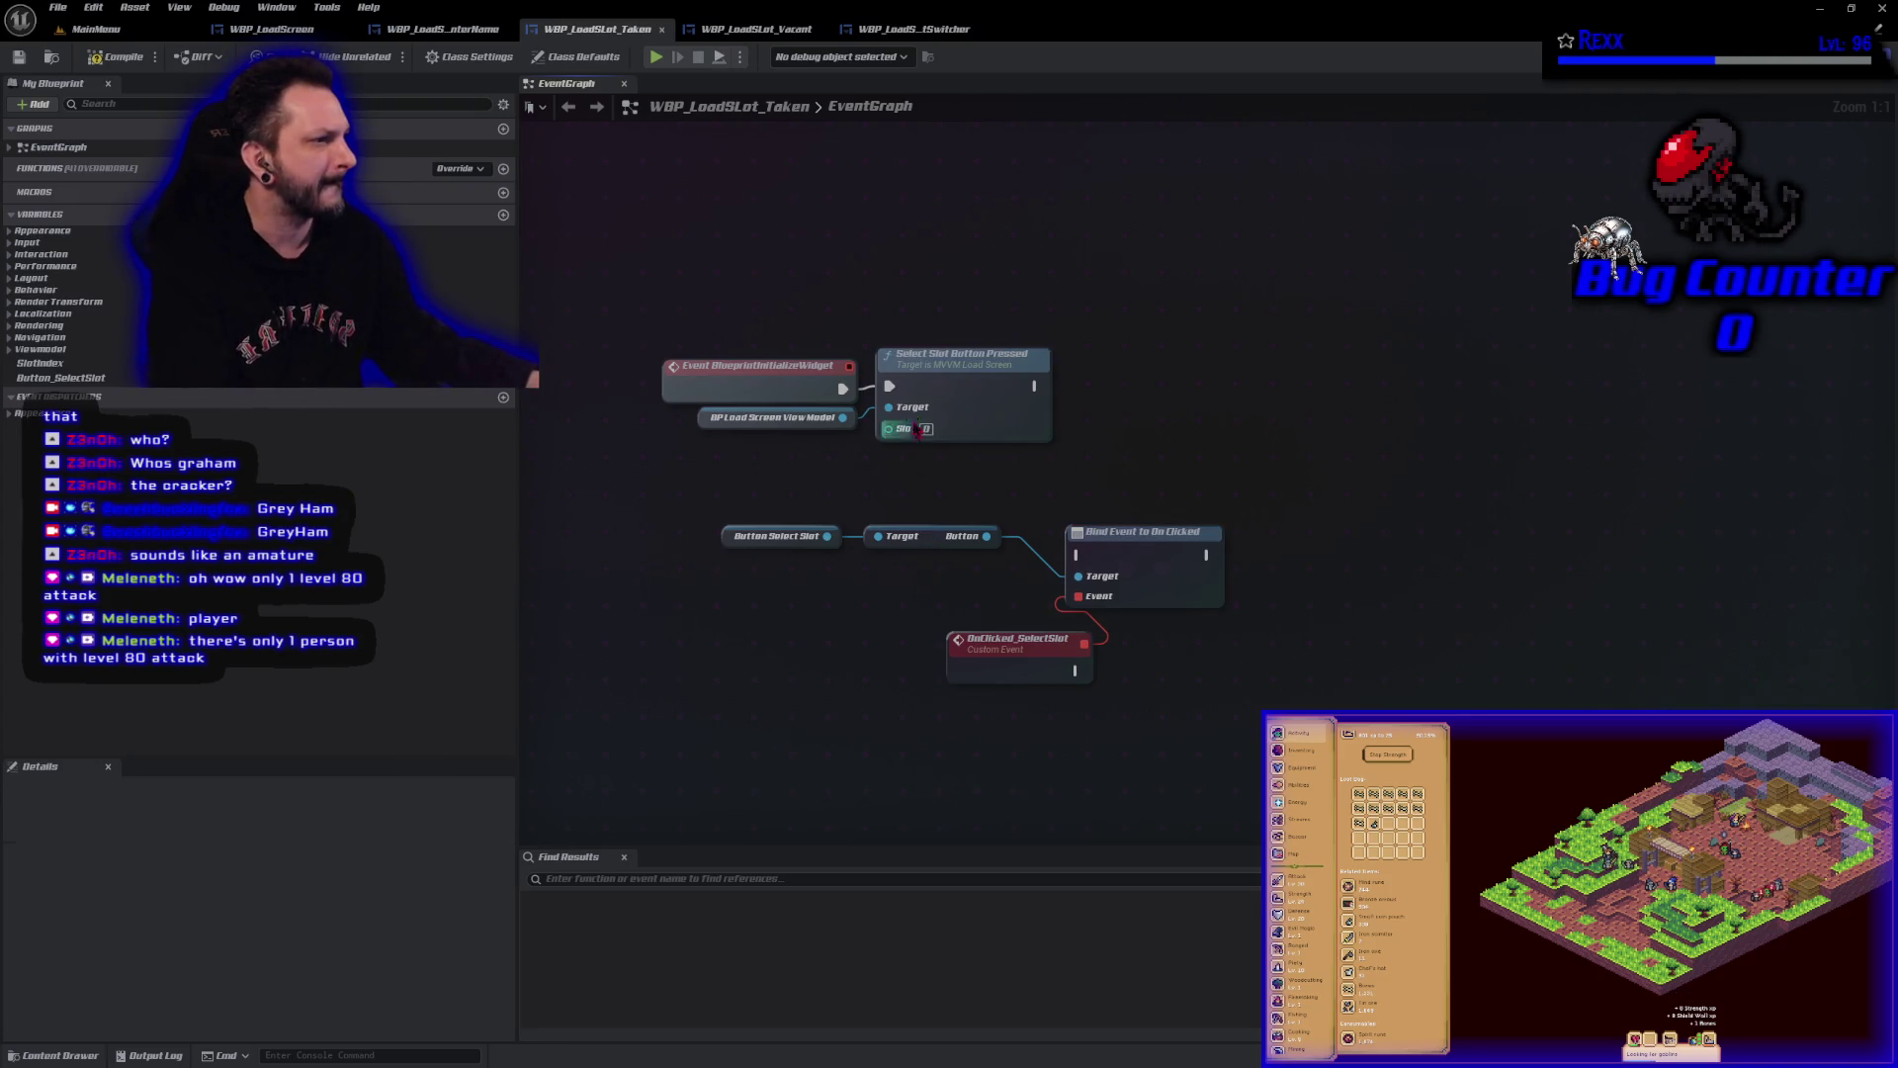
left_click(888, 387, "alt")
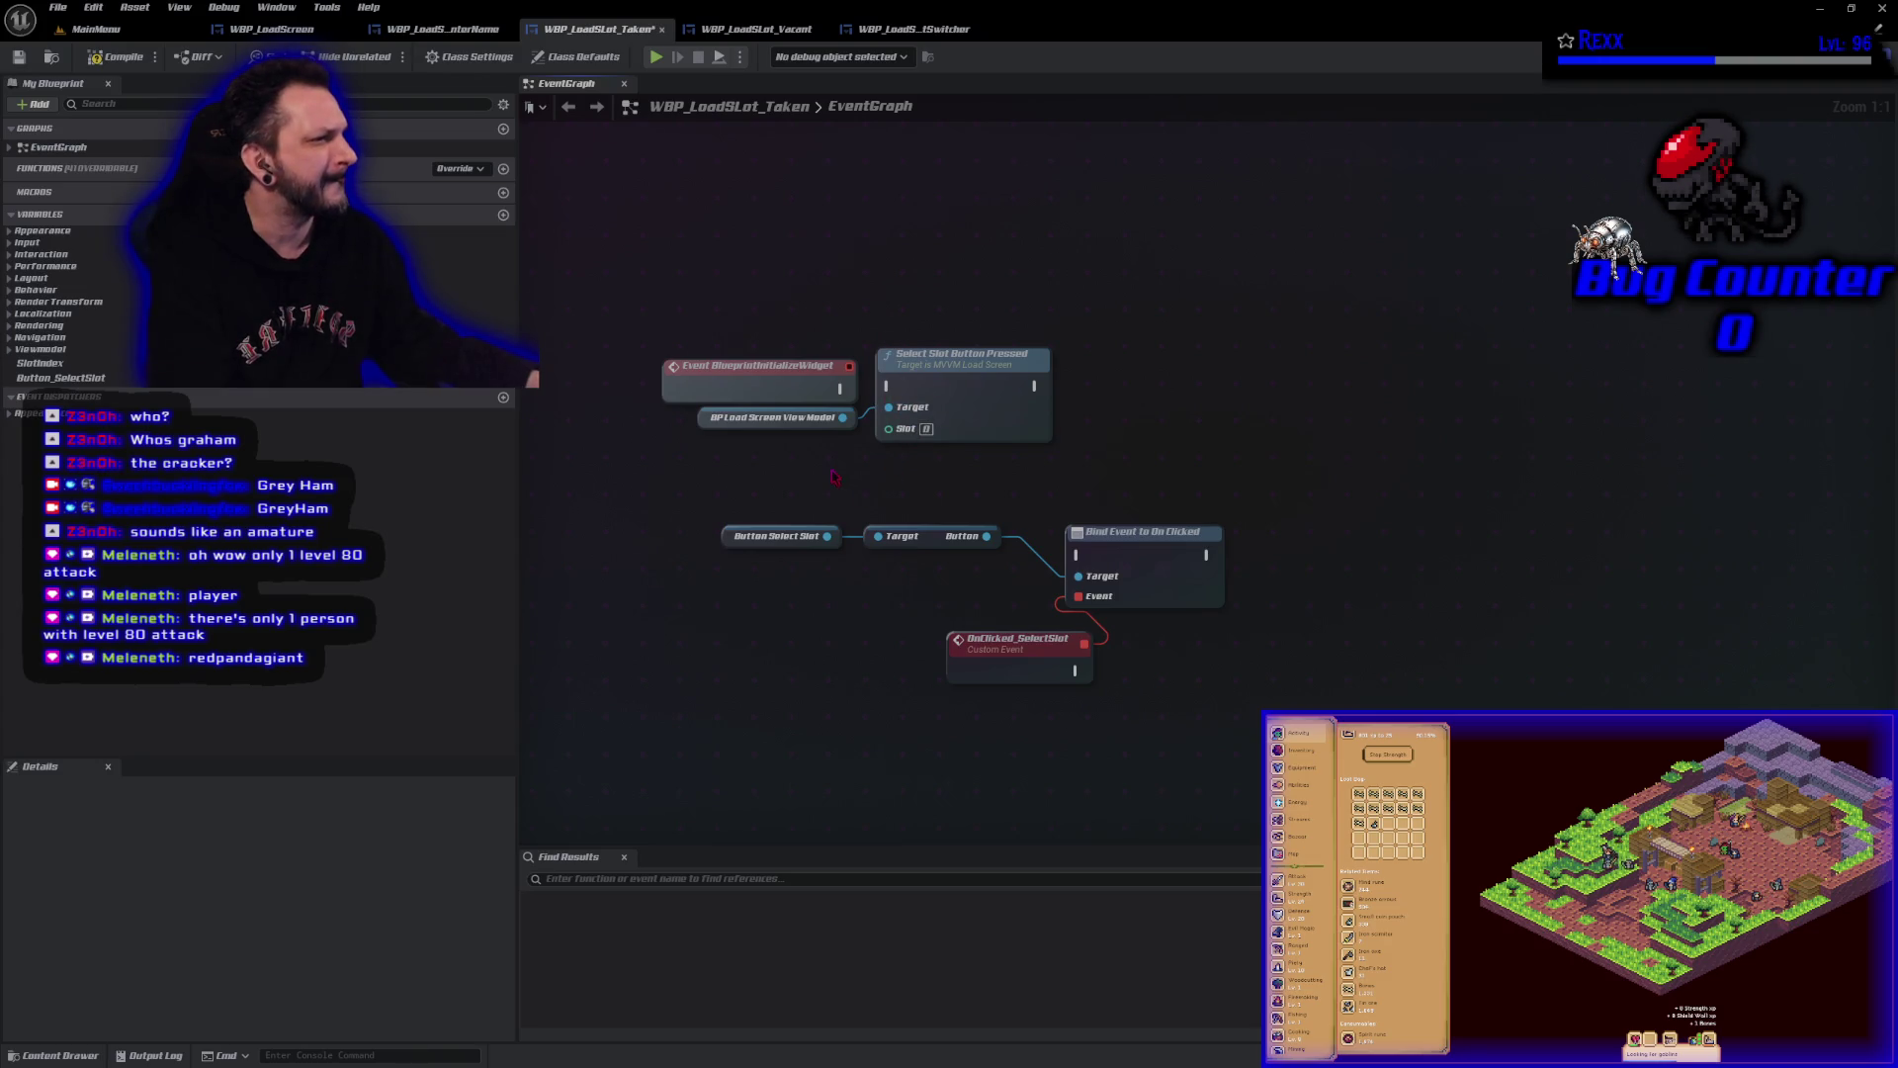
left_click_drag(949, 366, 973, 223)
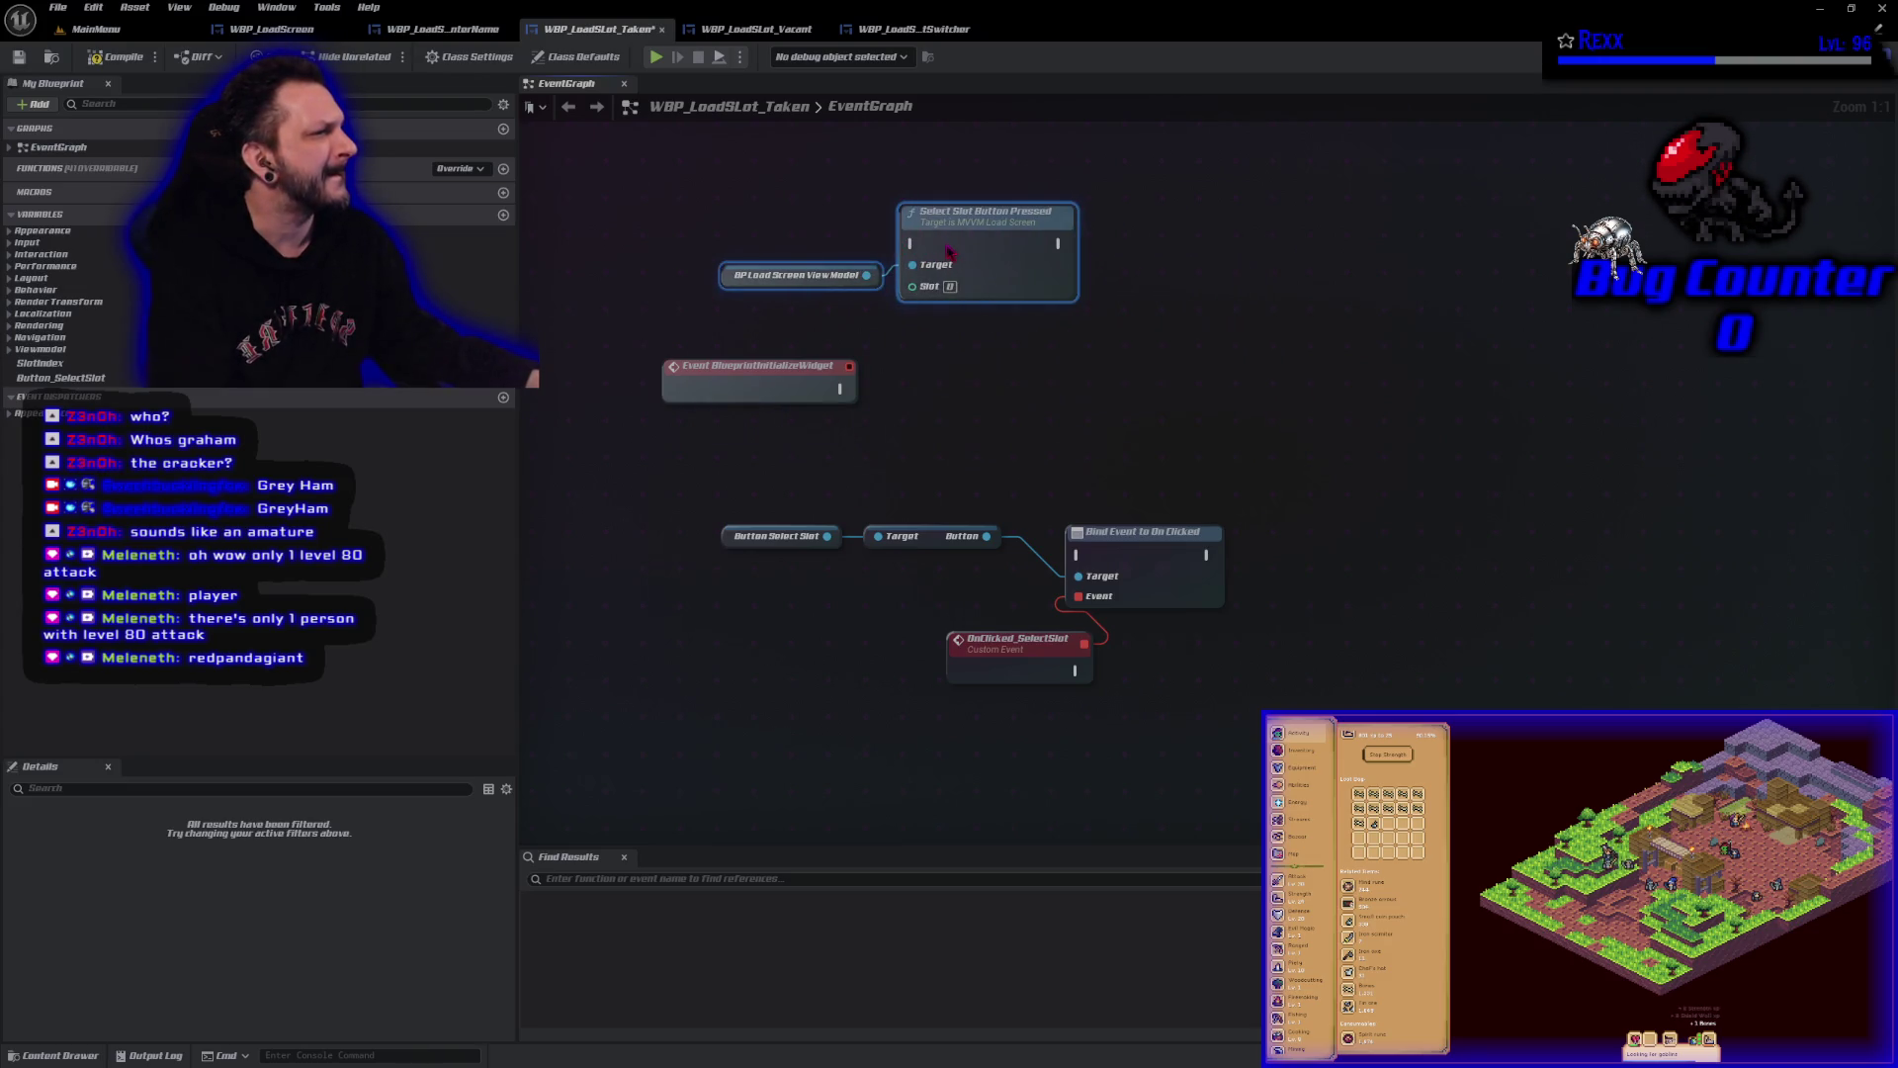
left_click_drag(1117, 543, 1117, 495)
left_click_drag(839, 389, 1079, 507)
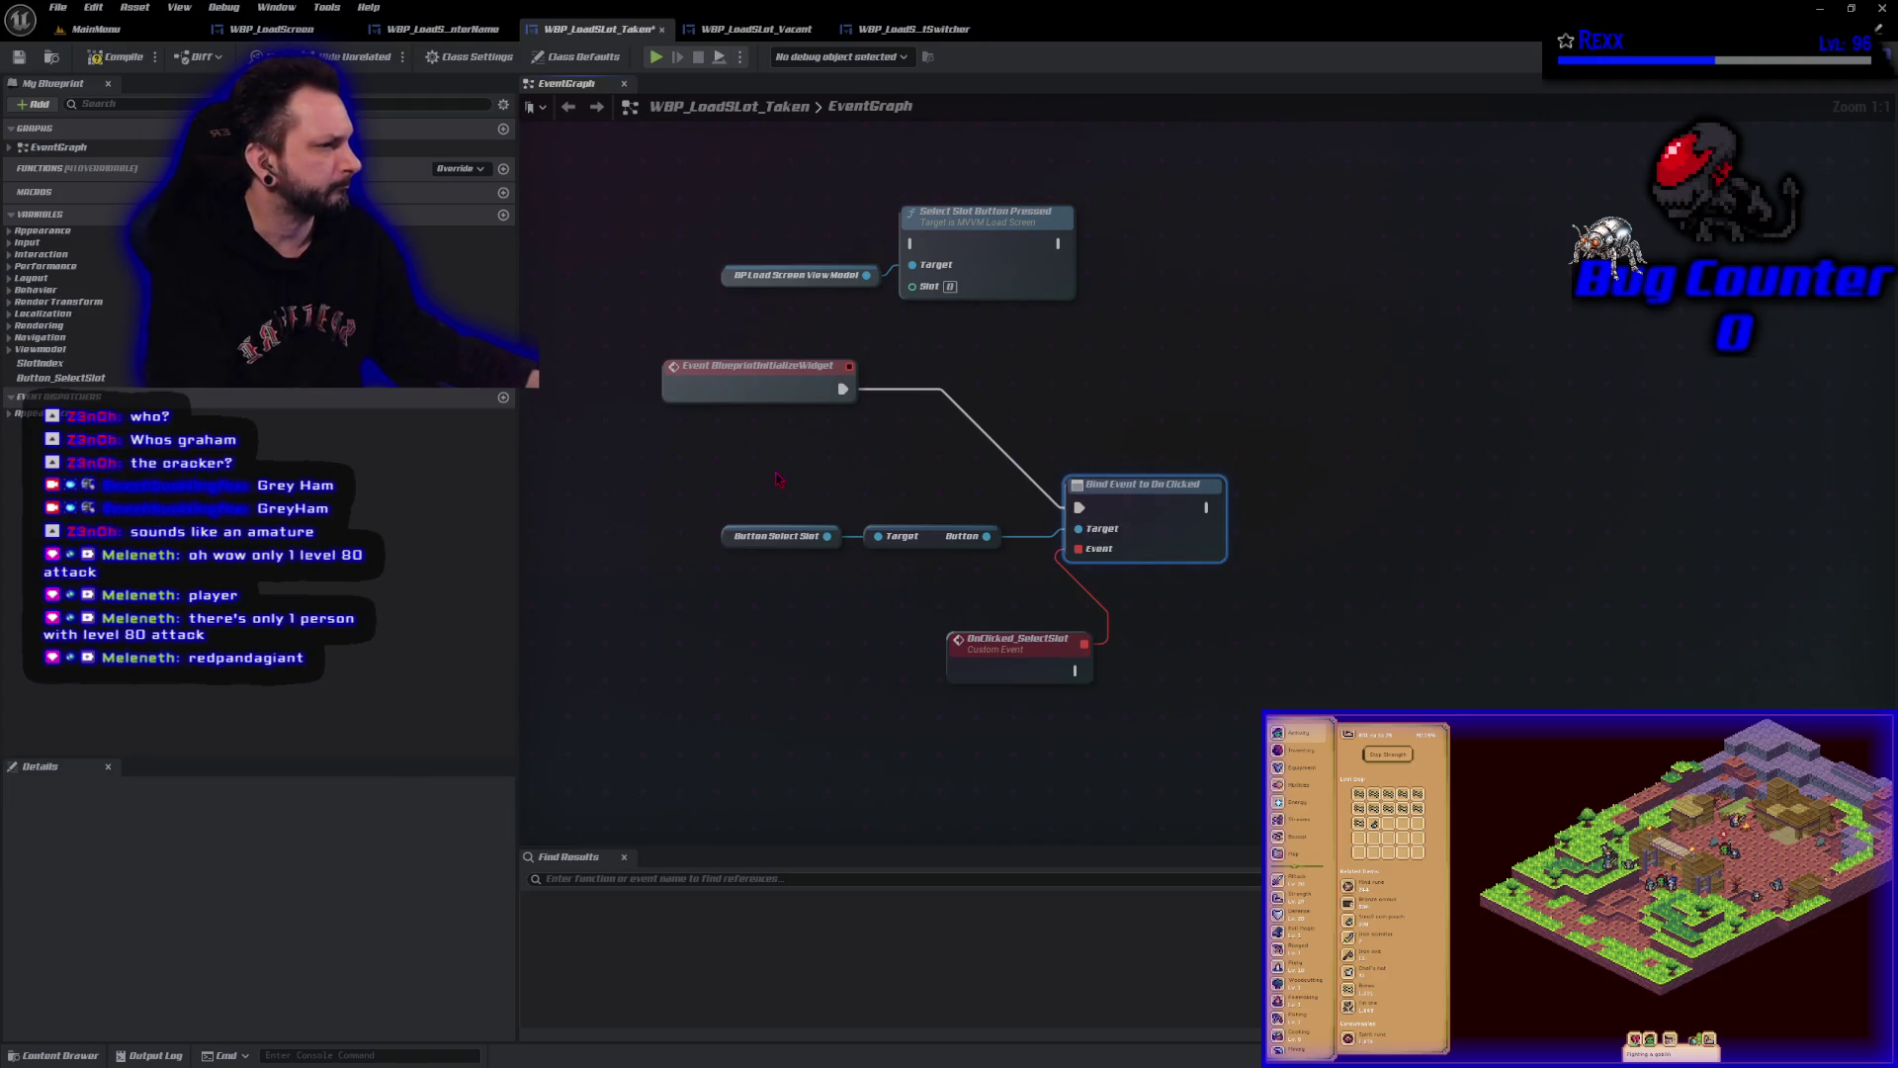
Arrange the Button getters, Bind Event and OnClicked_SelectSlot nodes in a tidy row.
left_click_drag(939, 539, 974, 527)
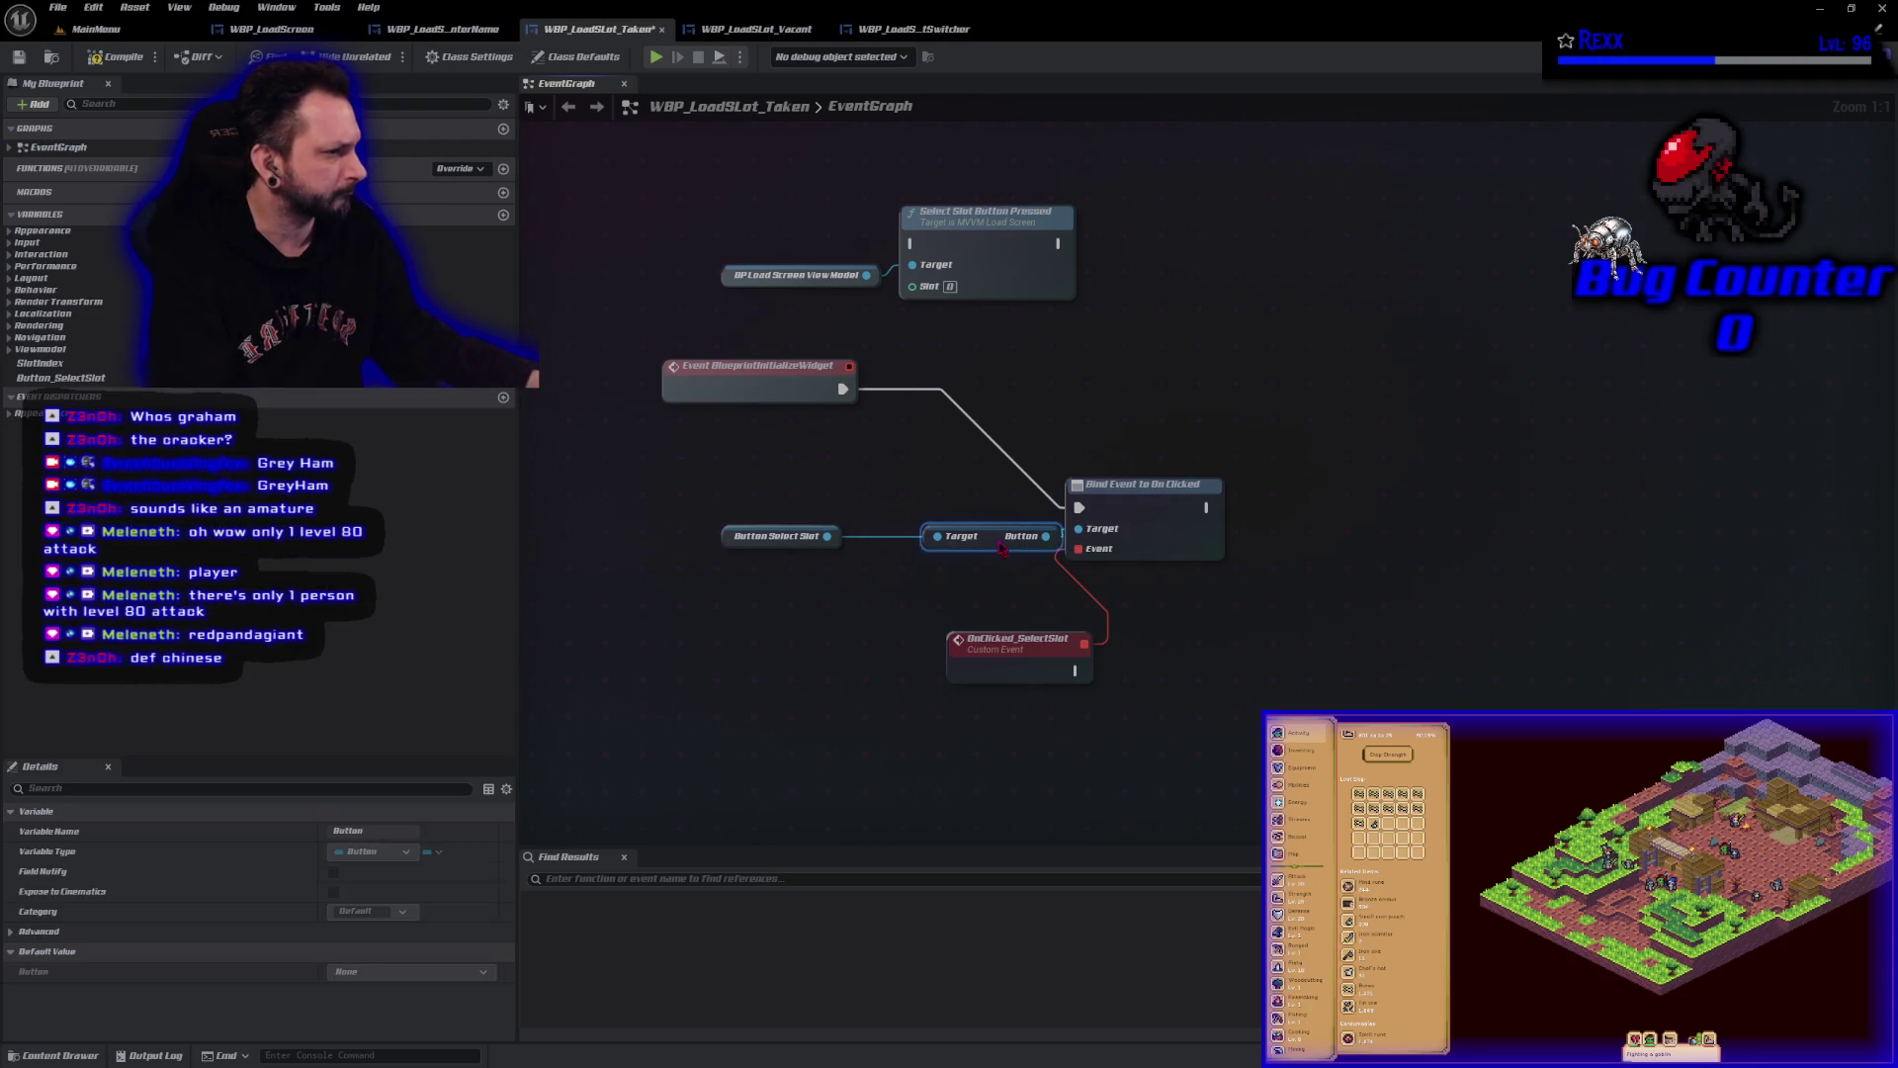
left_click_drag(729, 544, 794, 535)
left_click_drag(1011, 650, 951, 652)
left_click_drag(841, 444, 1192, 655)
mouse_move(1175, 511)
left_mouse_down()
mouse_move(1256, 507)
mouse_move(1270, 391)
left_mouse_up()
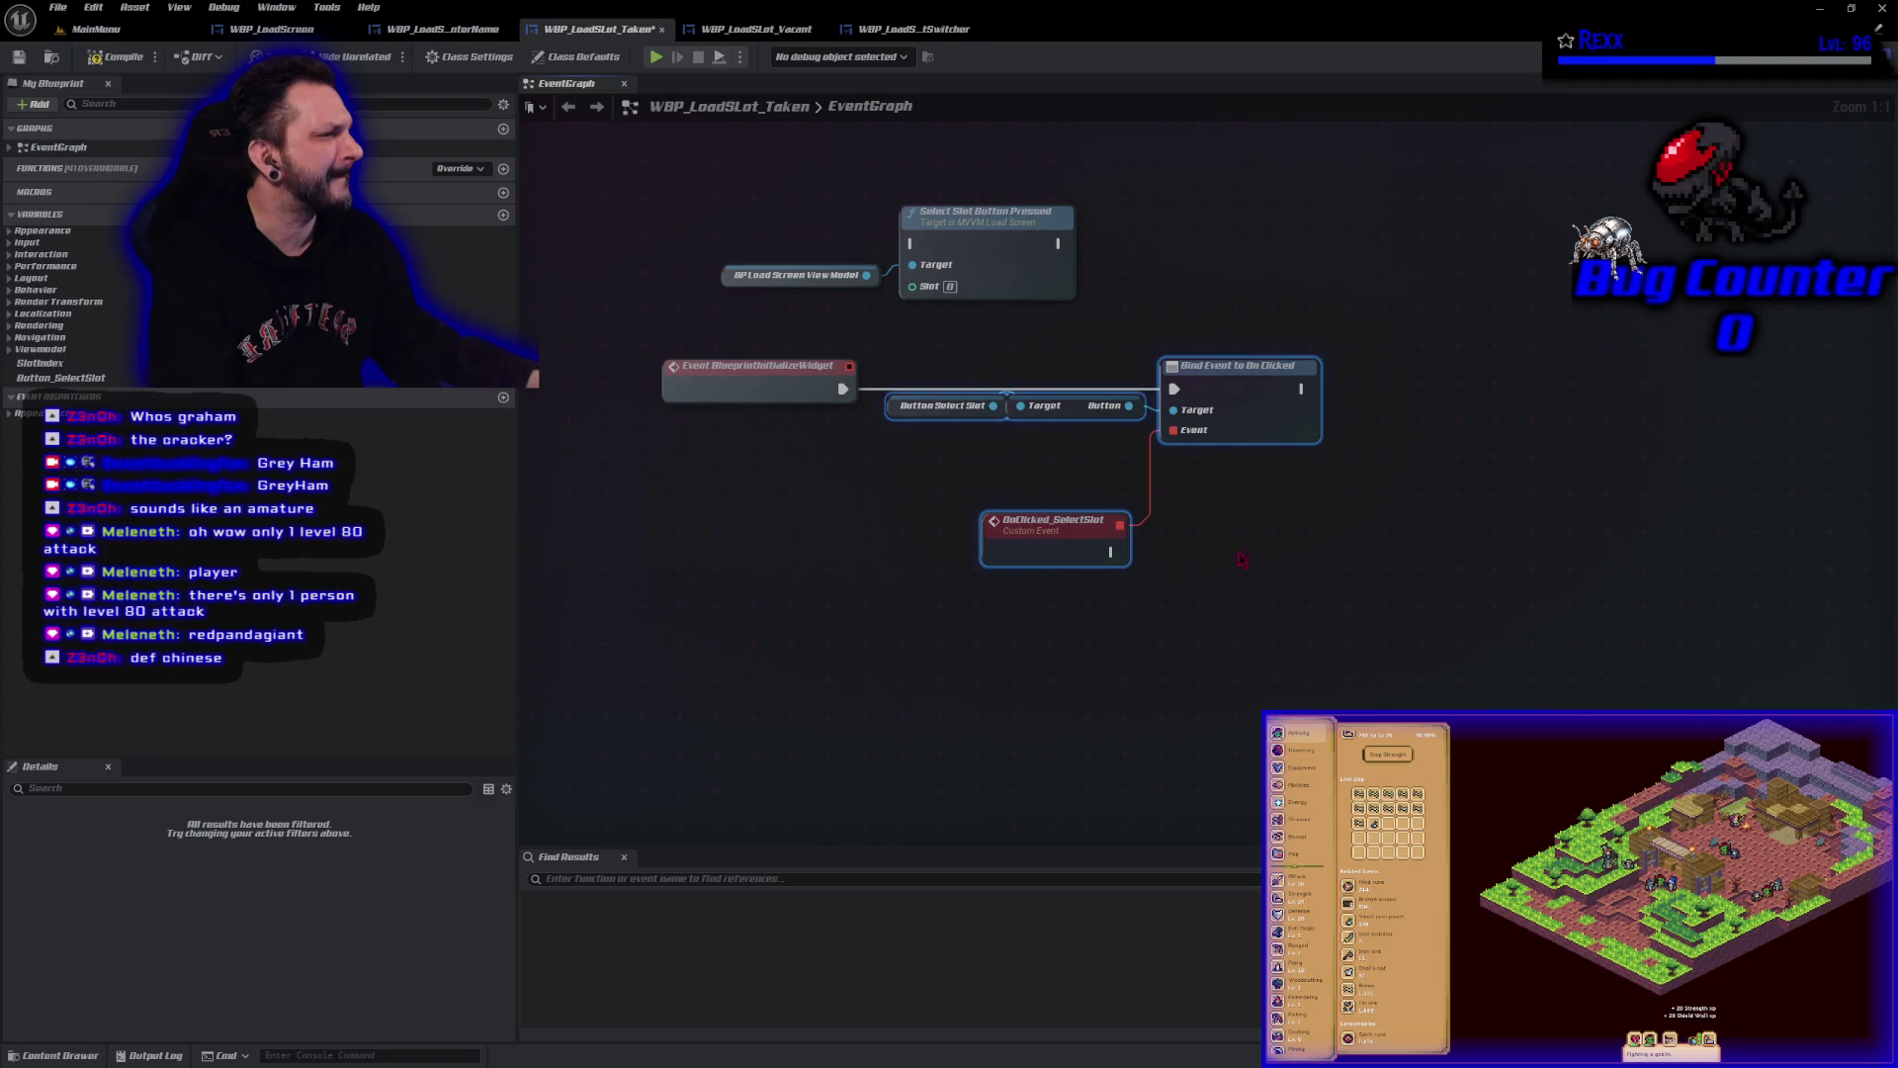
left_click(1026, 592)
left_click(1053, 544)
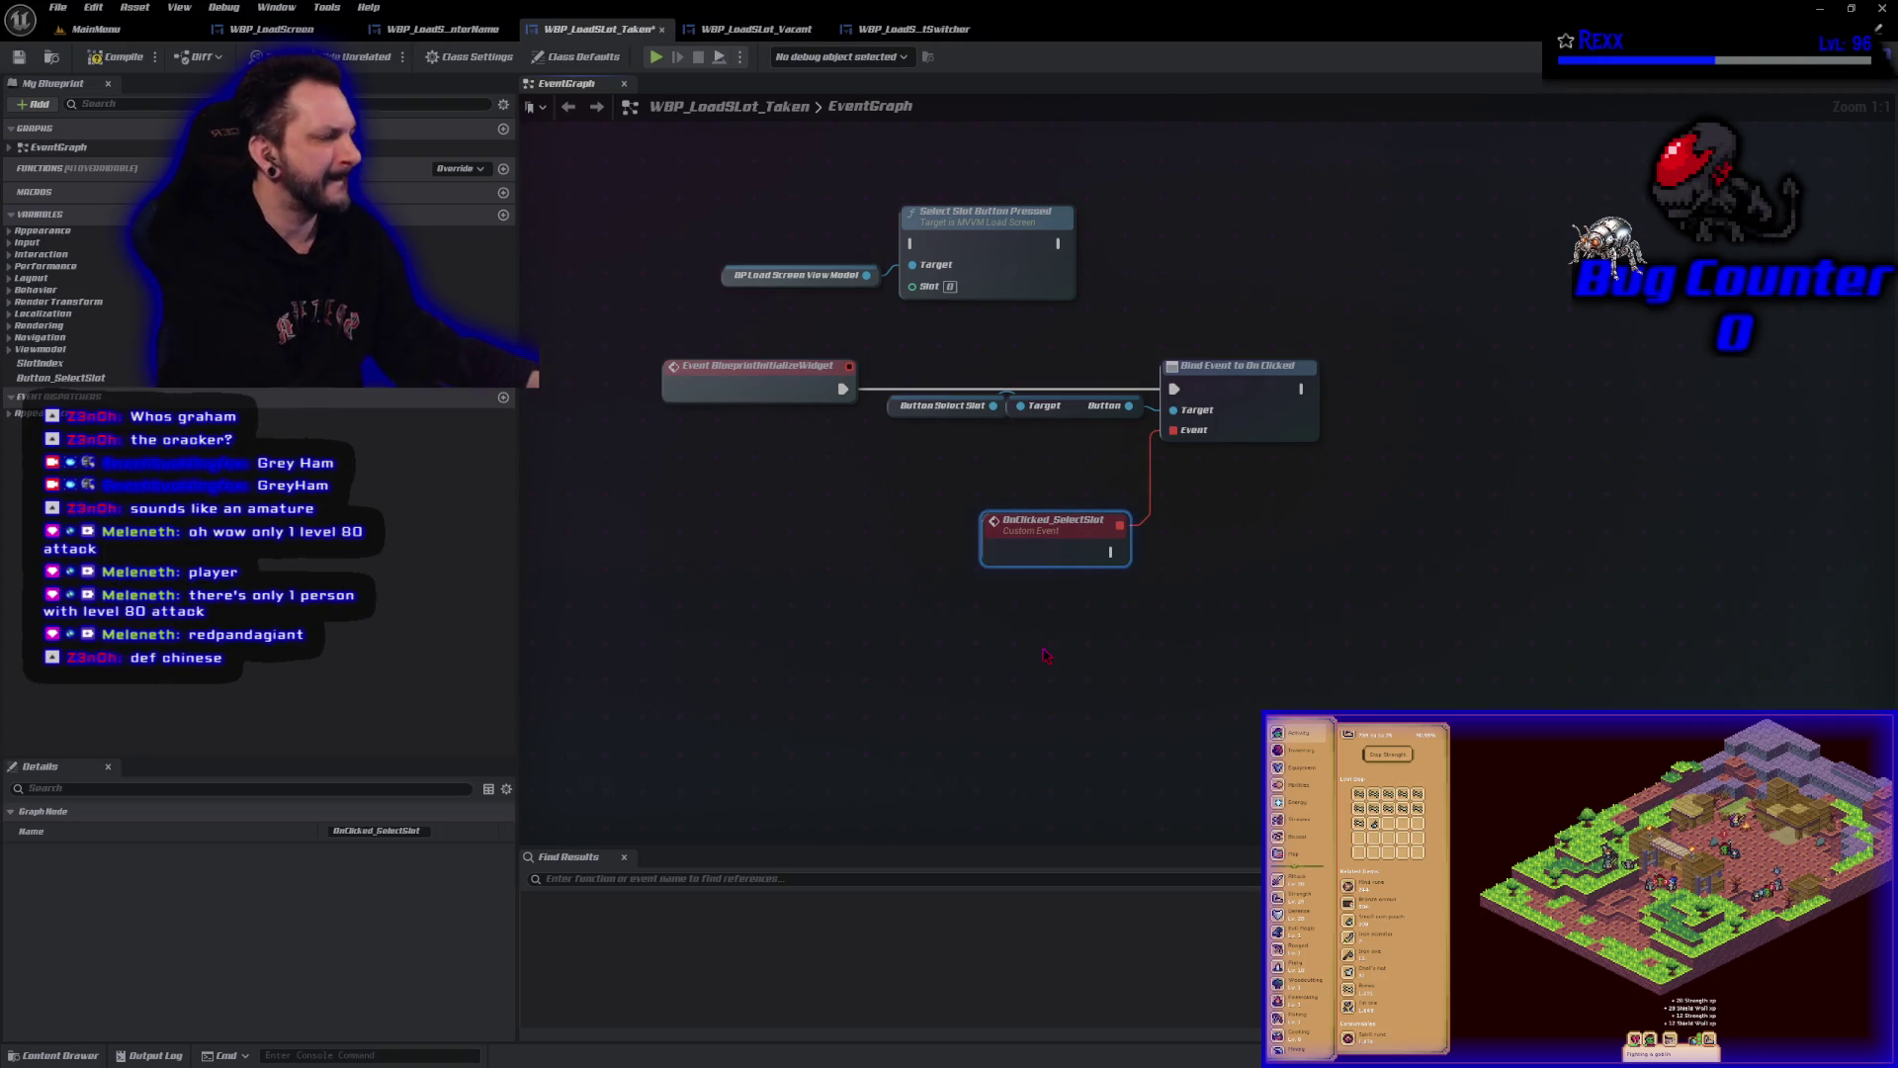
left_click(929, 622)
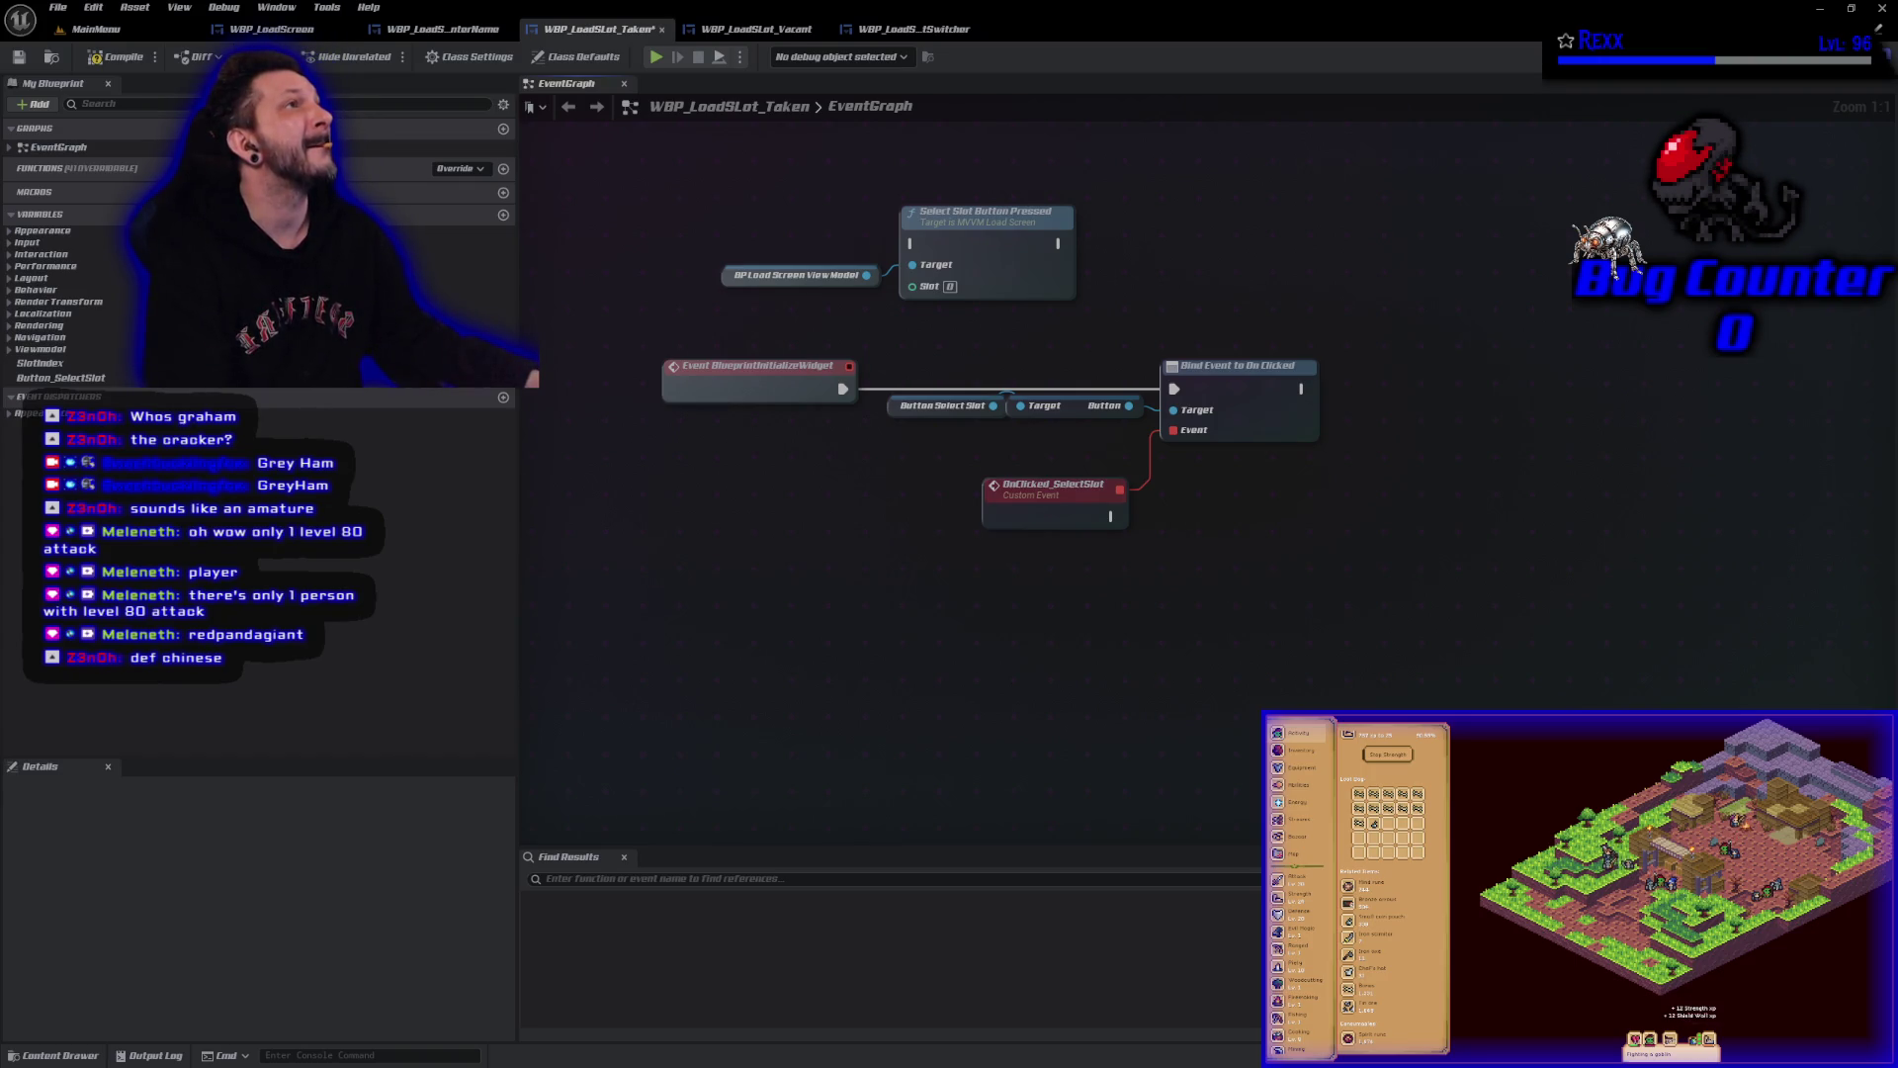
Move Select Slot Button Pressed beside OnClicked_SelectSlot, wire them, then switch to WBP_LoadSlot_Vacant.
left_click_drag(822, 184, 978, 327)
mouse_move(989, 257)
left_mouse_down()
mouse_move(1318, 541)
mouse_move(1239, 541)
mouse_move(1285, 540)
mouse_move(1260, 540)
left_mouse_up()
mouse_move(1114, 516)
left_mouse_down()
mouse_move(1216, 543)
mouse_move(1186, 528)
left_mouse_up()
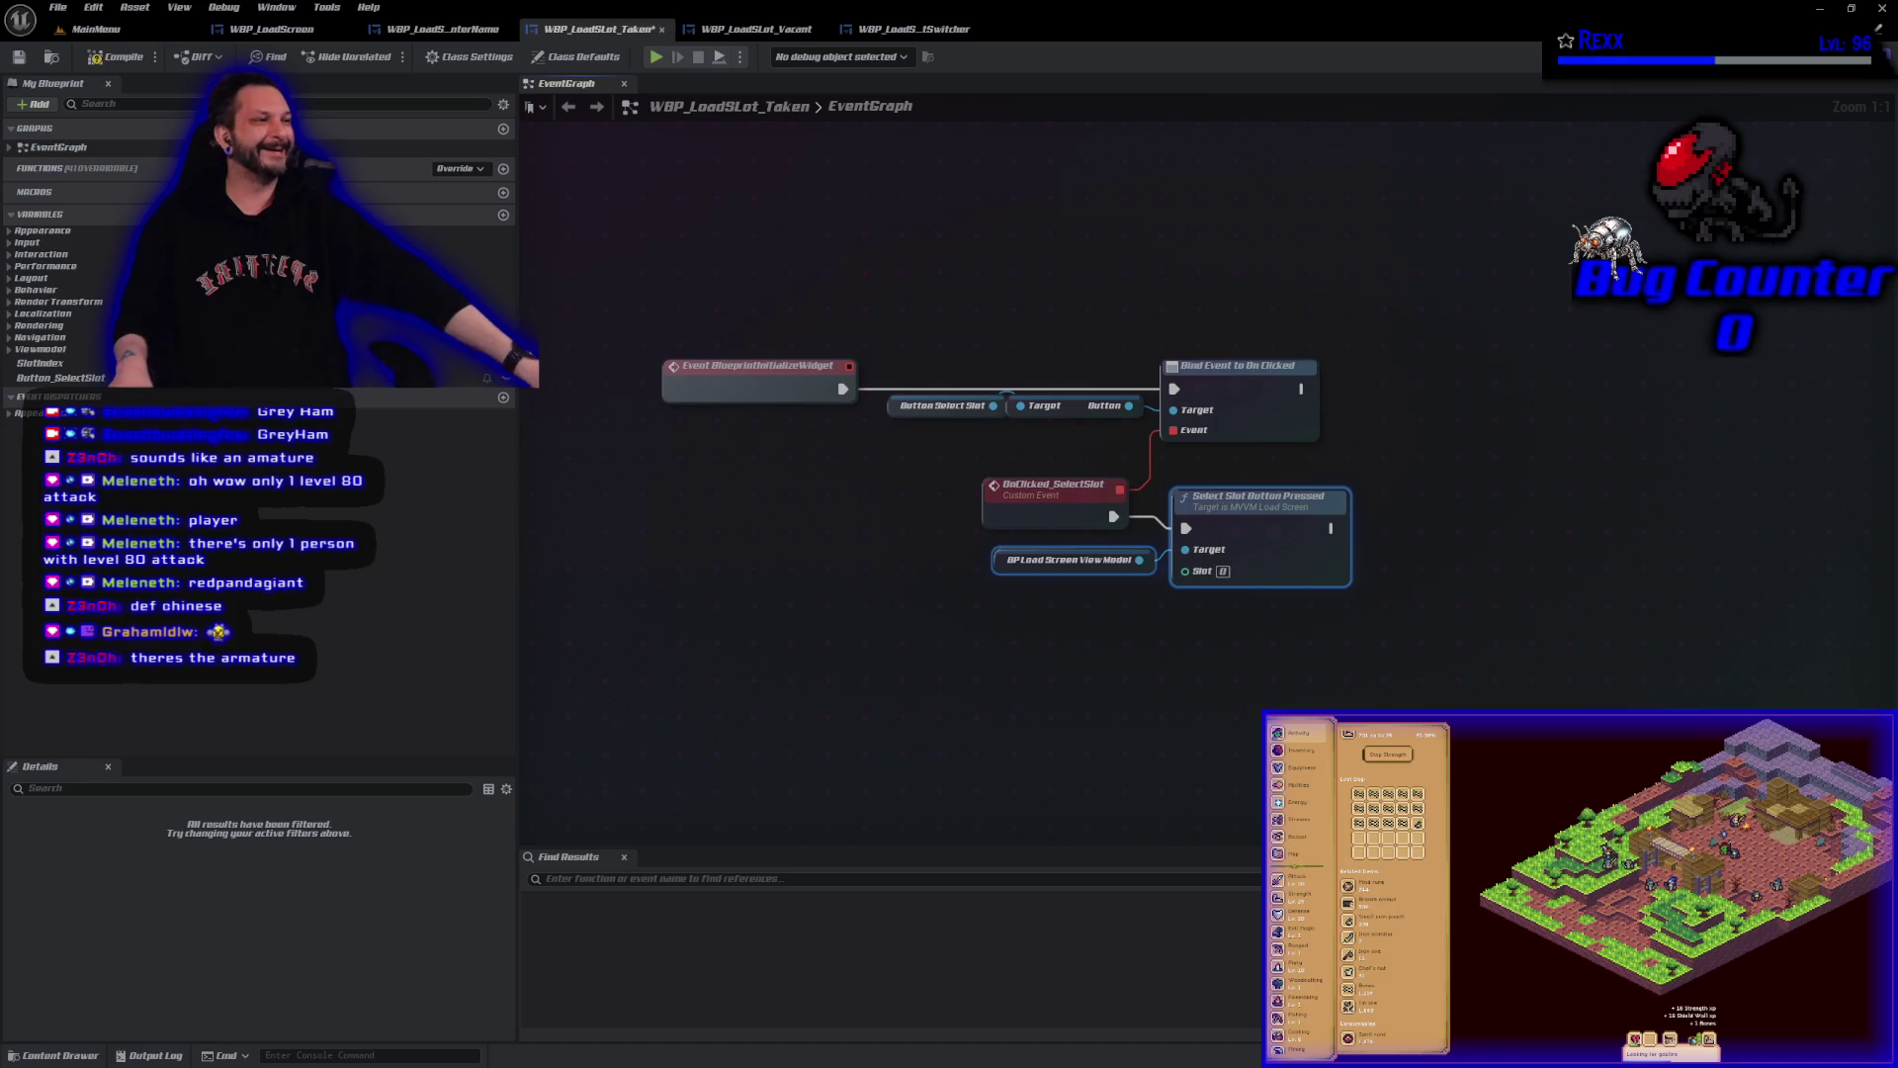
left_click(766, 31)
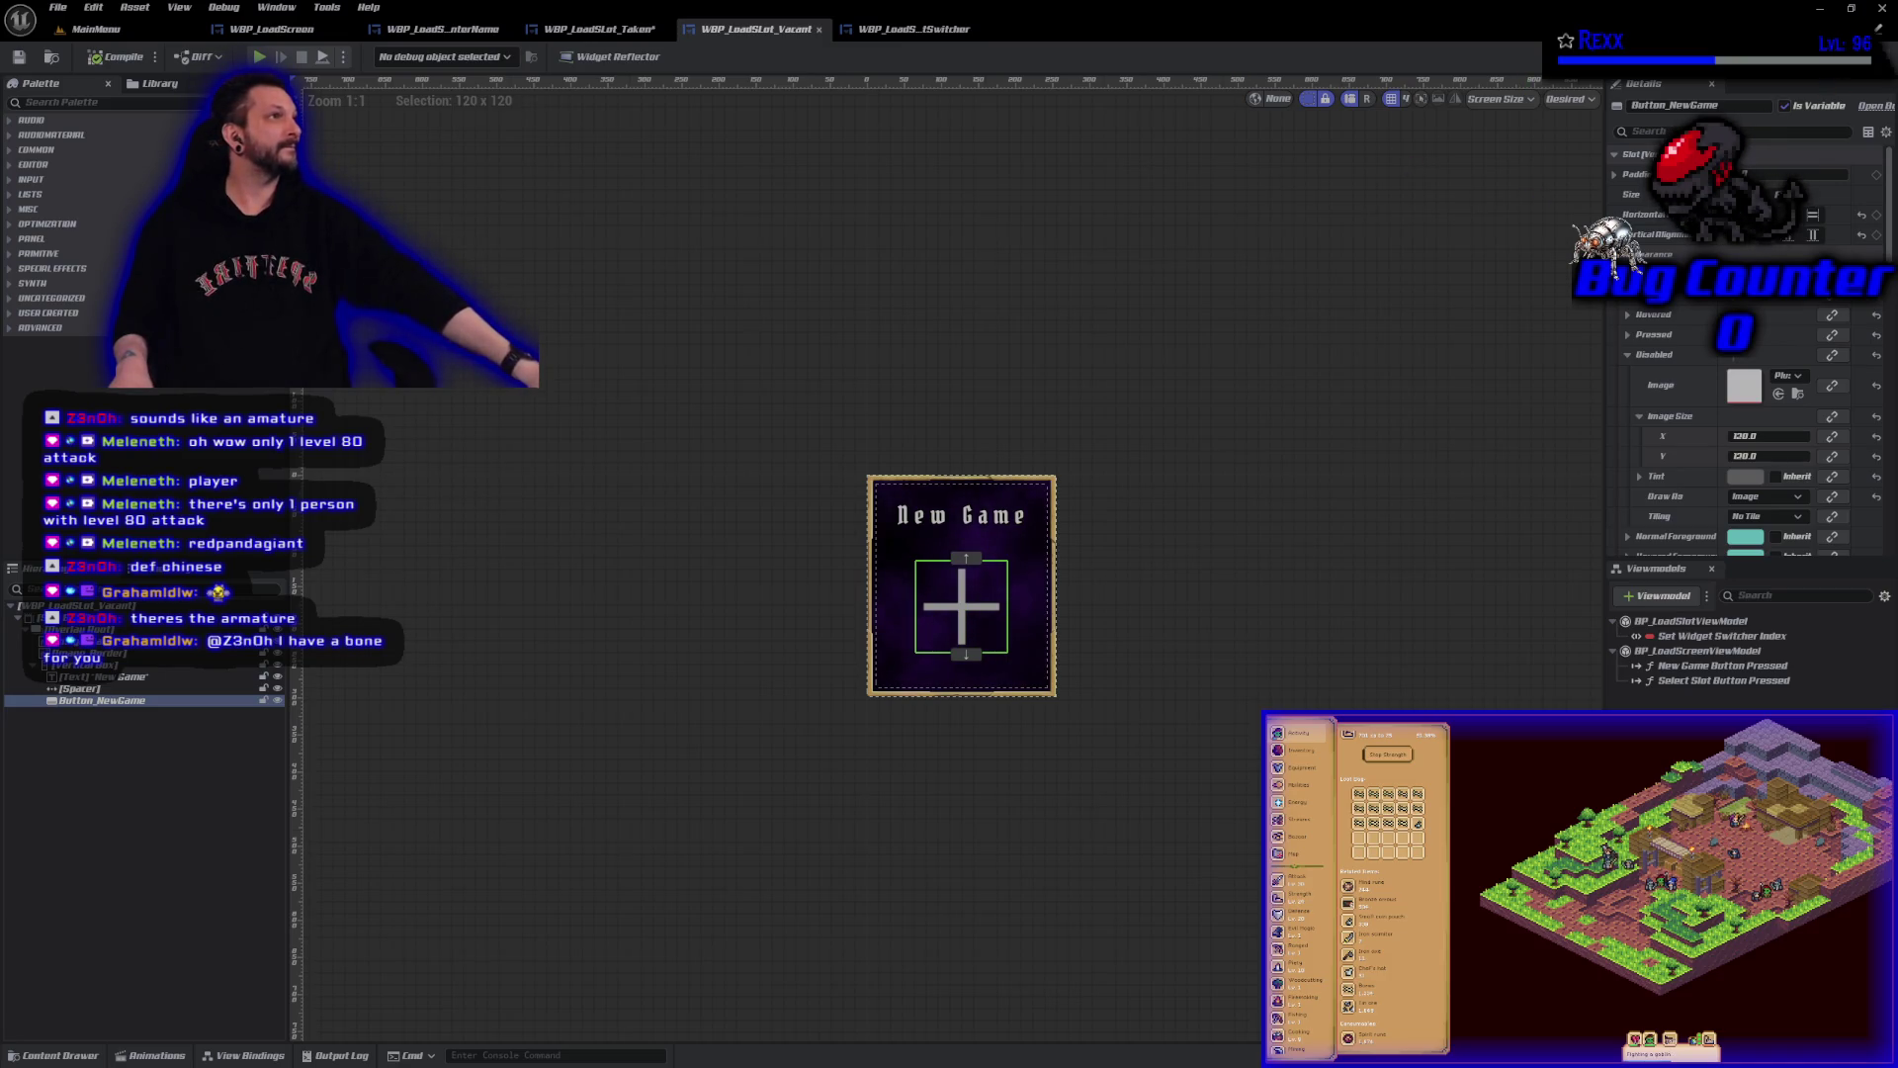
Add an Event BlueprintInitializeWidget node to the WBP_LoadSlot_Vacant event graph.
left_click(1867, 56)
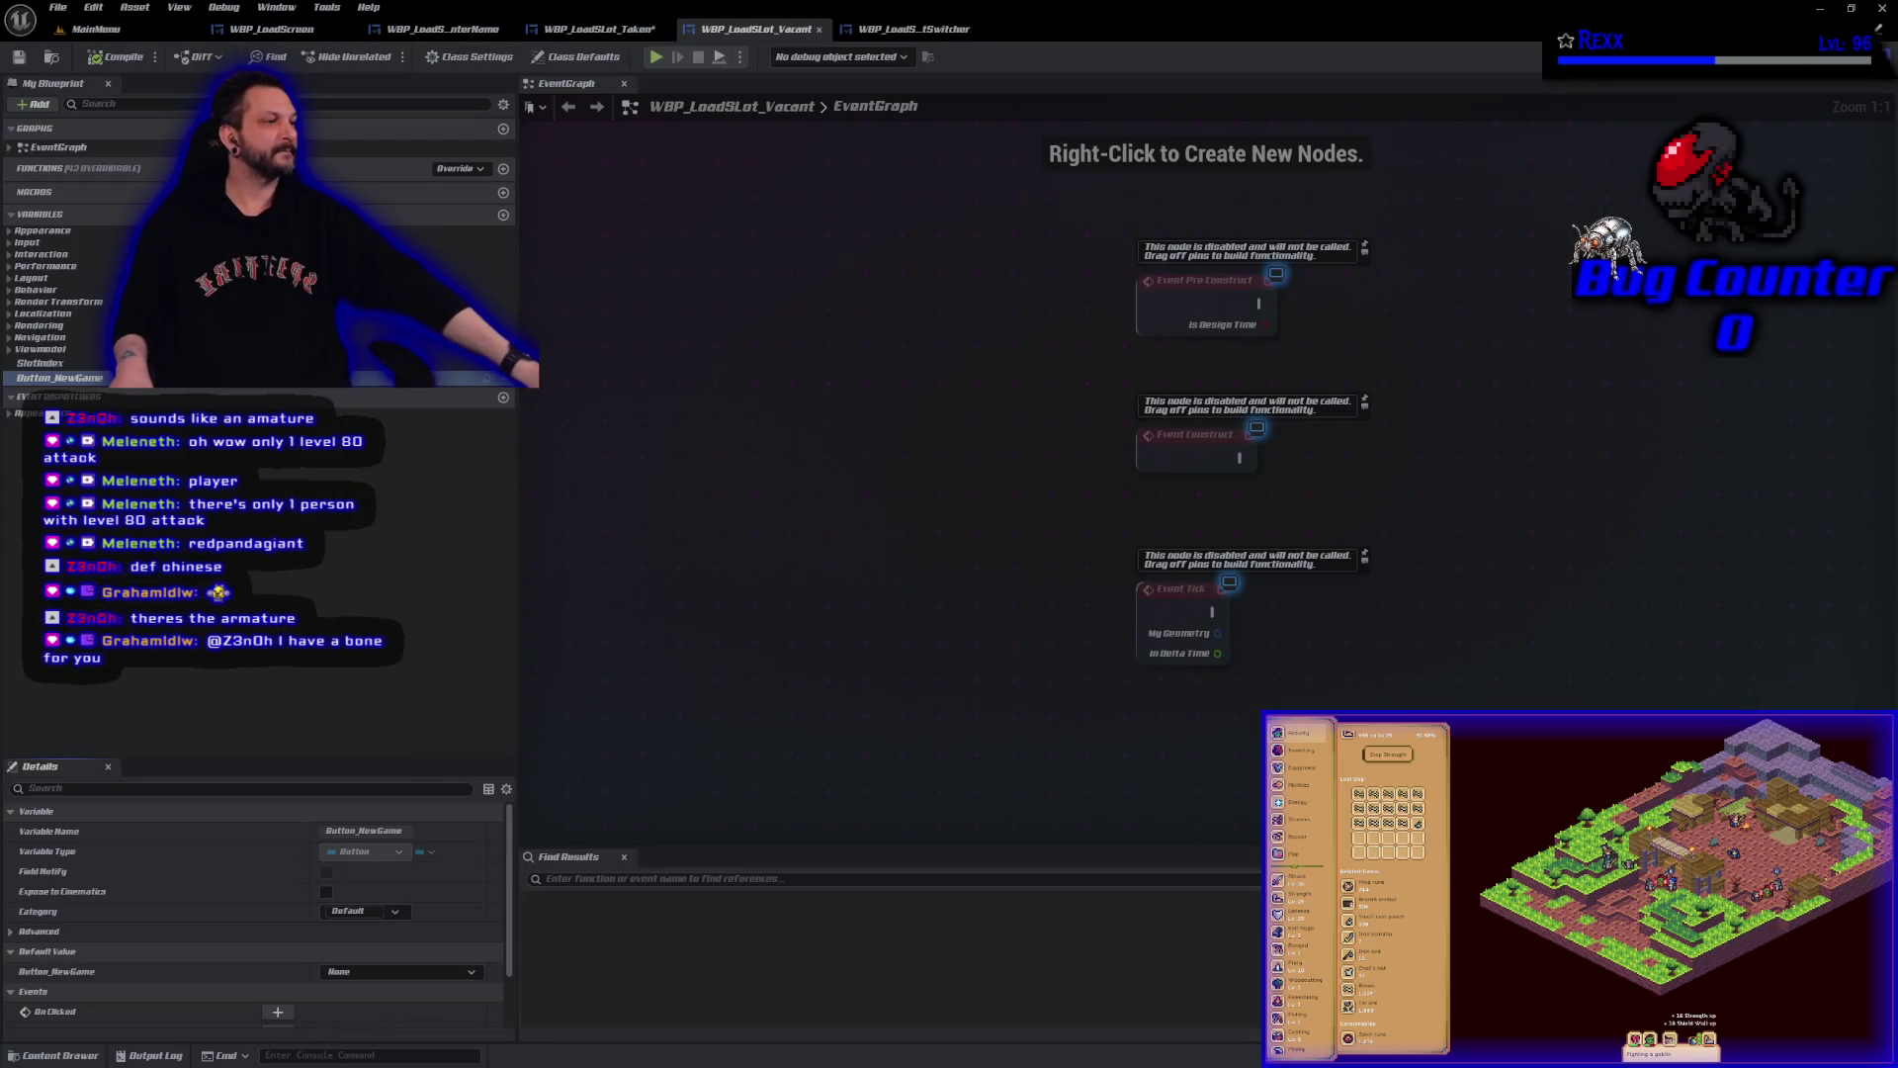
left_click_drag(1246, 698, 816, 358)
right_click(808, 583)
type("event init")
key("Return")
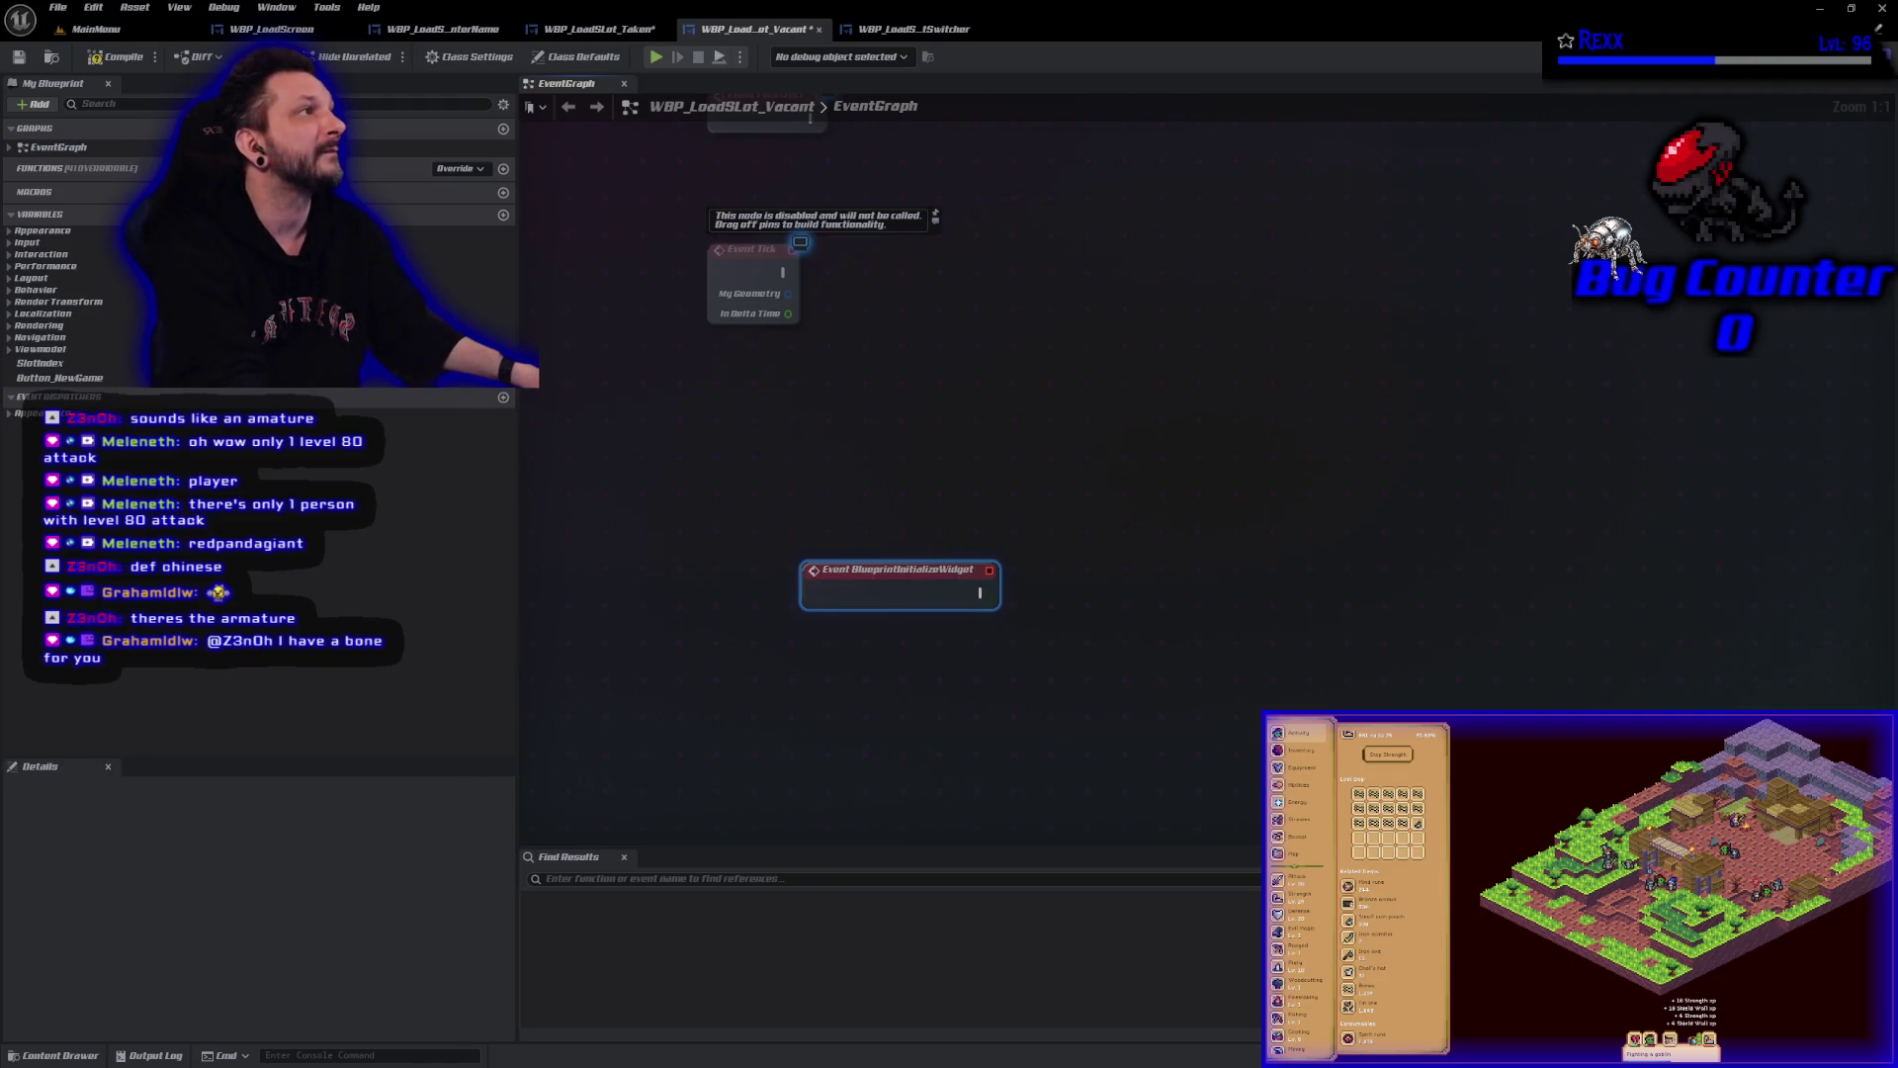
Compile the WBP_LoadSlot_Taken blueprint.
left_click(611, 31)
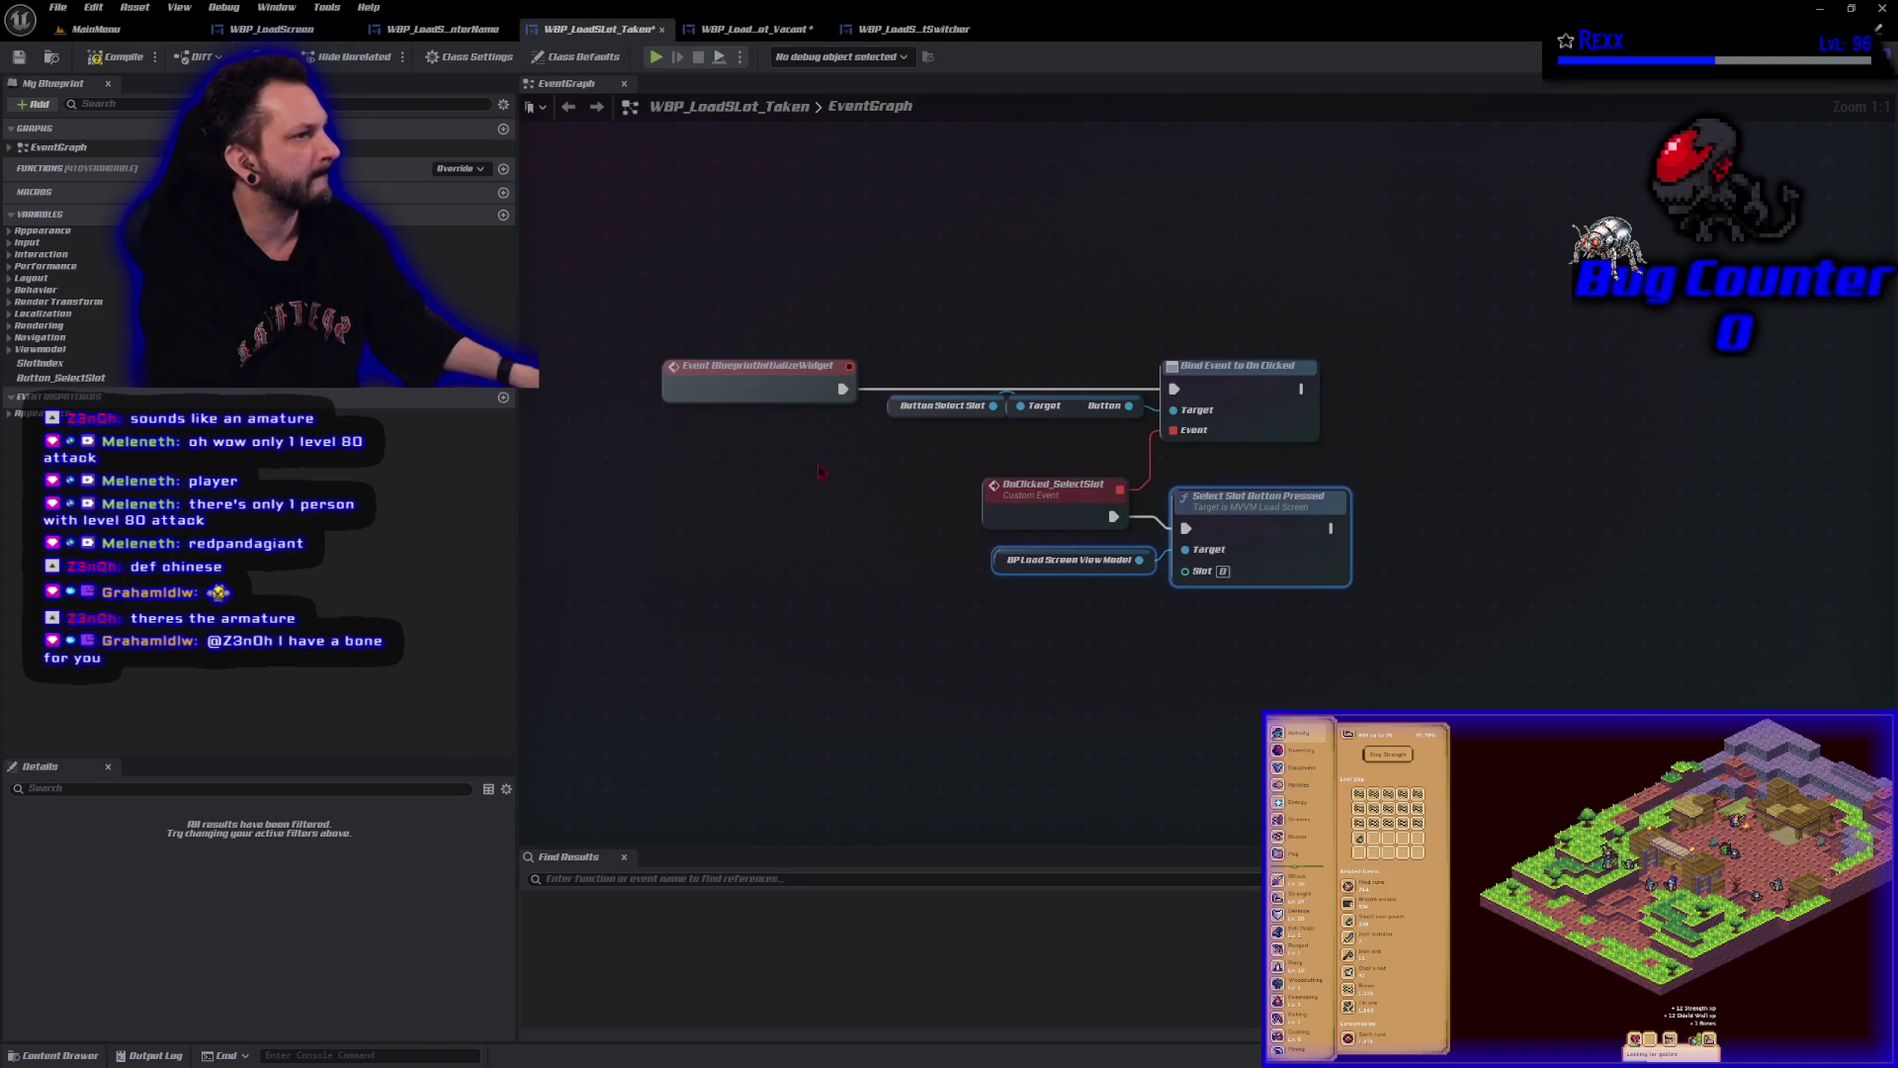
left_click(115, 61)
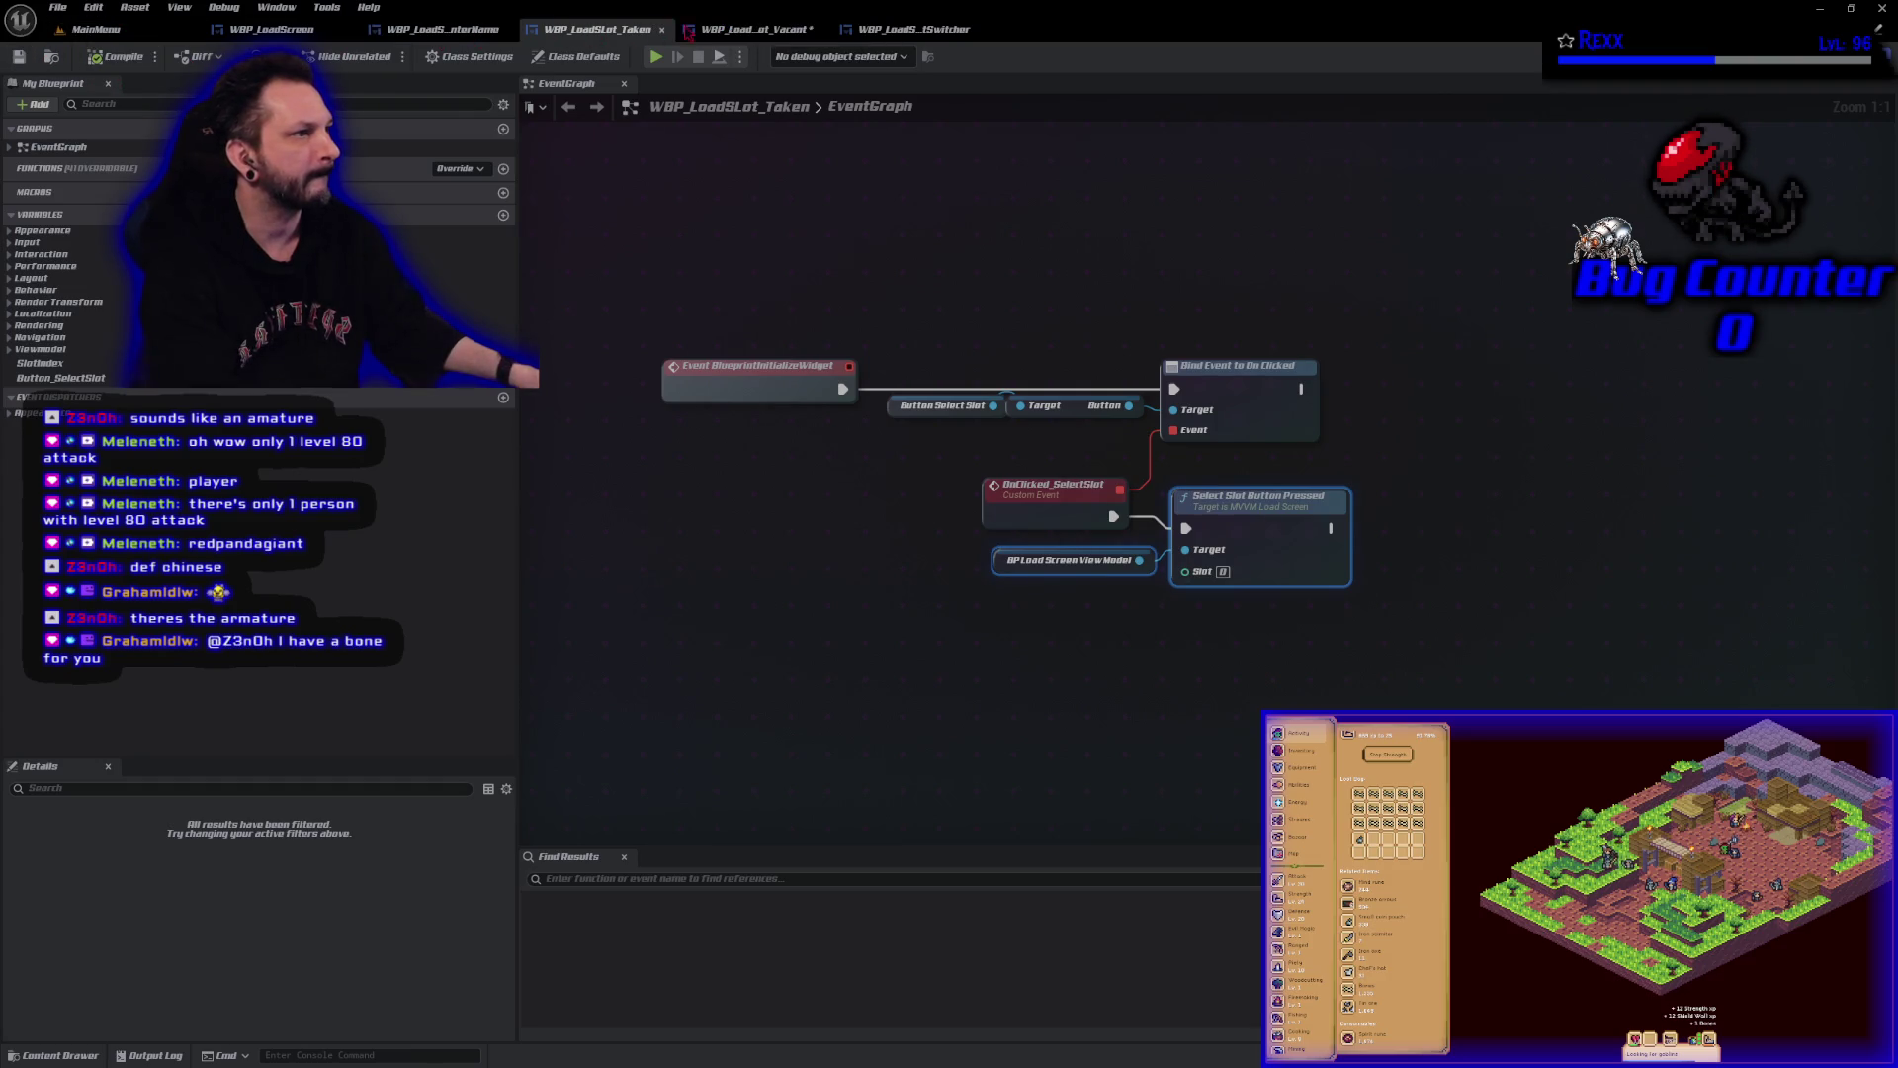
left_click(746, 30)
Add a BP Load Screen View Model getter to the Vacant graph.
right_click(903, 678)
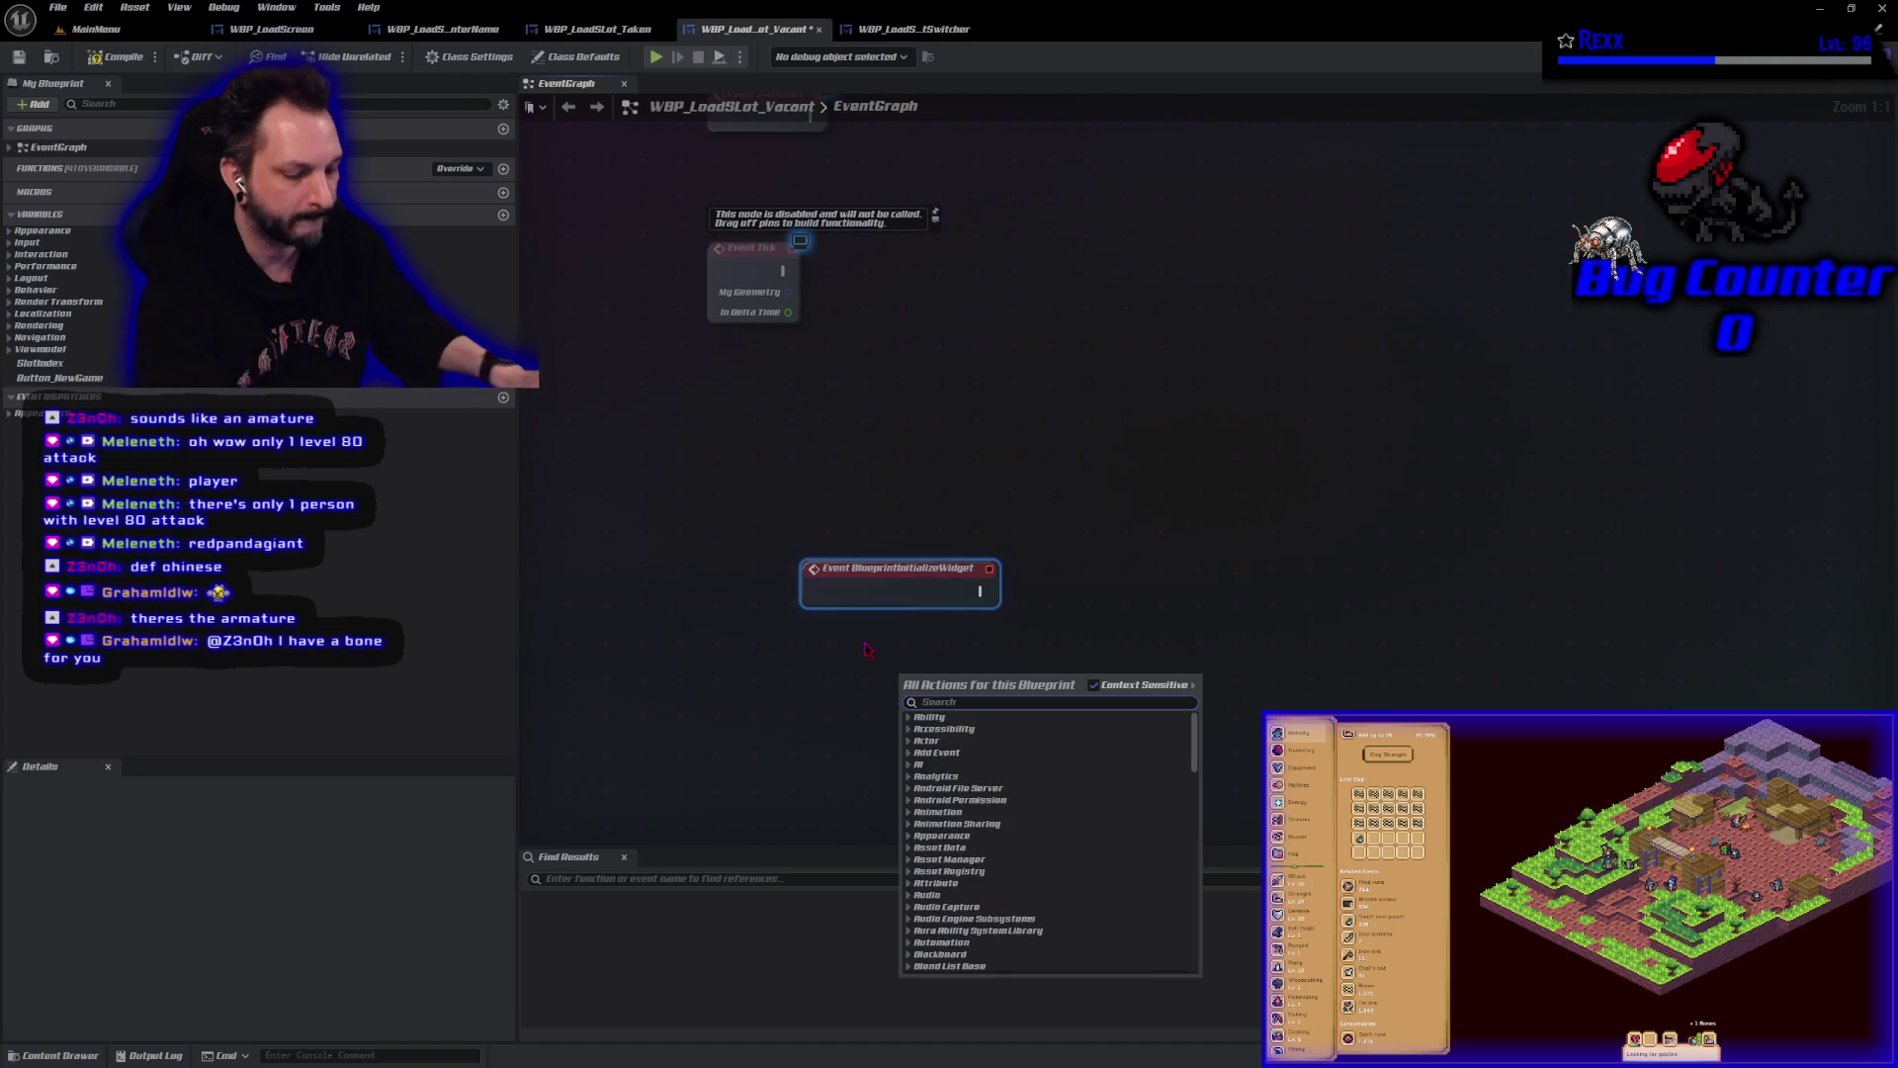
type("bray")
key("BackSpace")
key("BackSpace")
key("BackSpace")
type("get b")
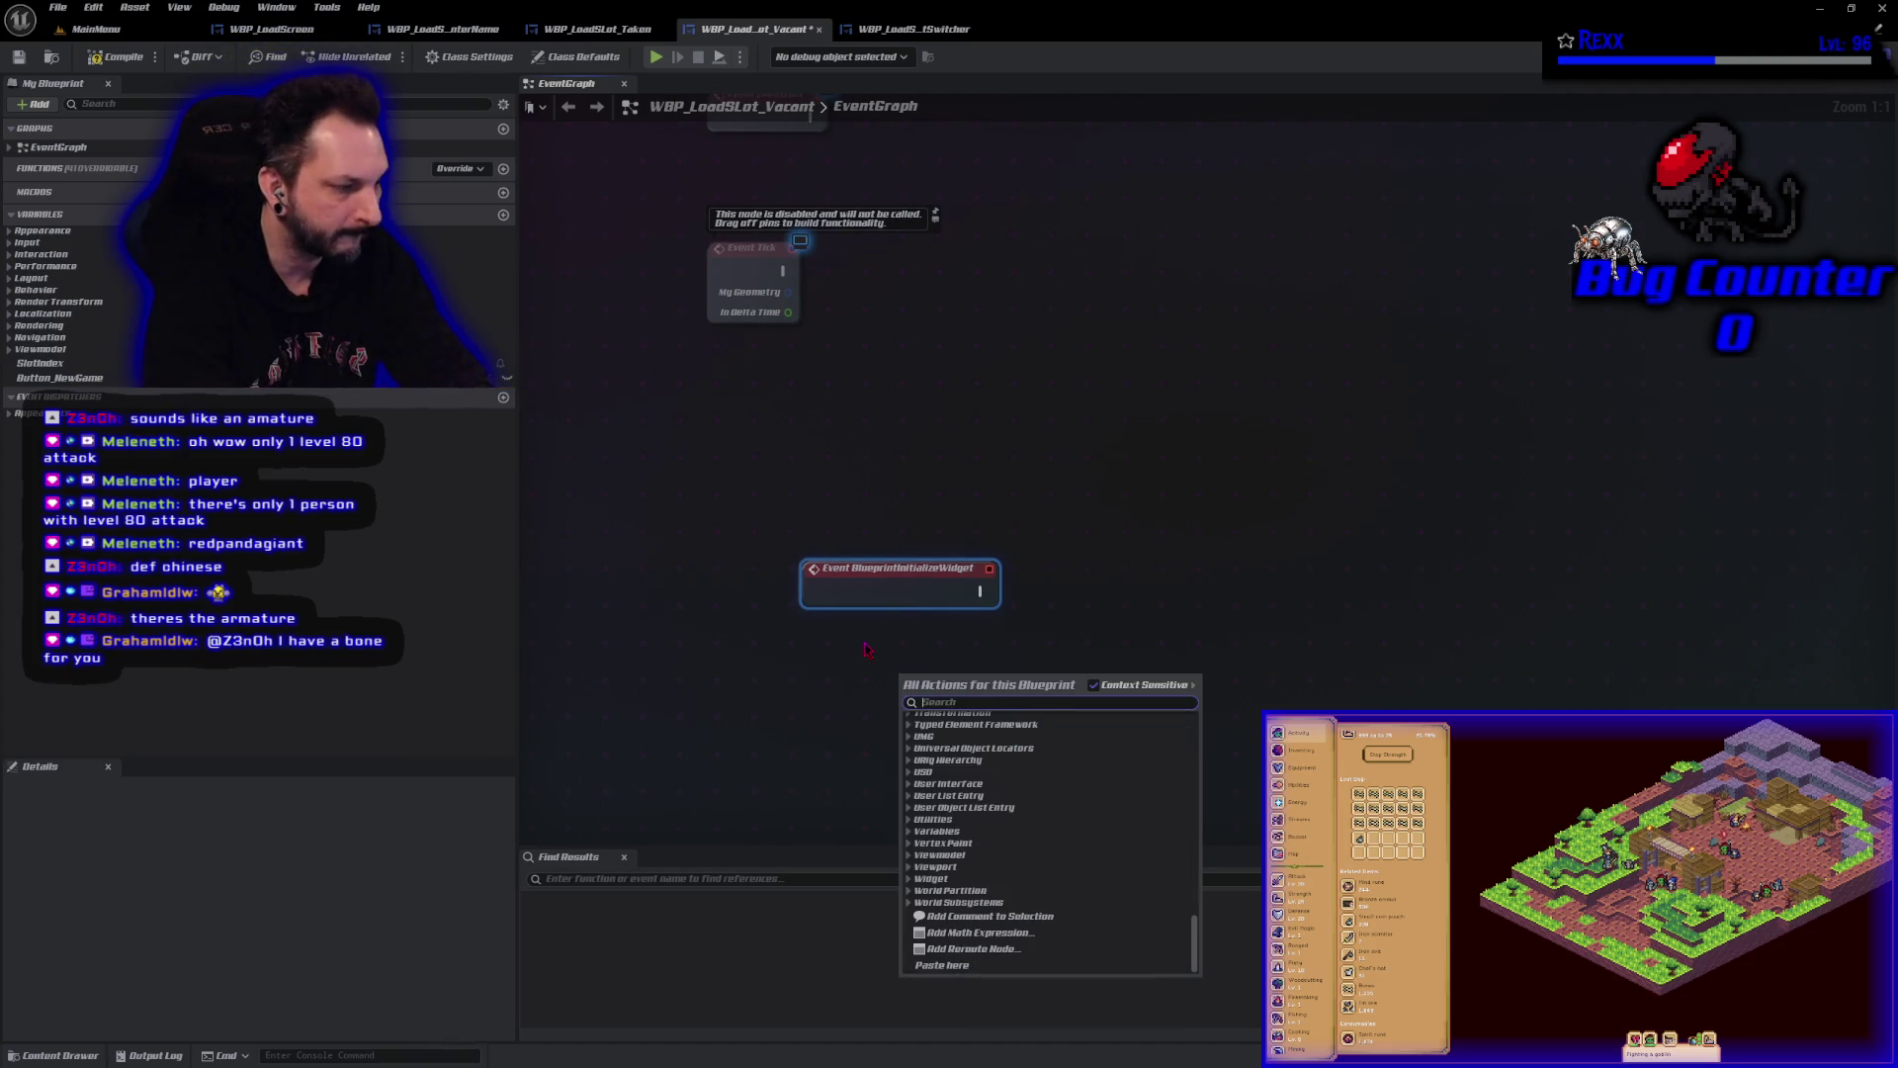
type("p load")
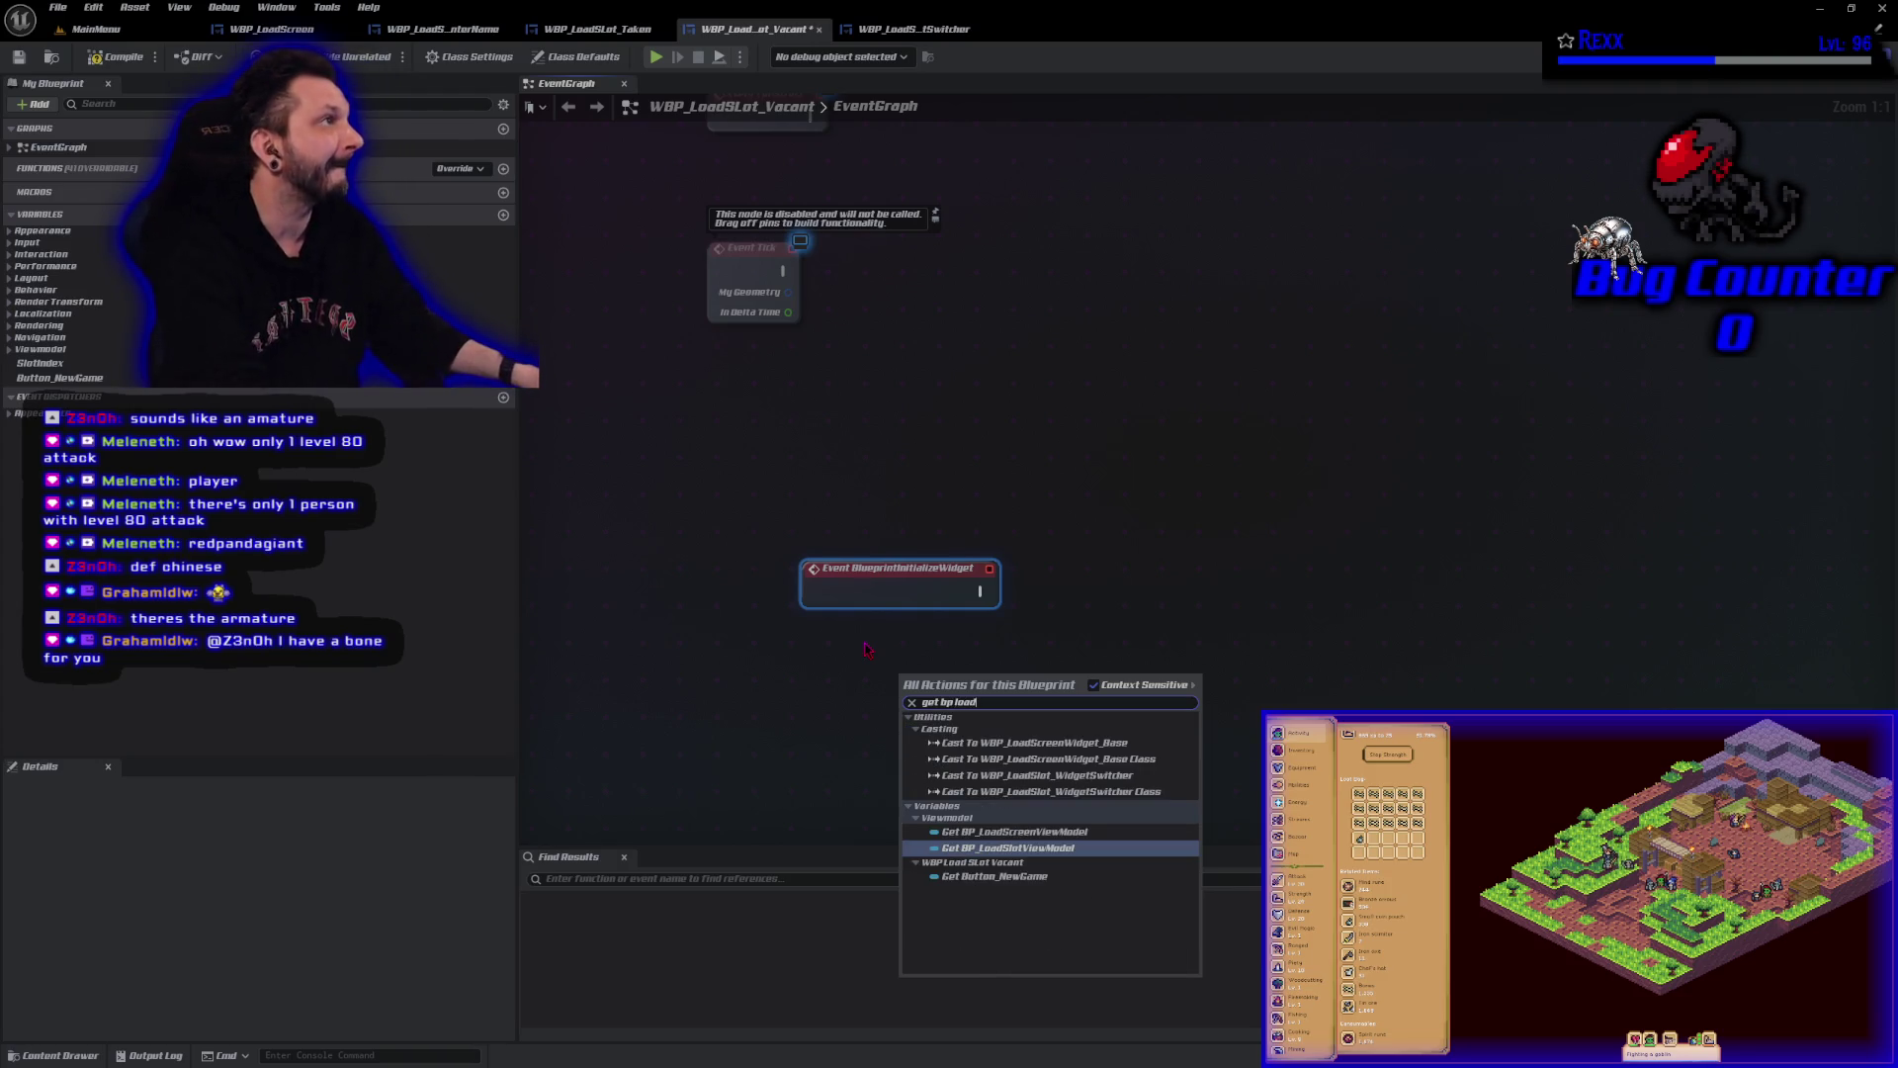
left_click(1014, 832)
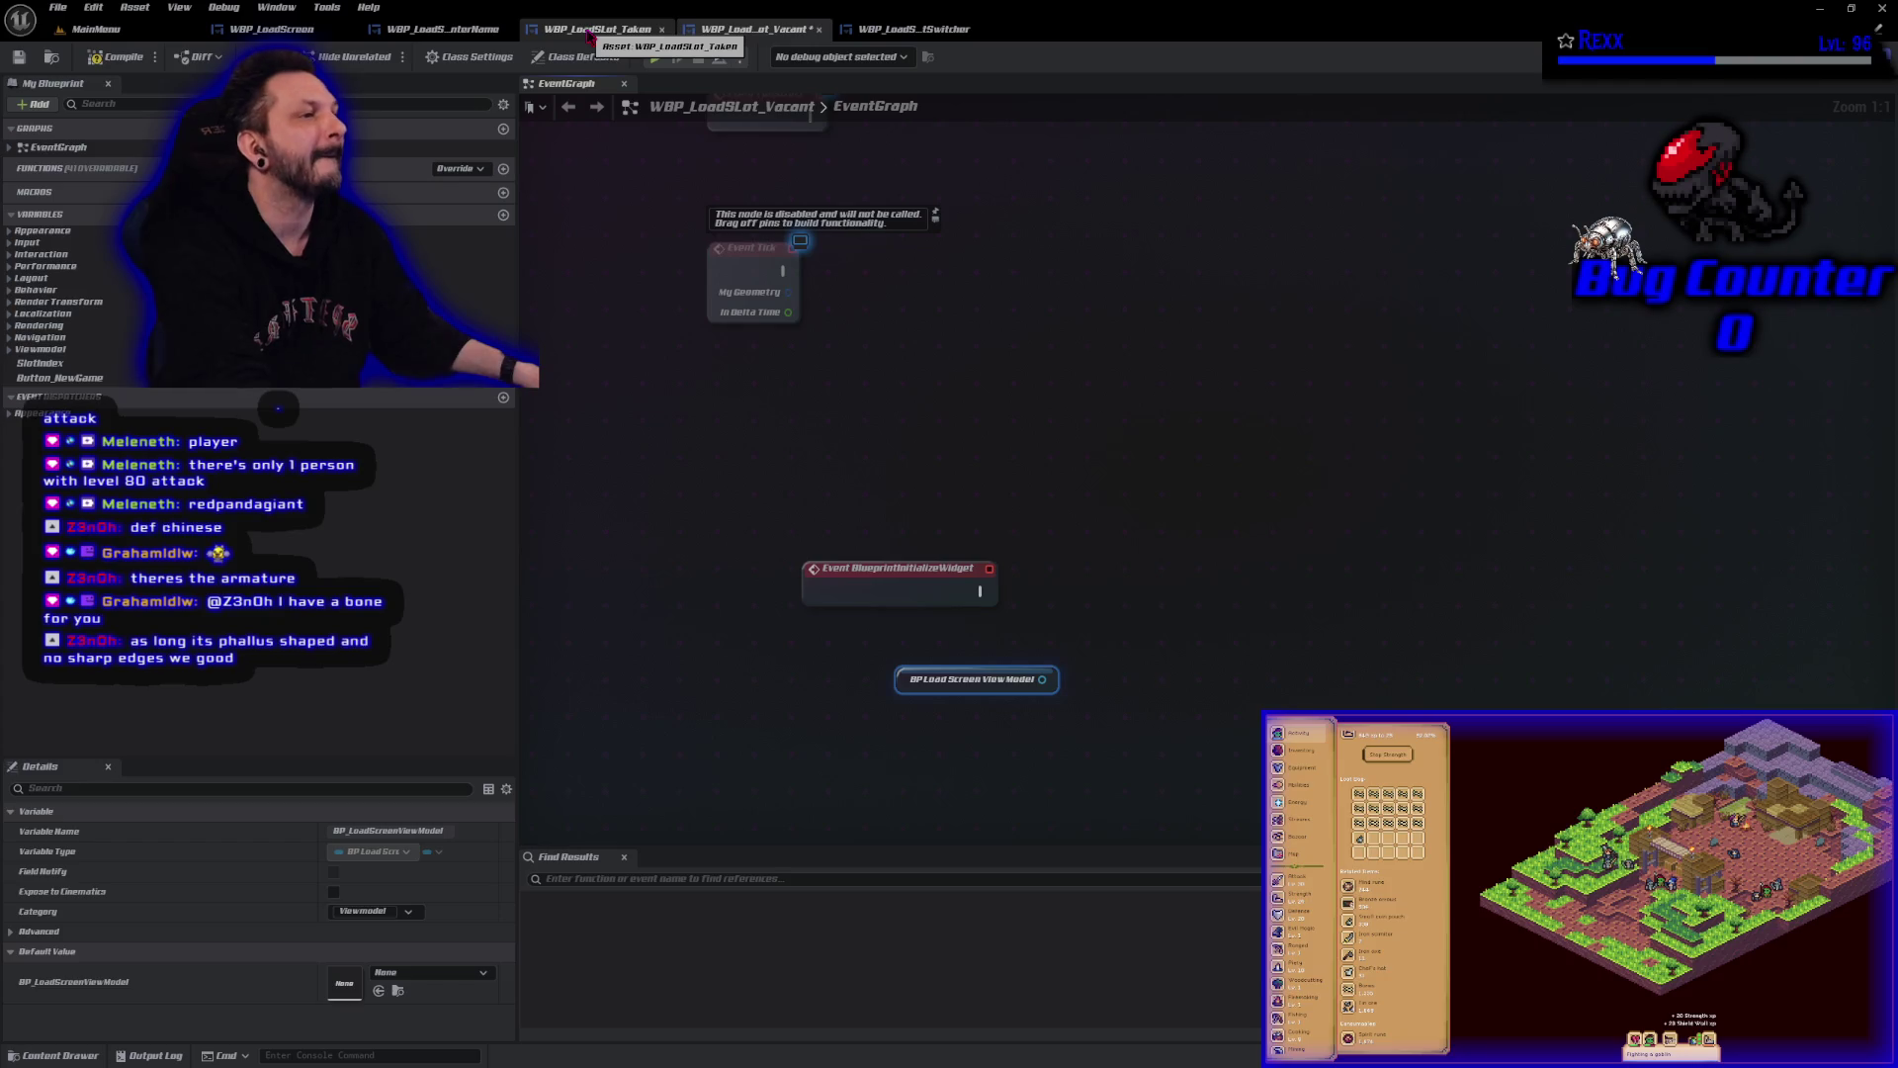
left_click(589, 32)
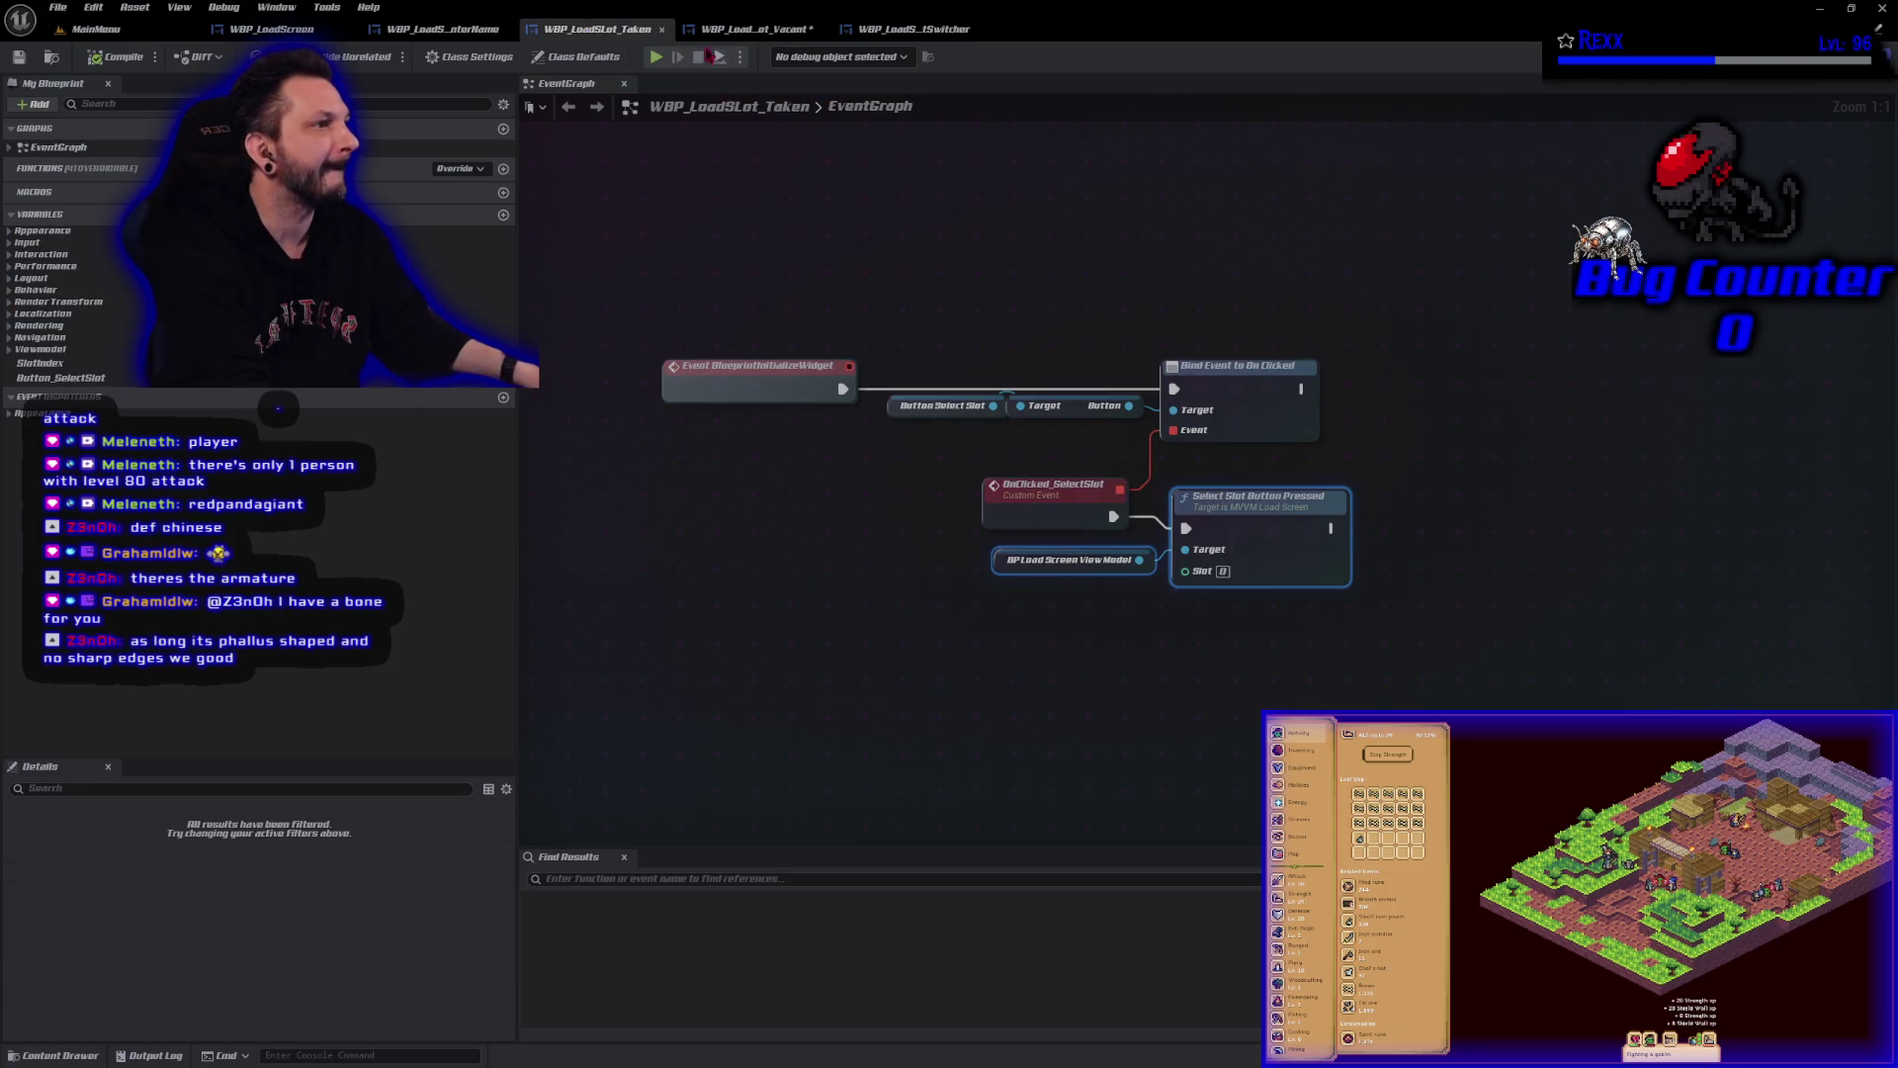
left_click(751, 29)
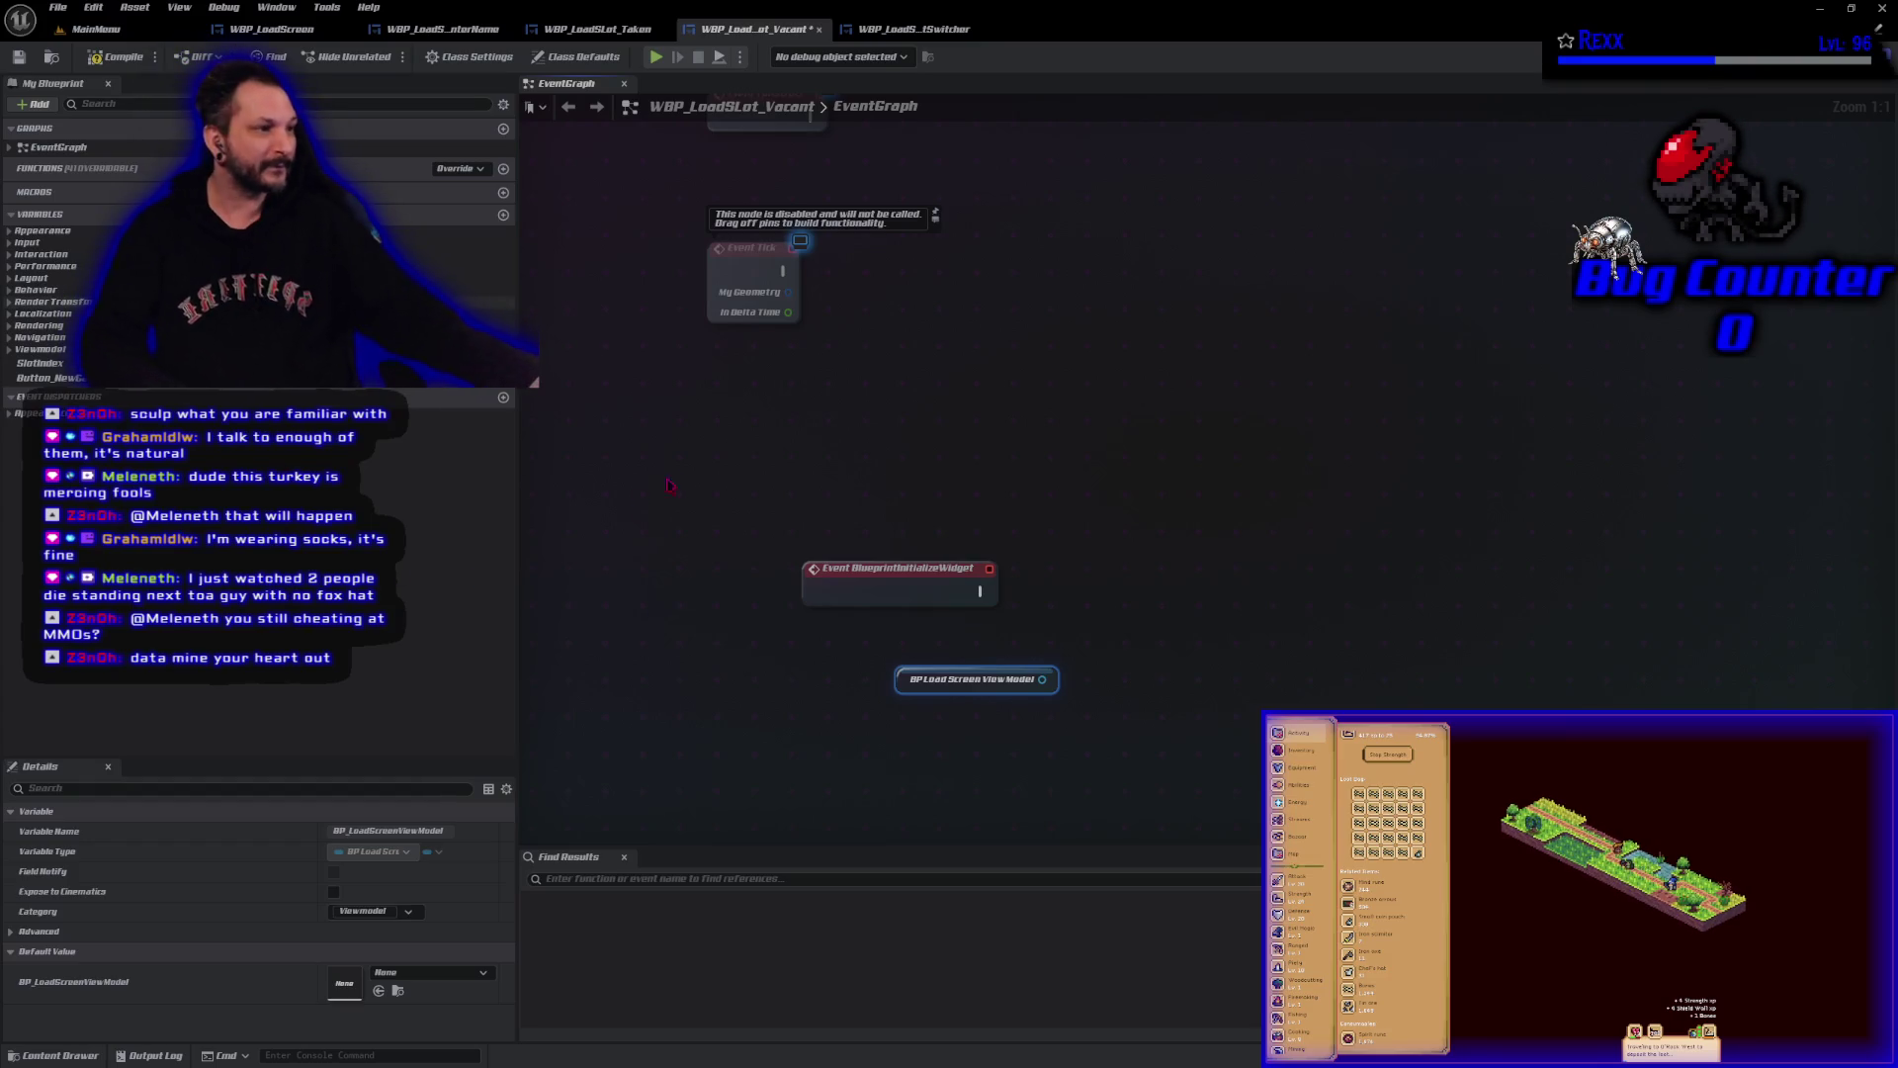
Add a Button_NewGame getter to the Vacant event graph.
mouse_move(99, 378)
left_mouse_down()
mouse_move(530, 373)
mouse_move(801, 525)
mouse_move(963, 588)
mouse_move(920, 636)
left_mouse_up()
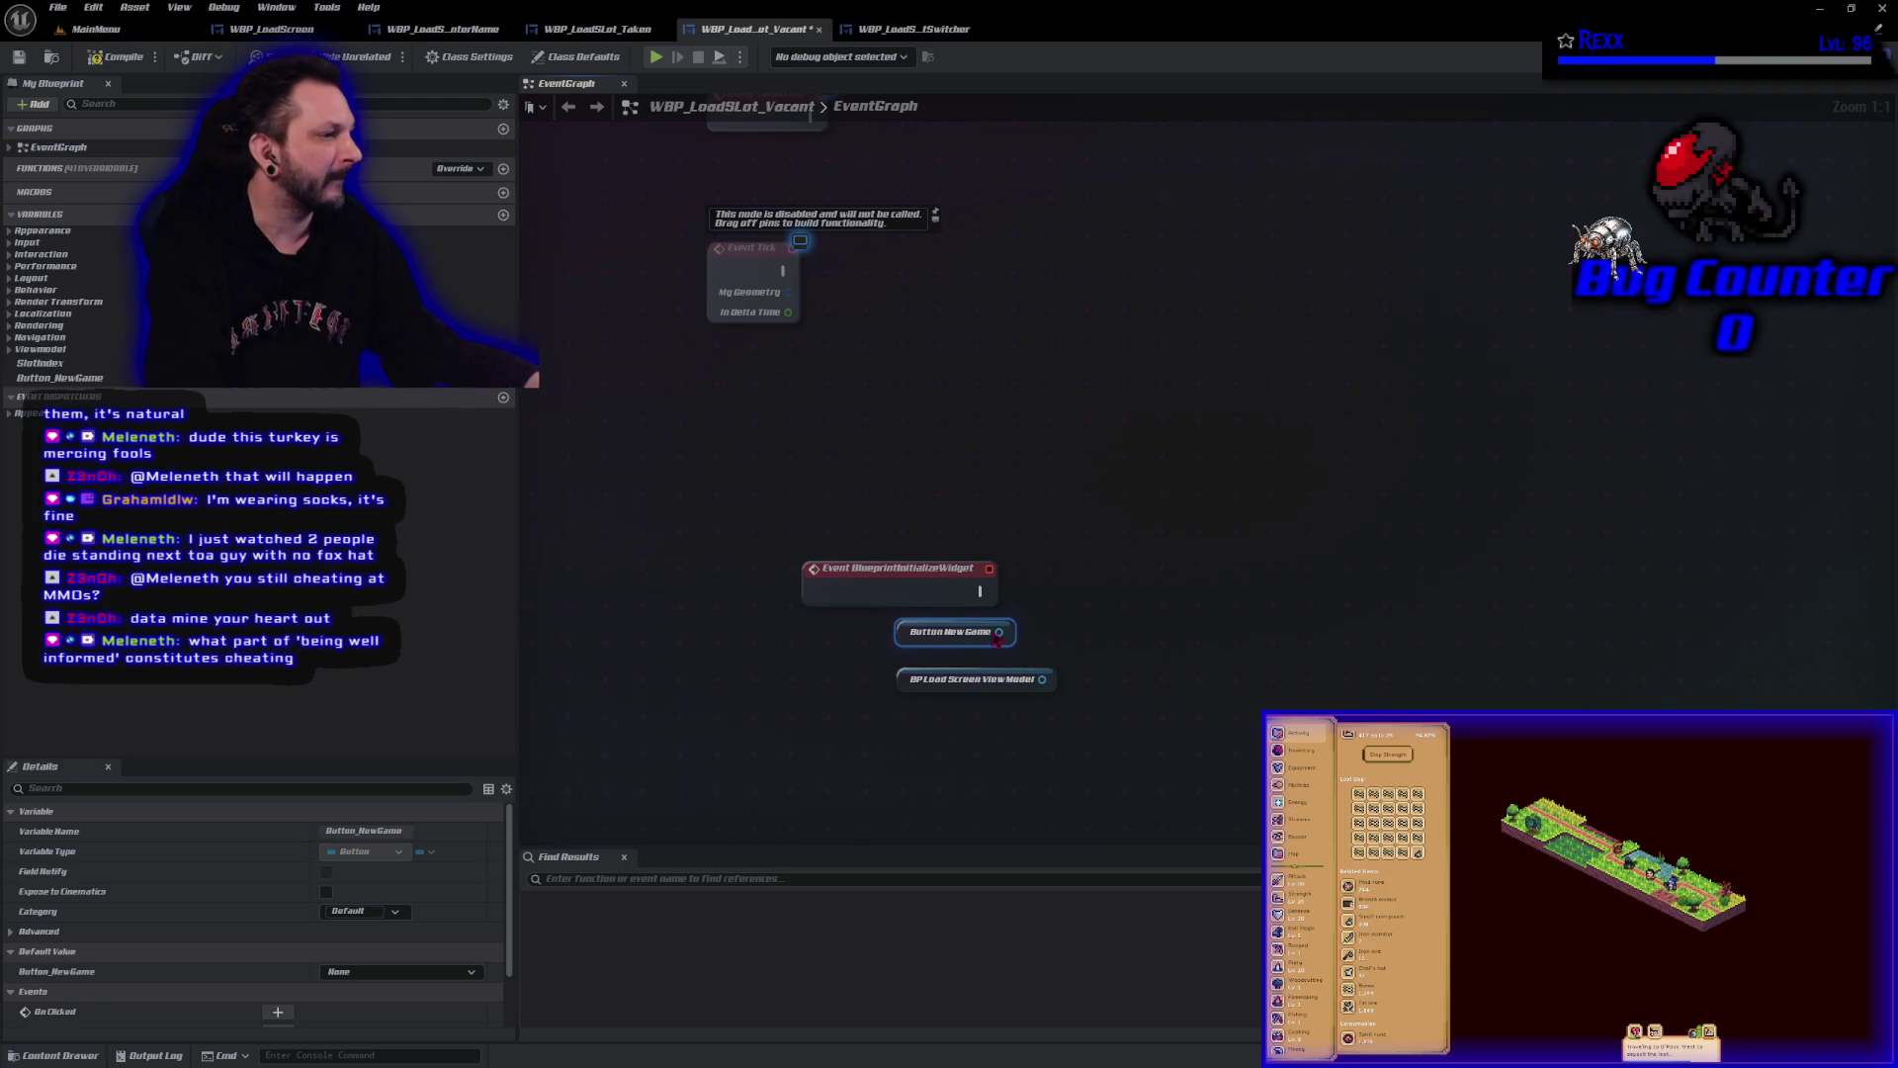
mouse_move(997, 637)
left_mouse_down()
mouse_move(1042, 615)
mouse_move(961, 637)
mouse_move(1066, 609)
left_mouse_up()
type("z")
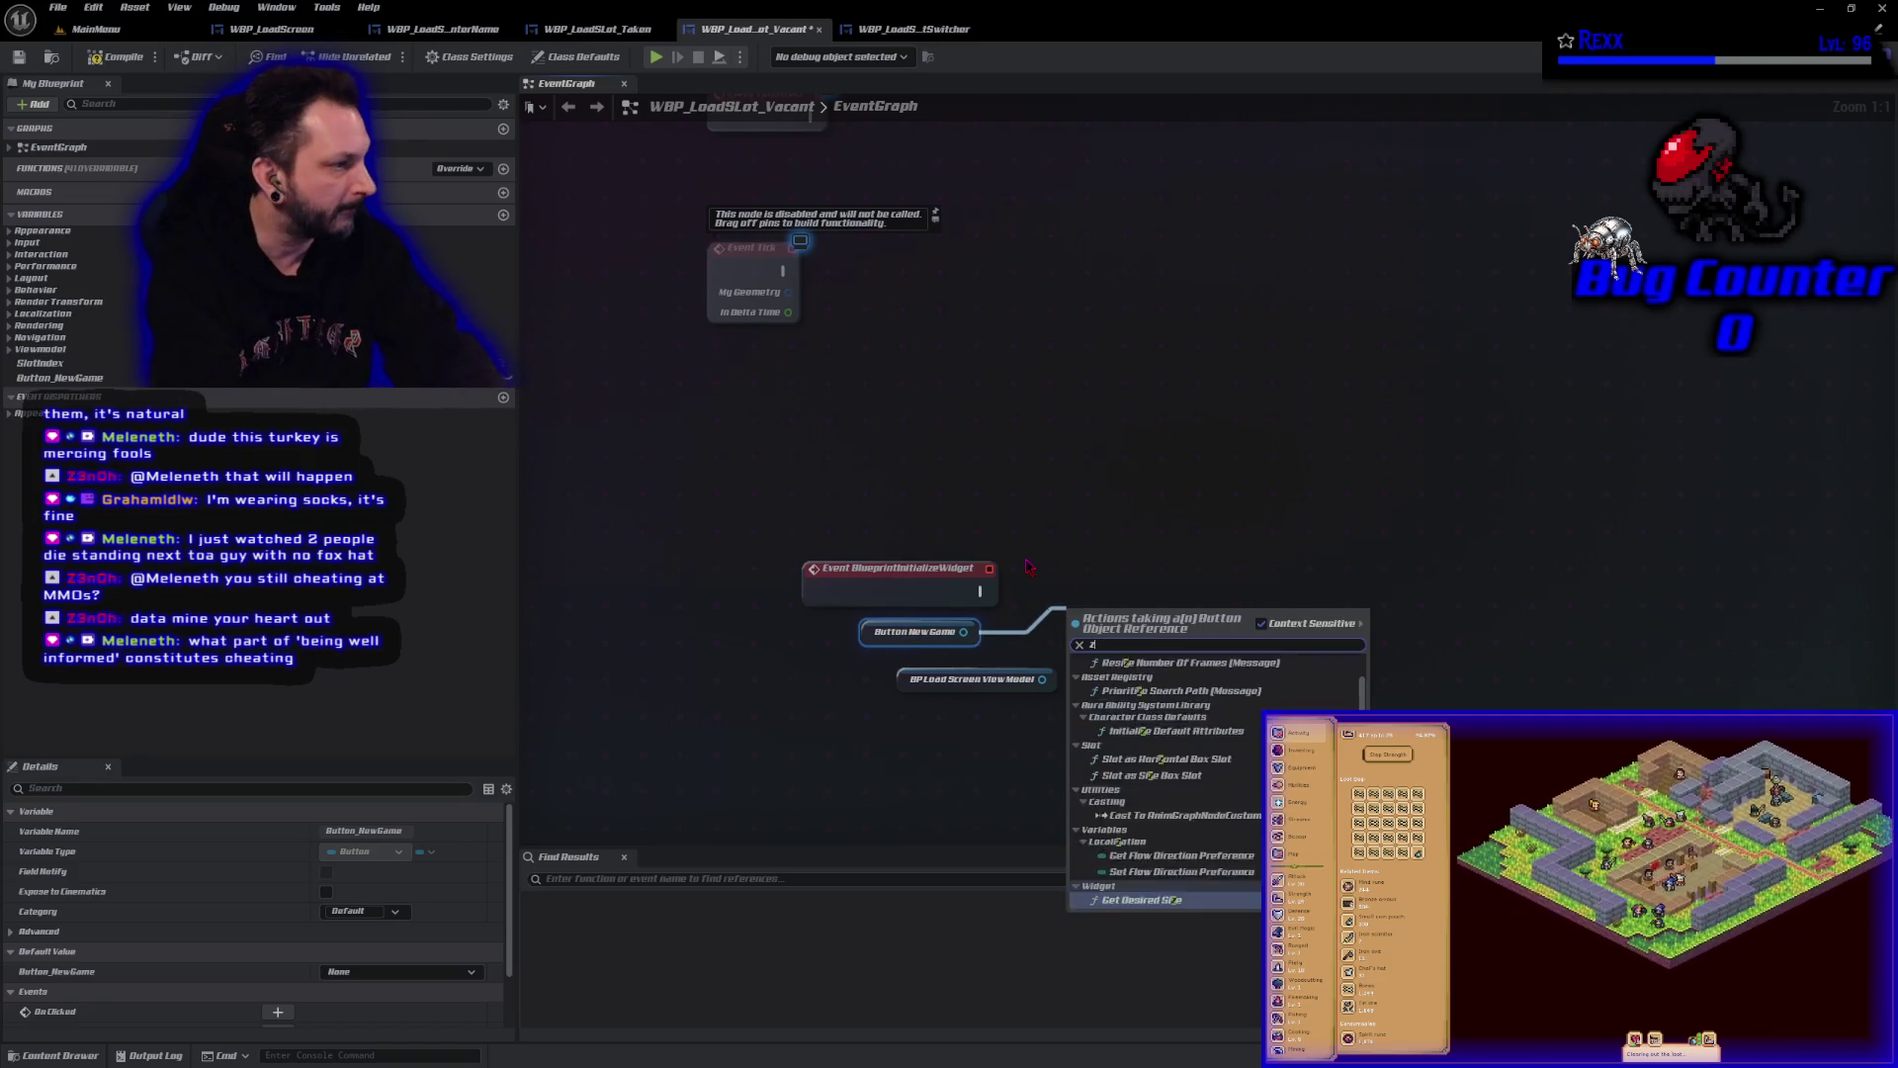
key("BackSpace")
type("assign")
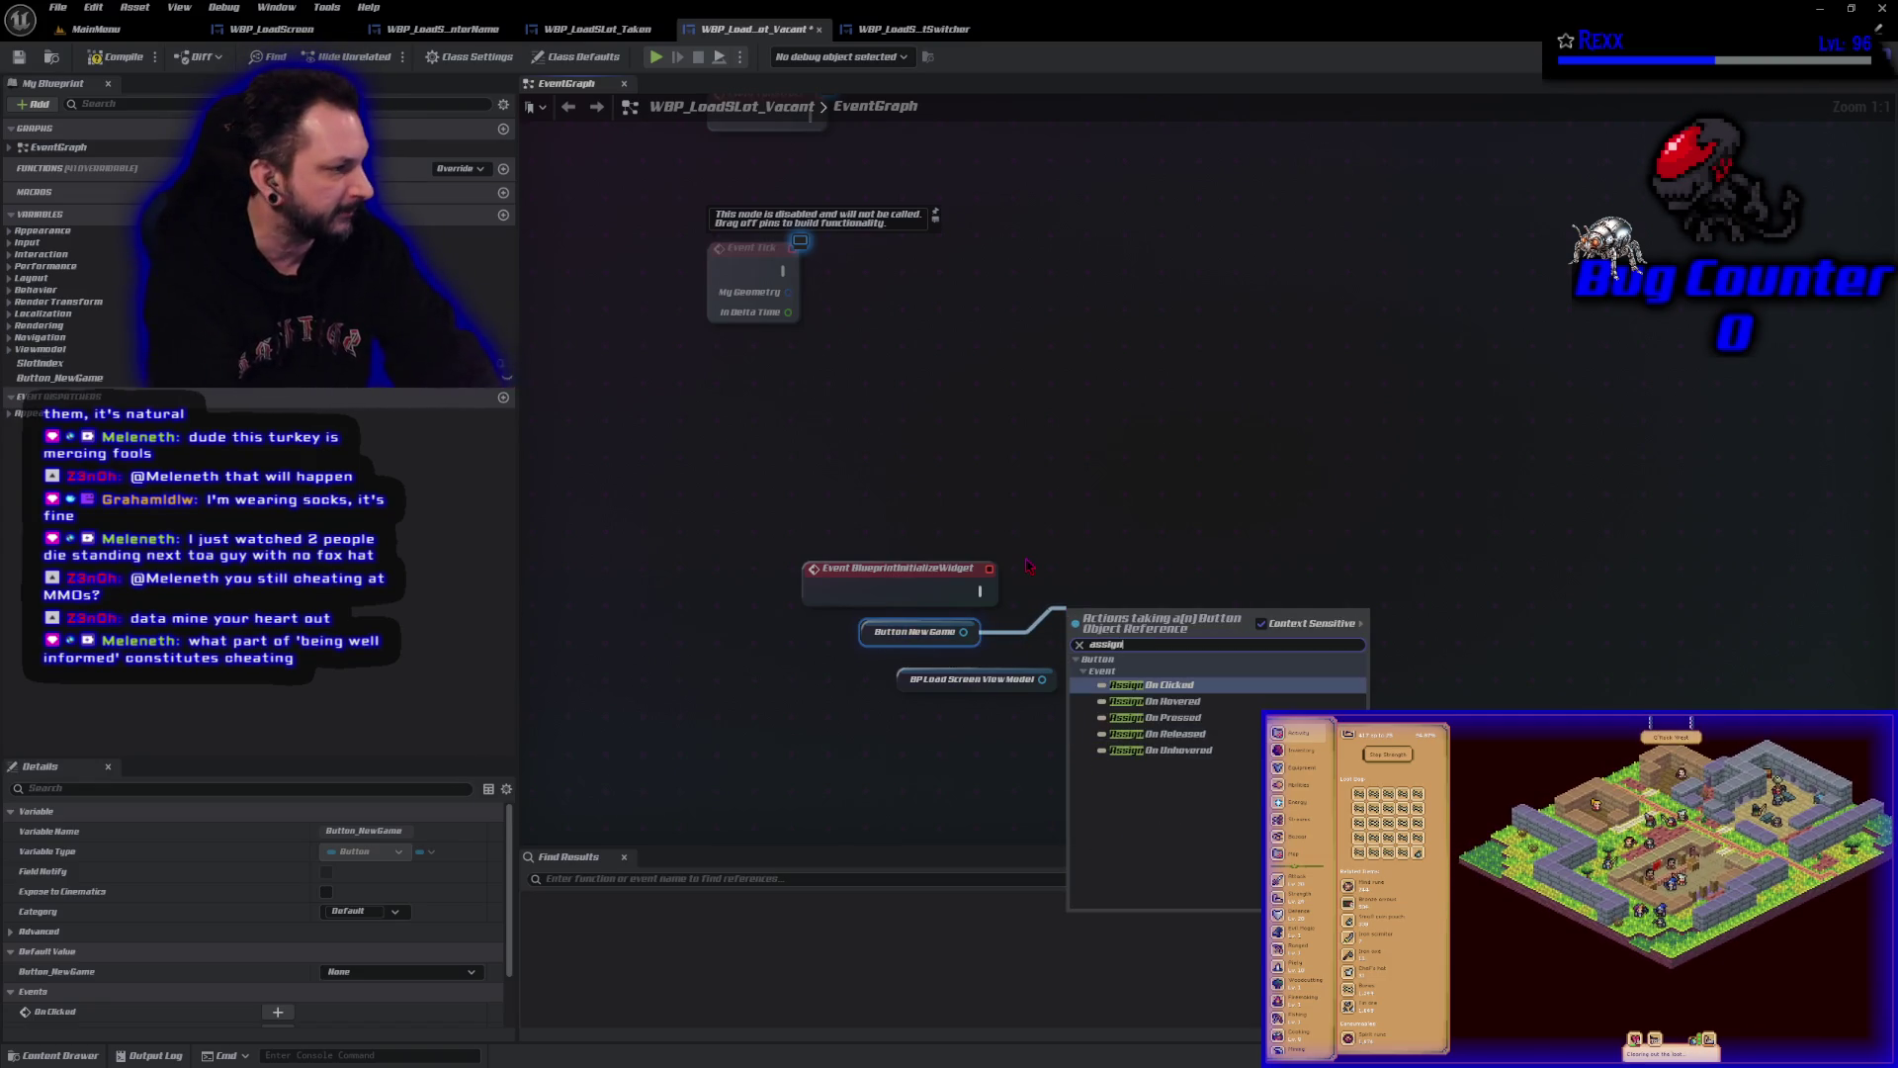
left_click(1028, 566)
Bind Button New Game's OnClicked to a custom event OnClicked_New Game, run on initialize.
mouse_move(964, 632)
left_mouse_down()
mouse_move(1089, 644)
mouse_move(1068, 625)
left_mouse_up()
type("ass")
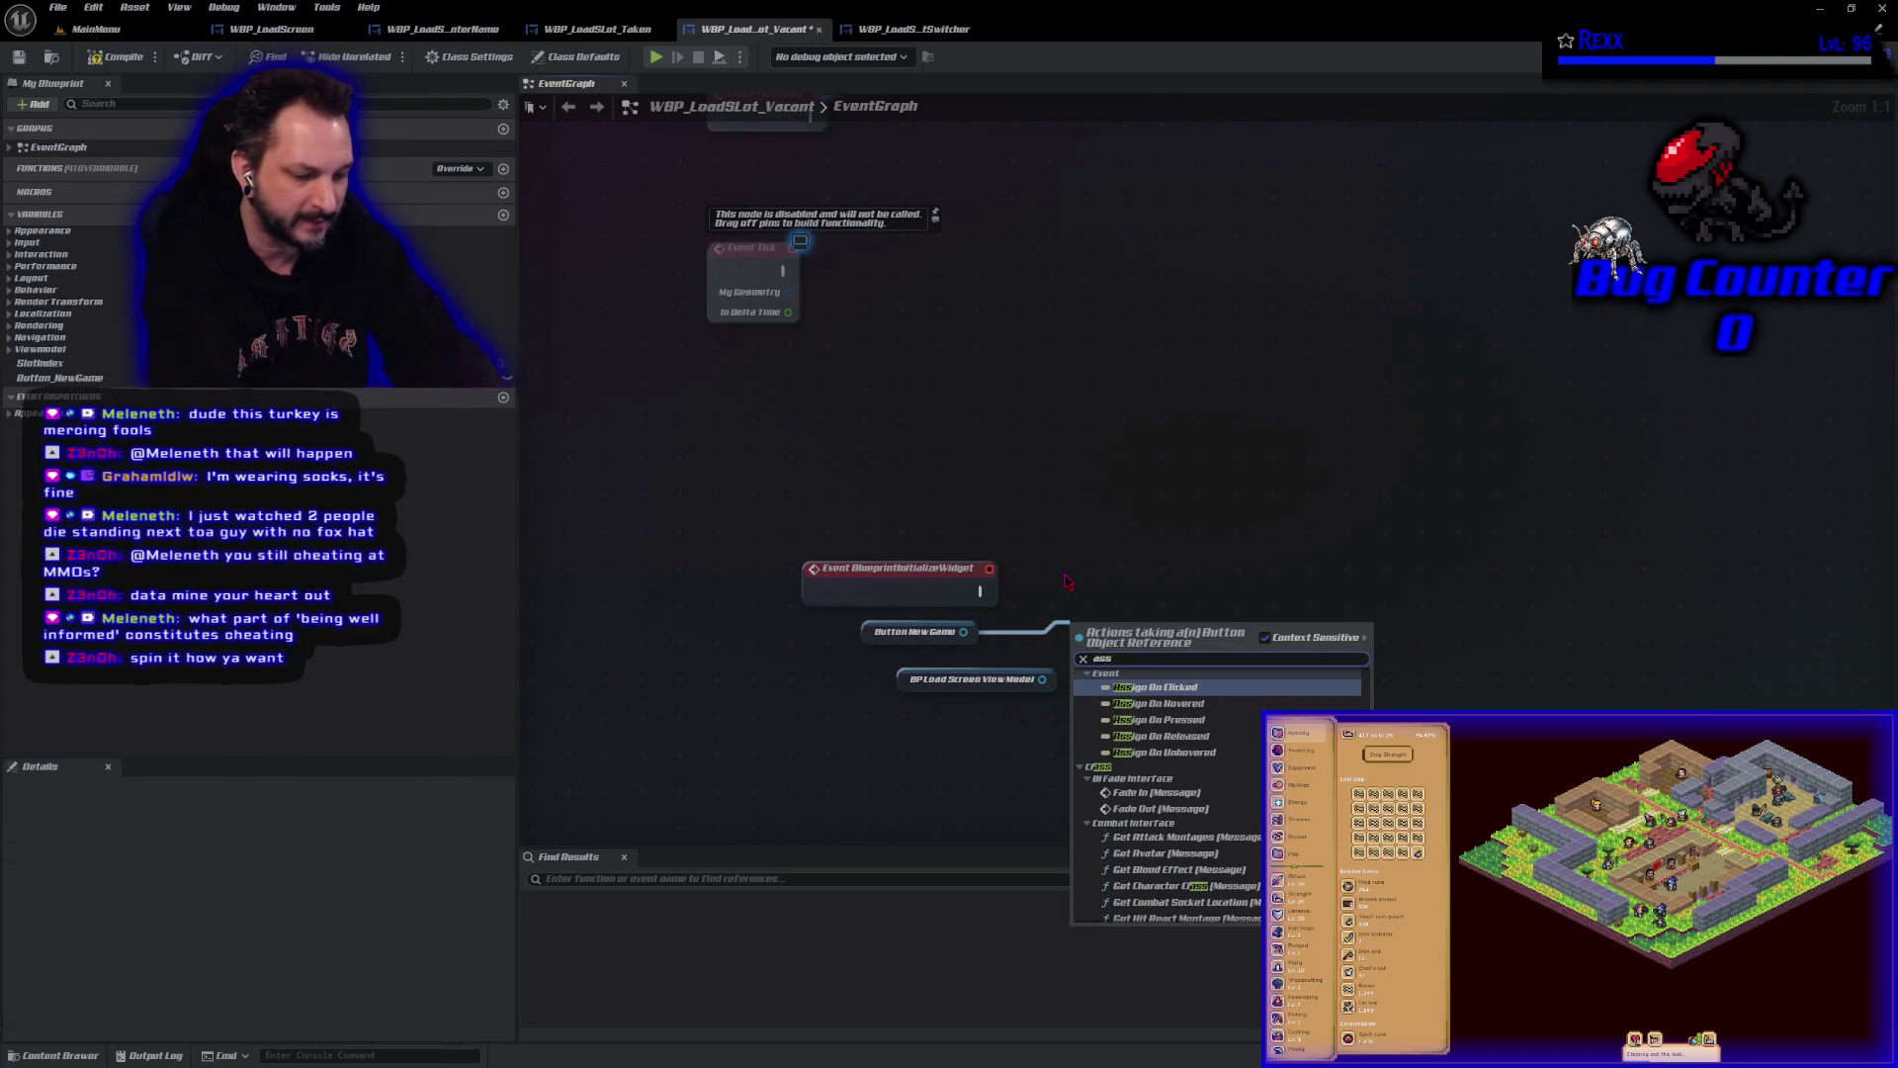
type("ign")
key("Return")
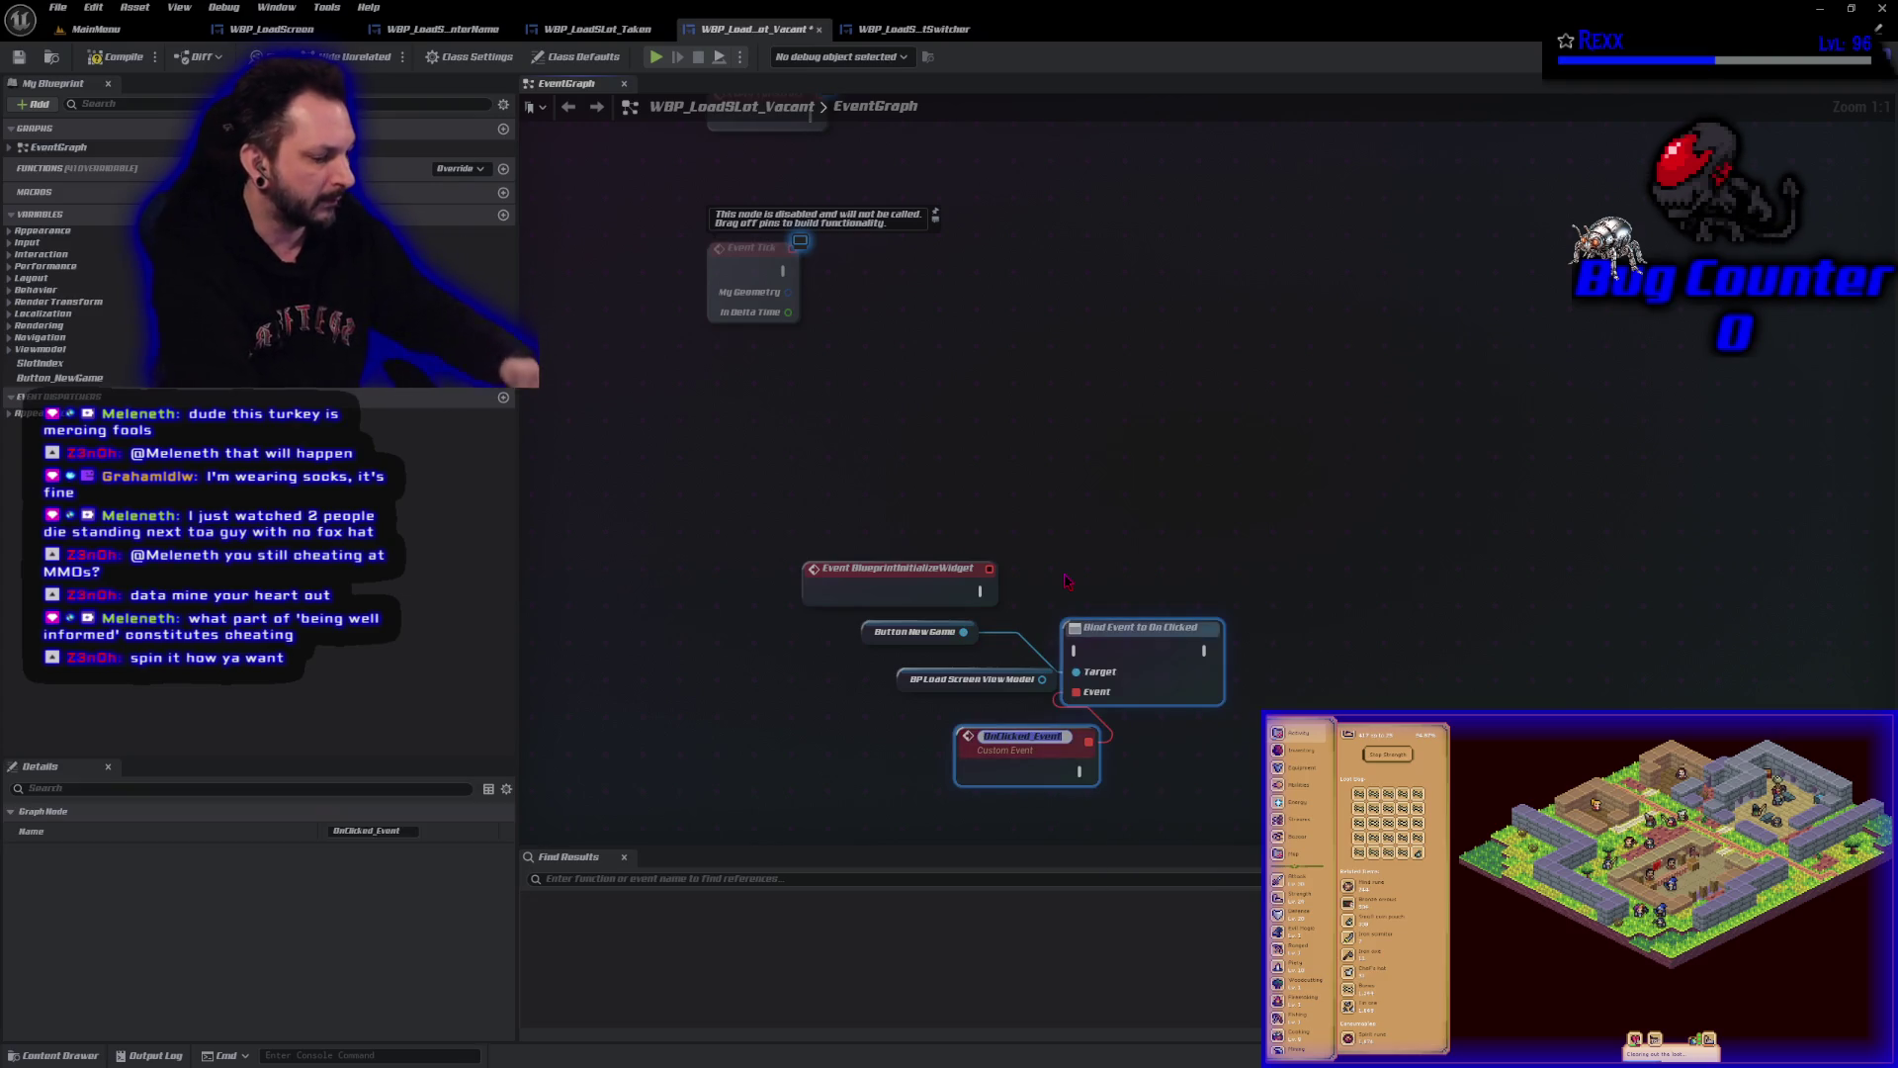
key("BackSpace")
key("BackSpace")
key("BackSpace")
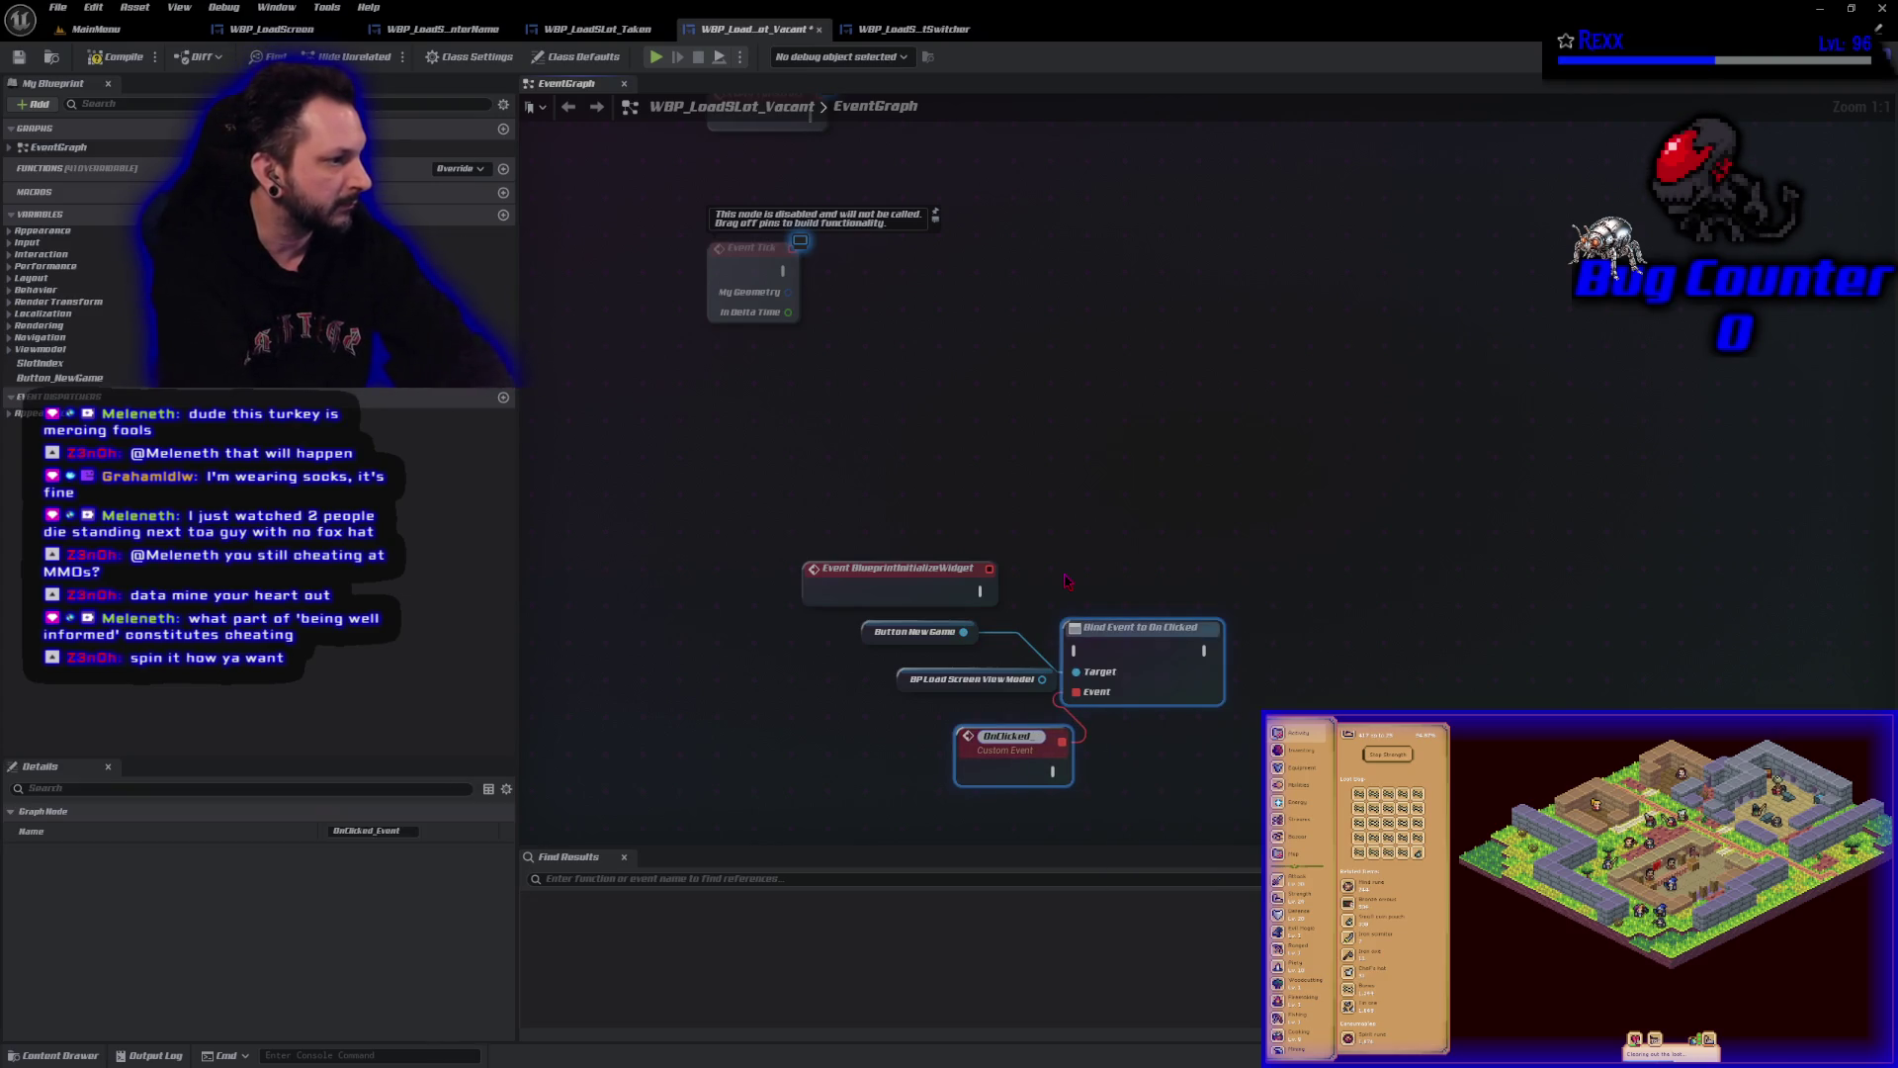
type("New Game")
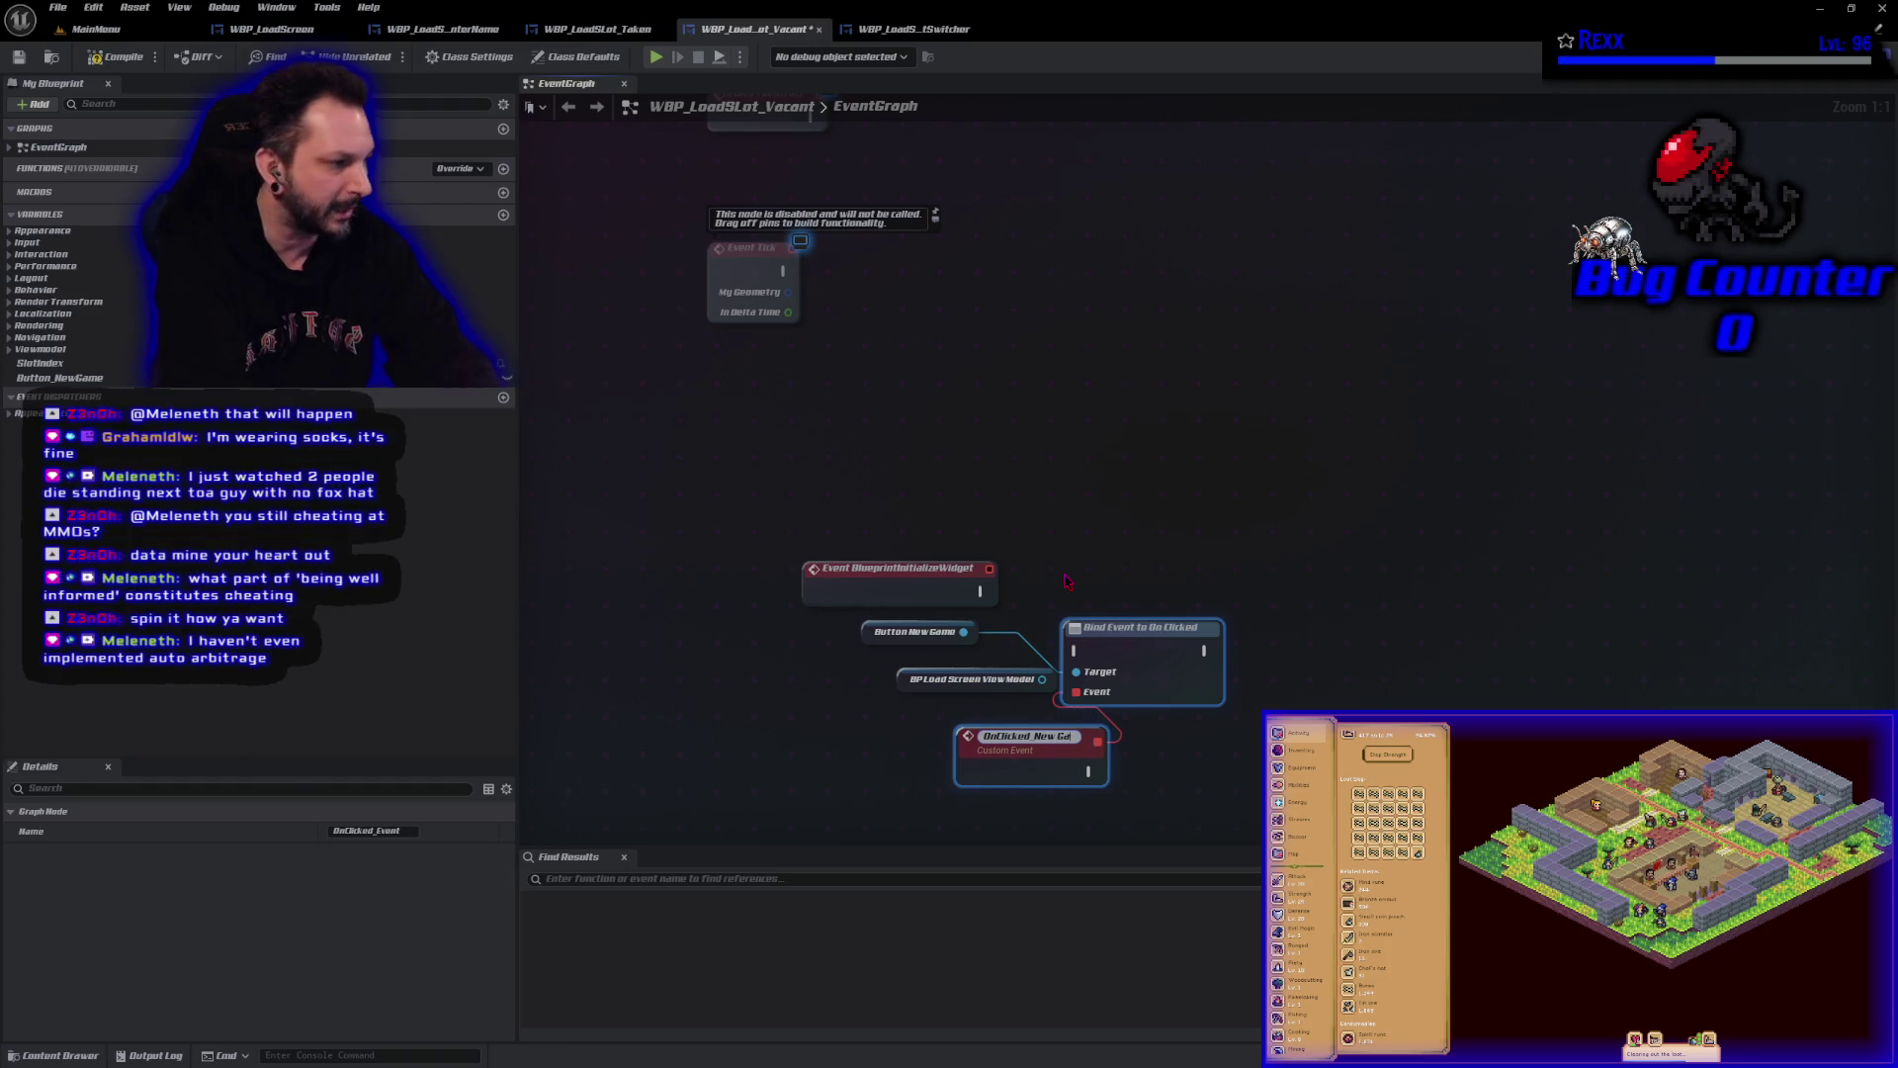
key("Return")
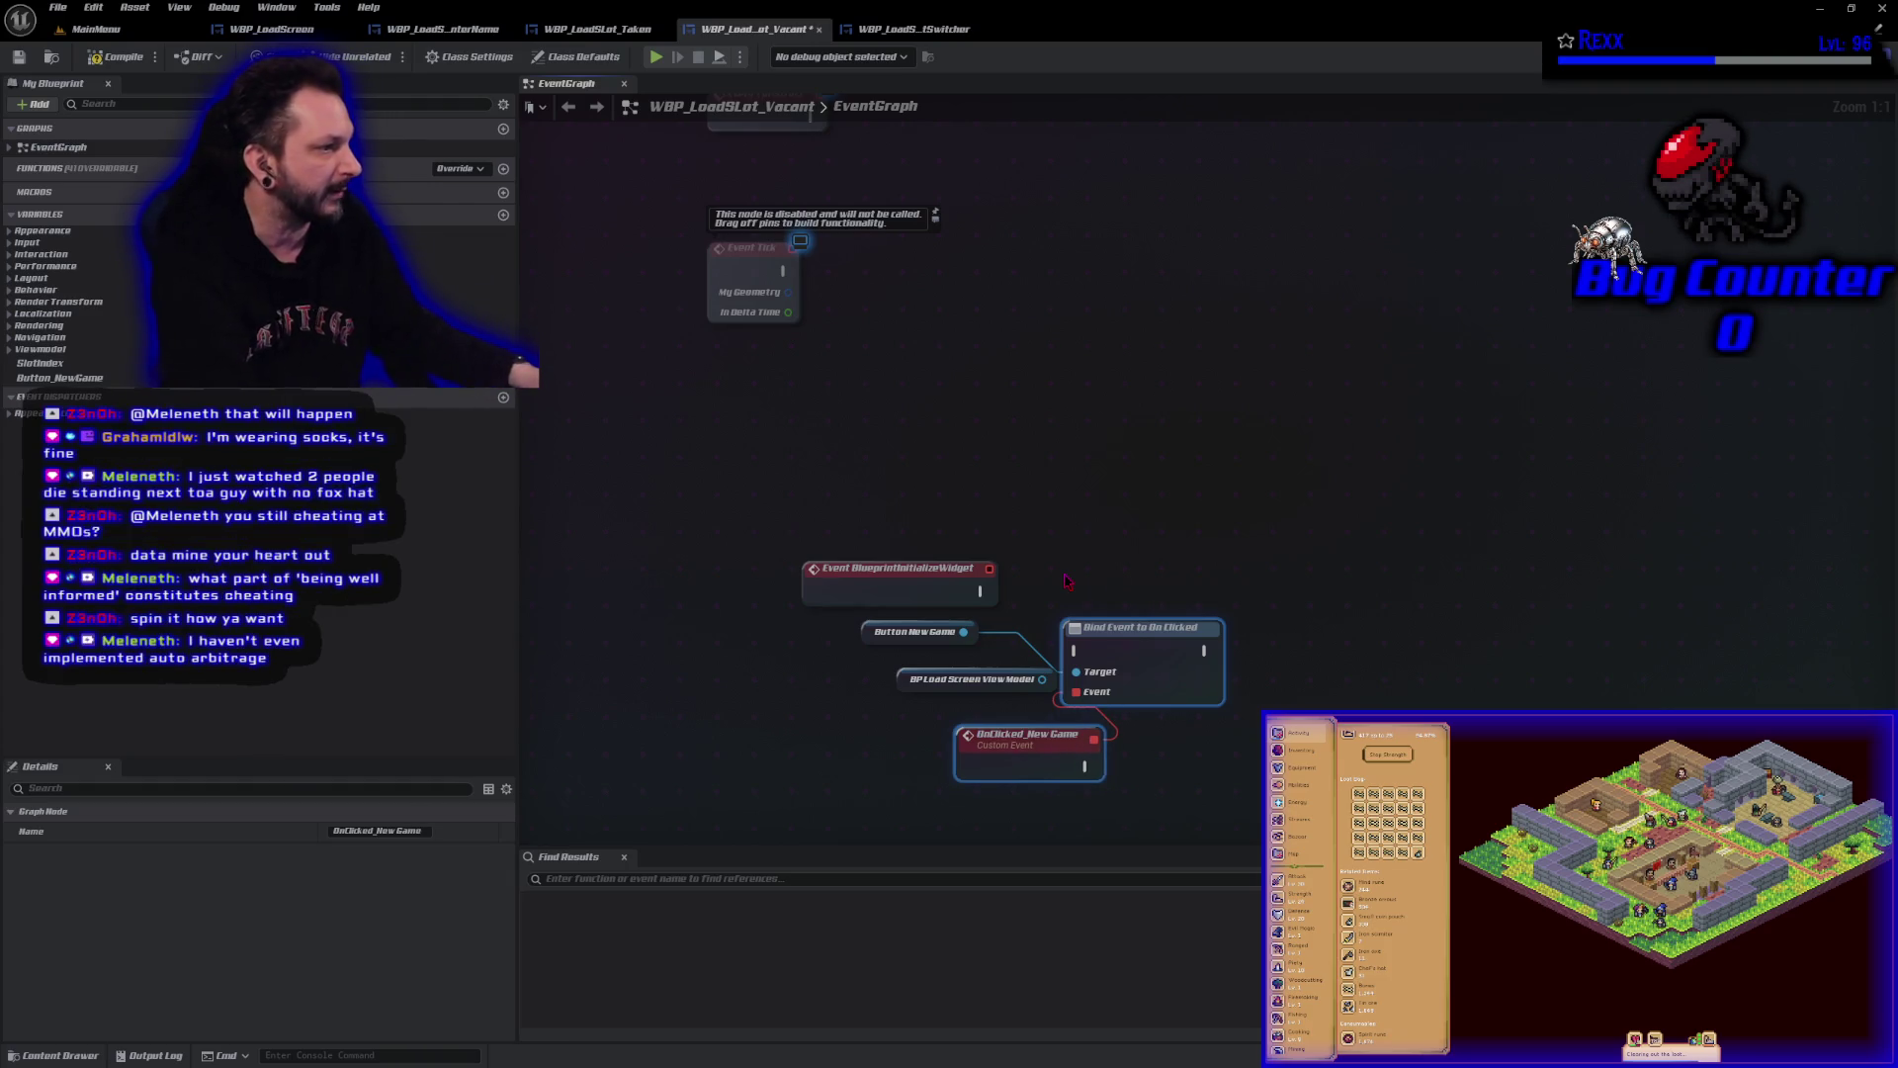
mouse_move(980, 591)
left_mouse_down()
mouse_move(1074, 649)
mouse_move(1043, 604)
left_mouse_up()
Add the view model getter and a New Game Button Pressed call on it.
left_click_drag(899, 677, 964, 775)
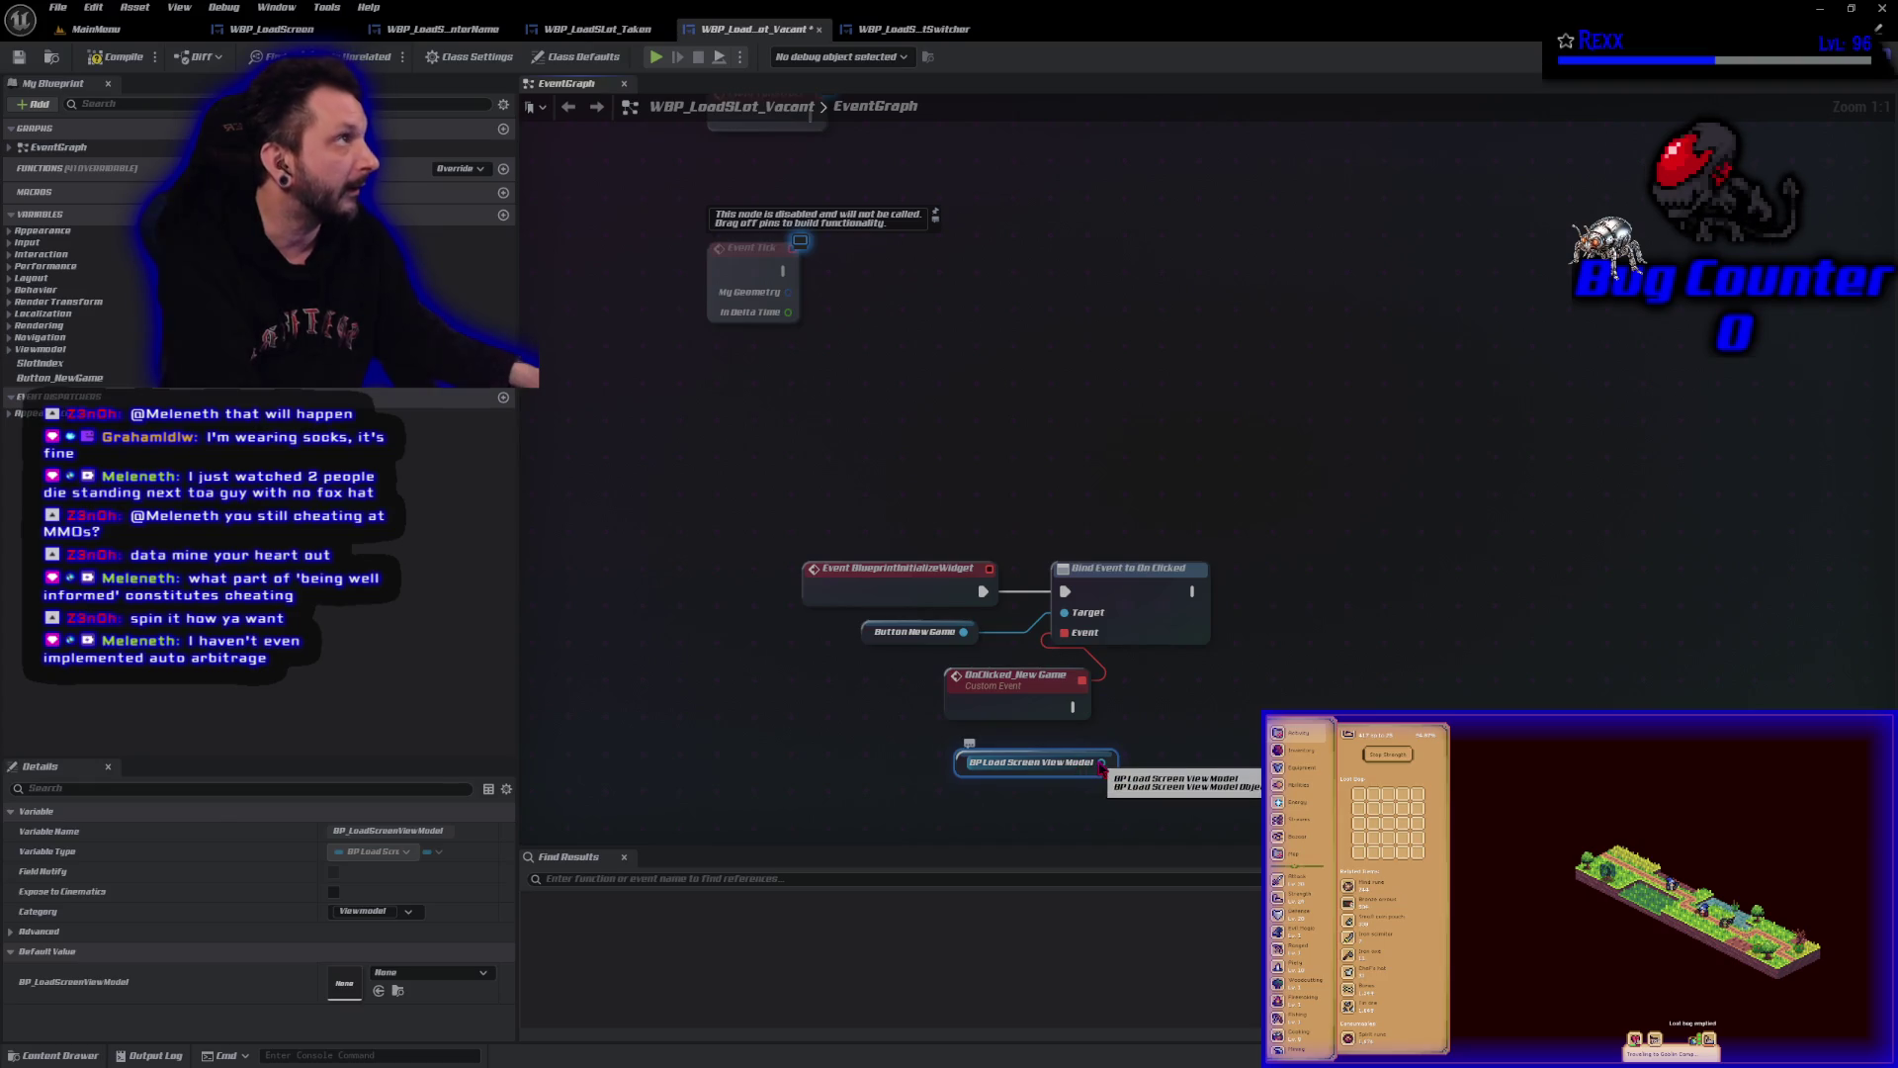
left_click_drag(1101, 762, 1185, 764)
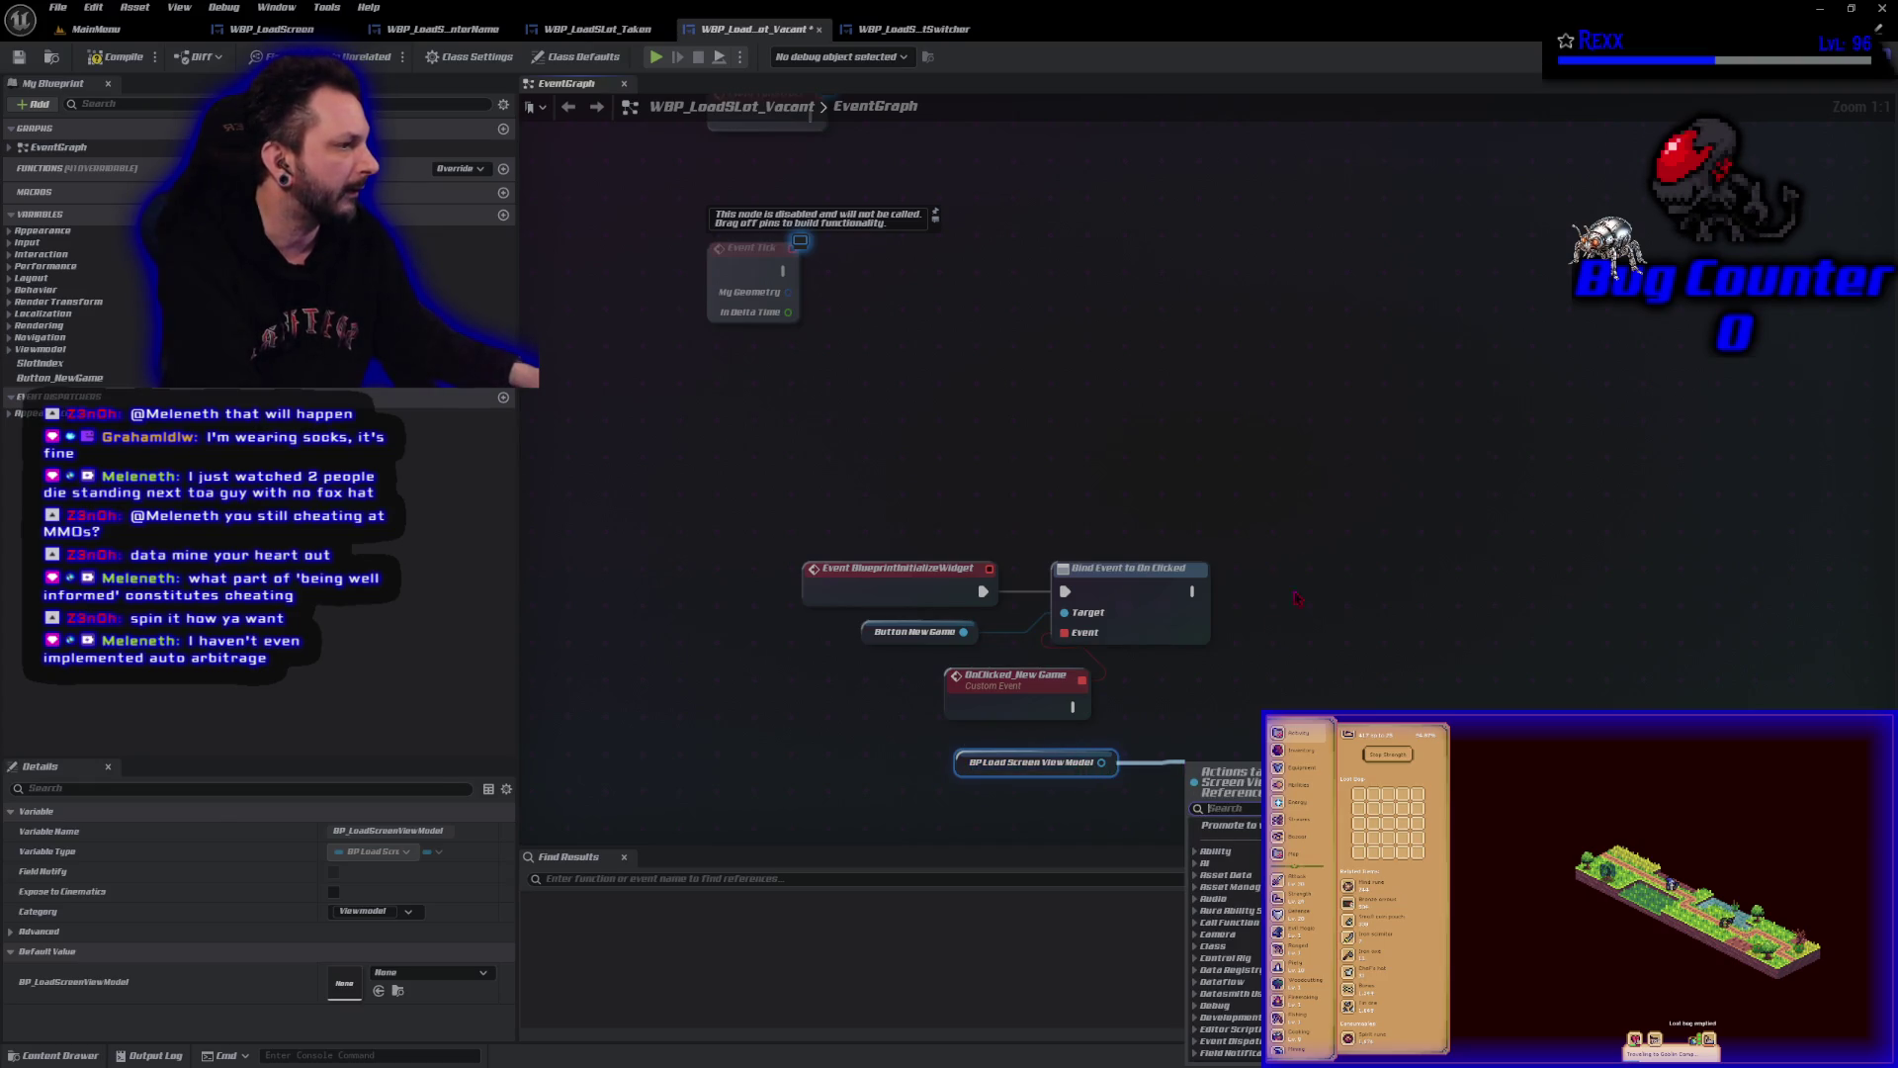
type("set")
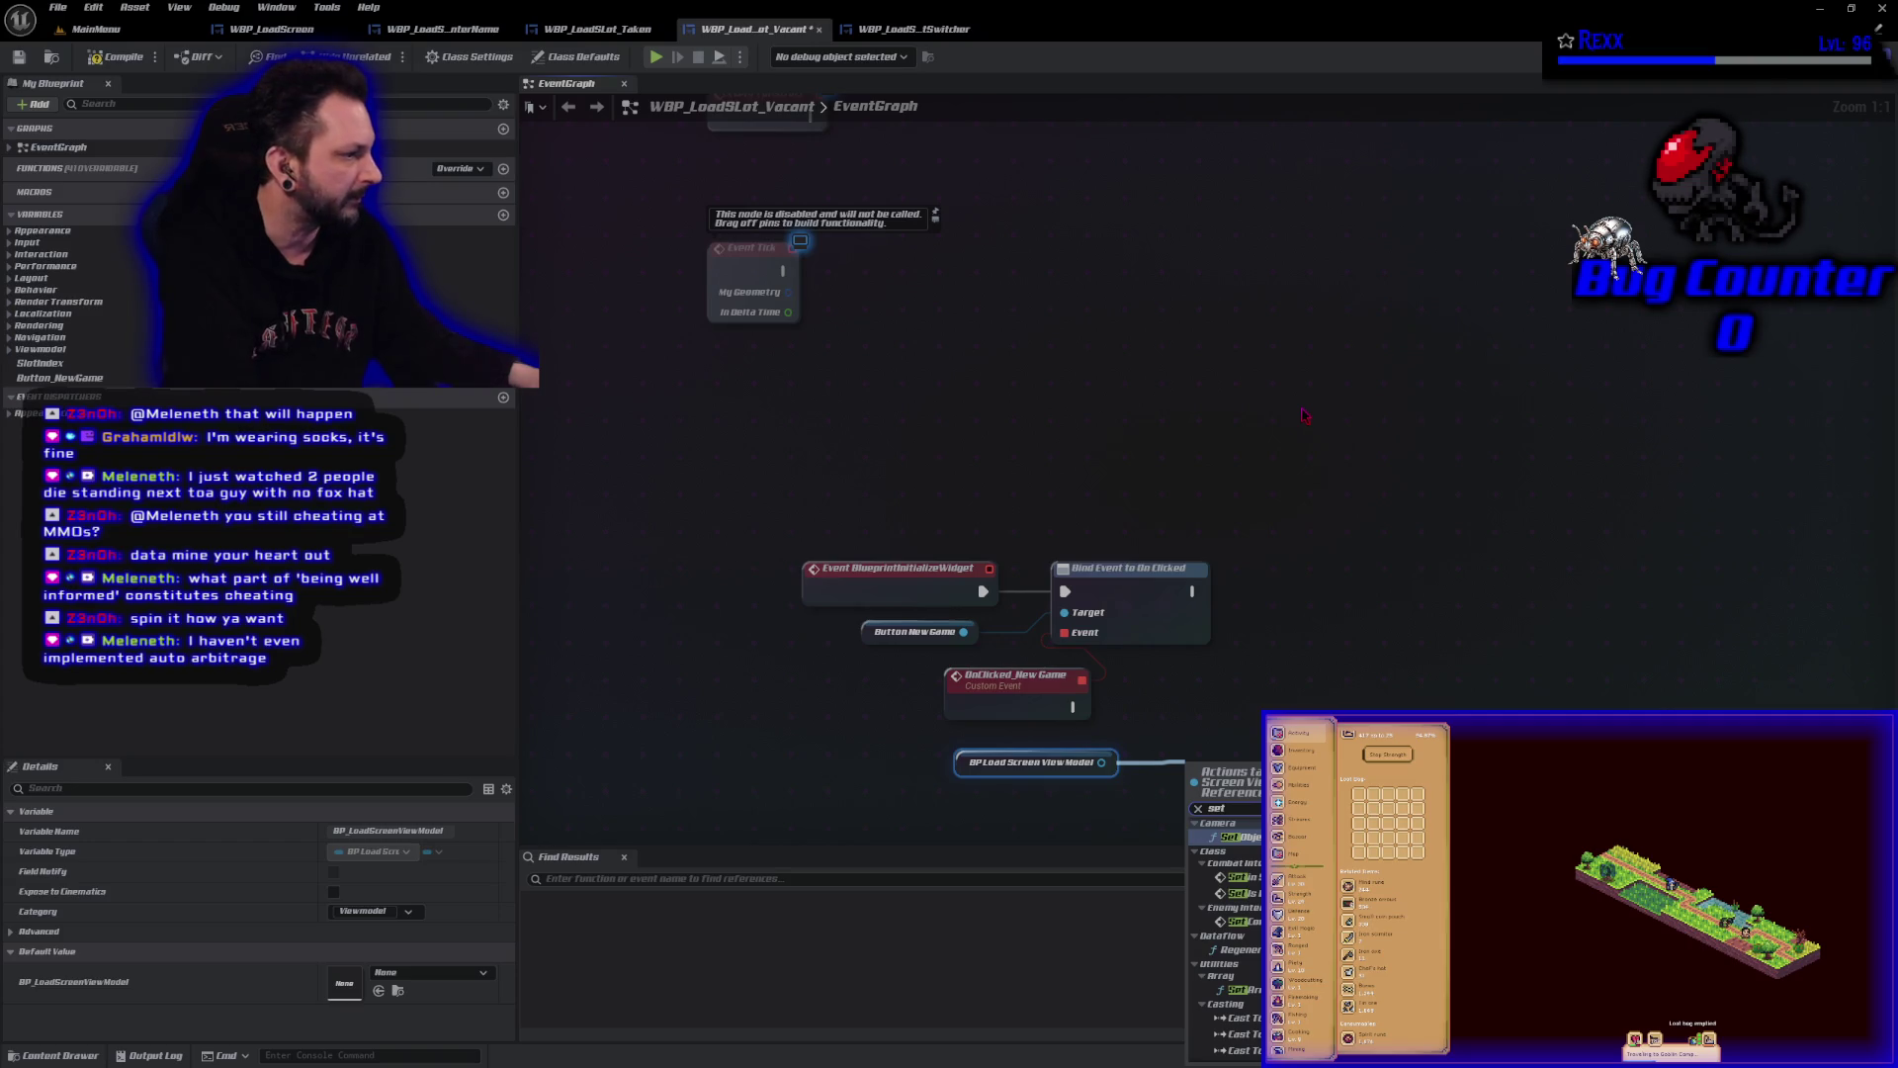
scroll(1226, 940, "down", 10)
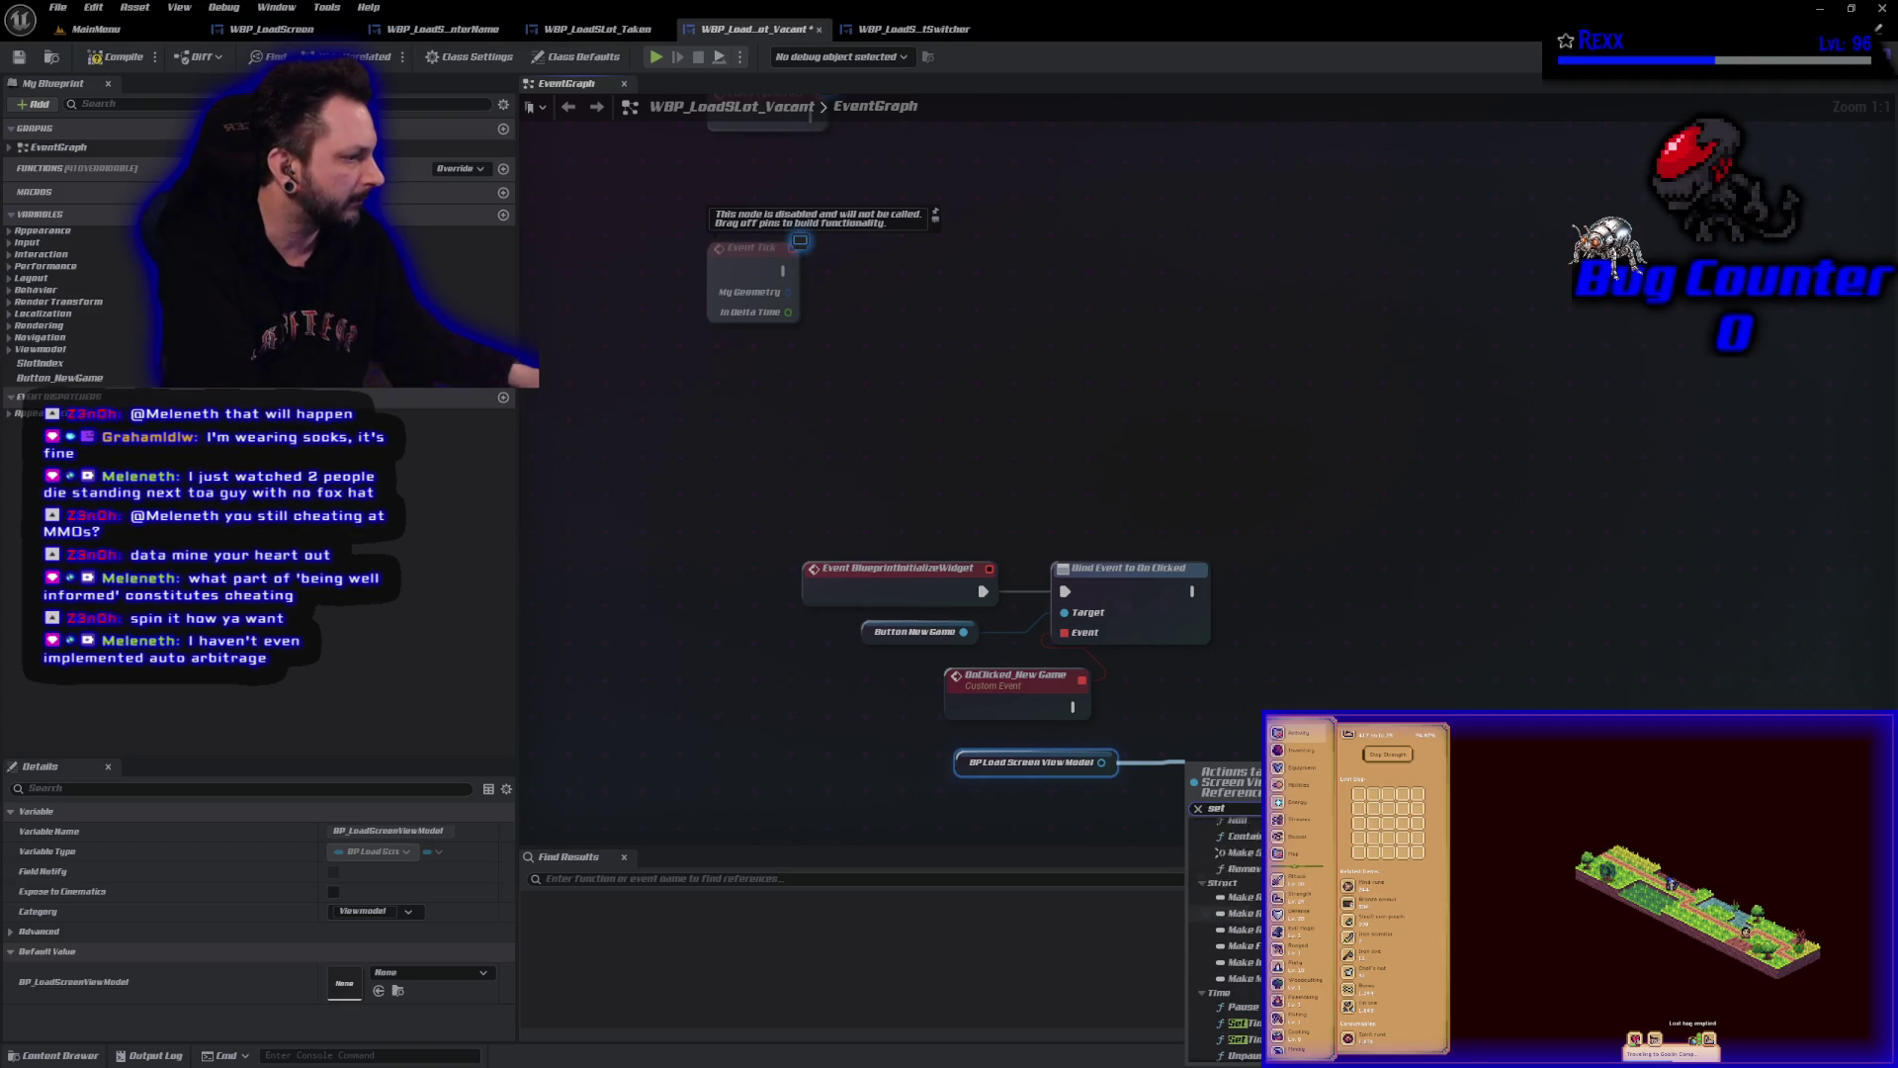
key("Escape")
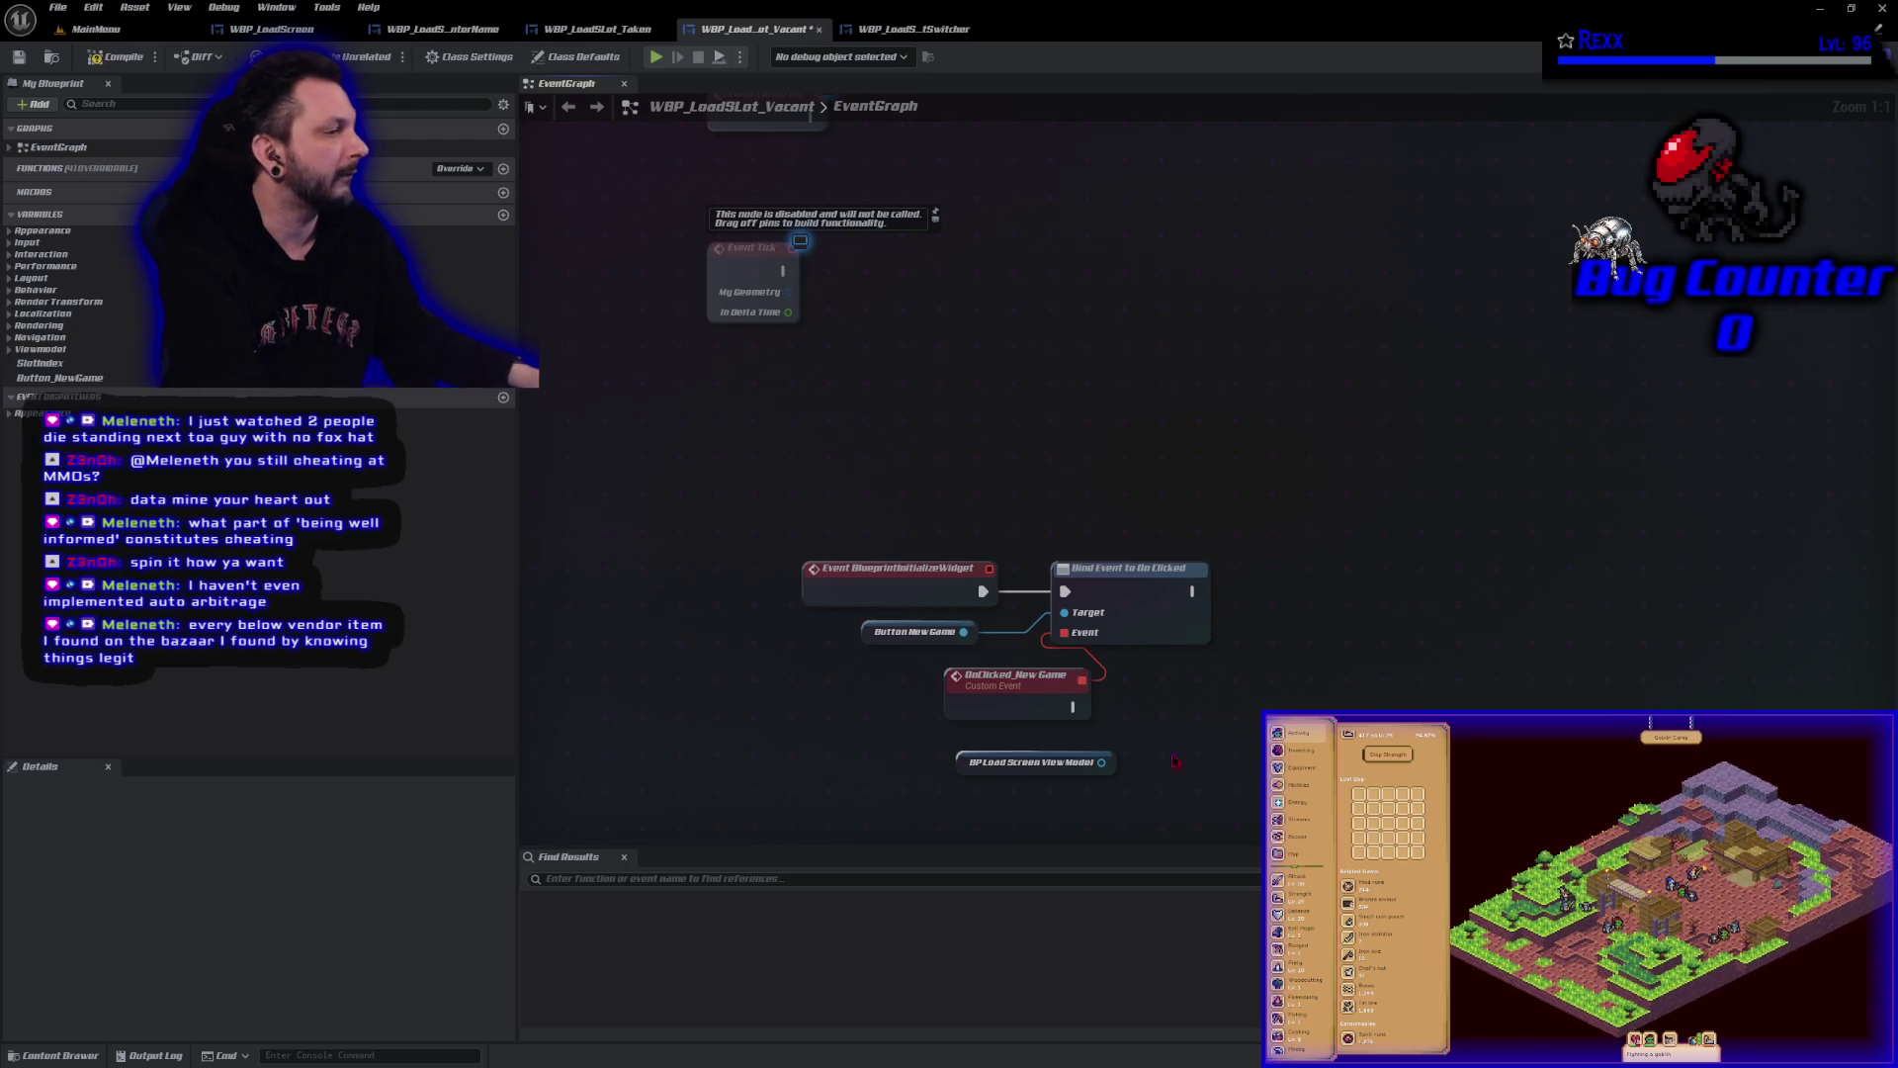
left_click_drag(1101, 762, 1144, 756)
type("new game")
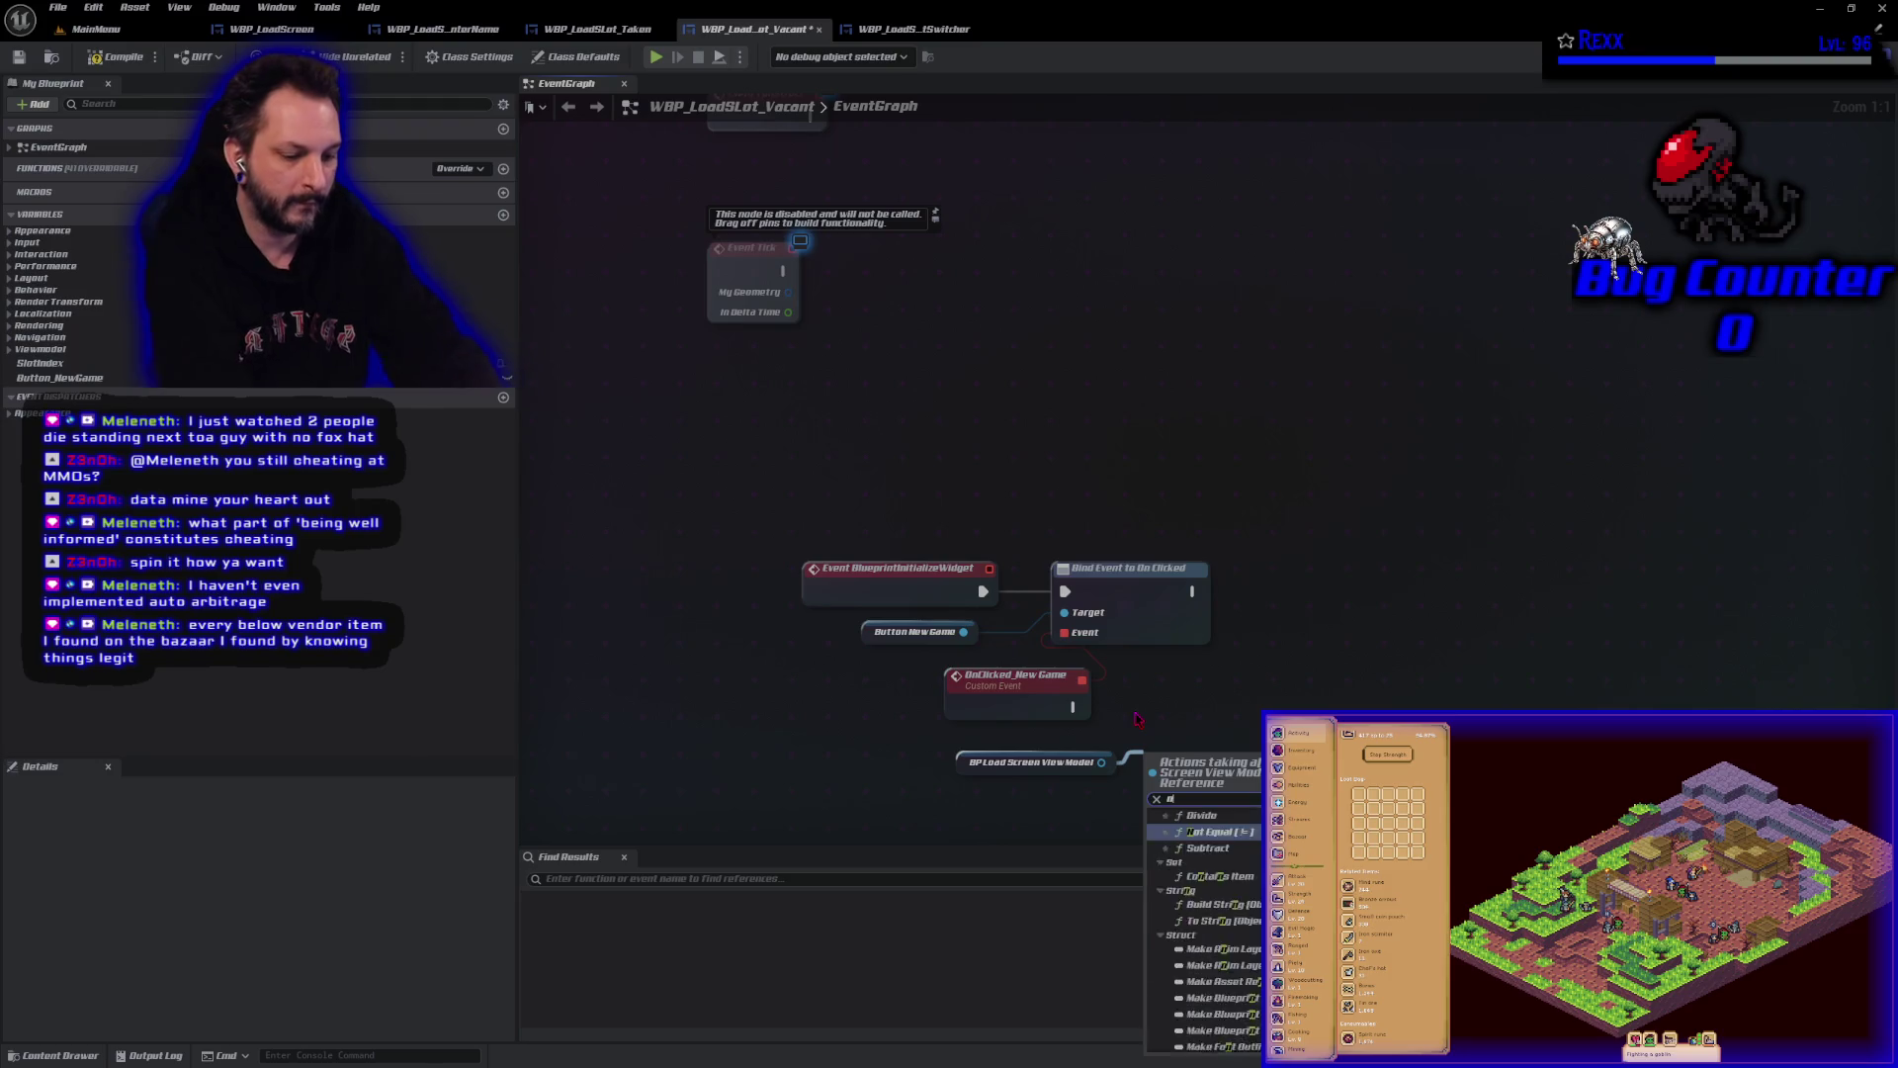
key("Return")
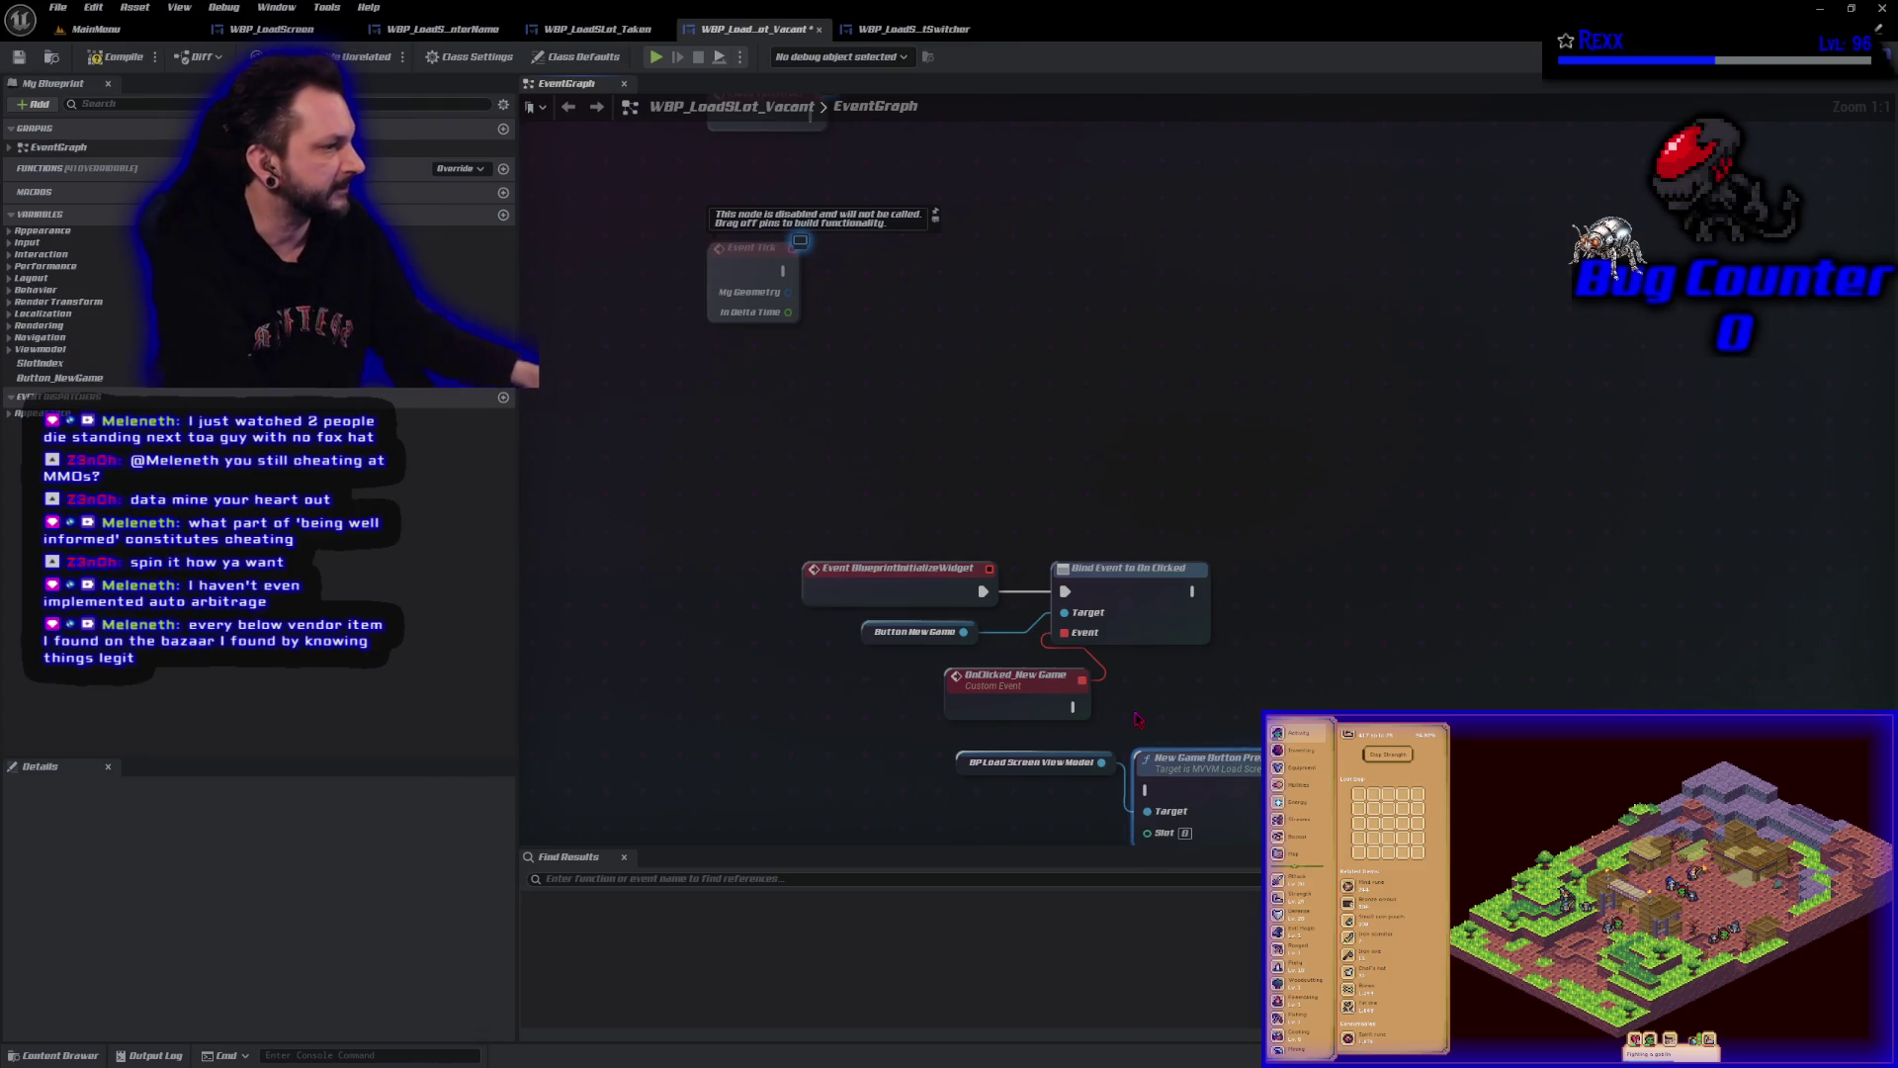
Wire OnClicked_New Game into New Game Button Pressed, feed Slot Index, and compile.
mouse_move(1073, 707)
left_mouse_down()
mouse_move(1145, 789)
mouse_move(1199, 702)
left_mouse_up()
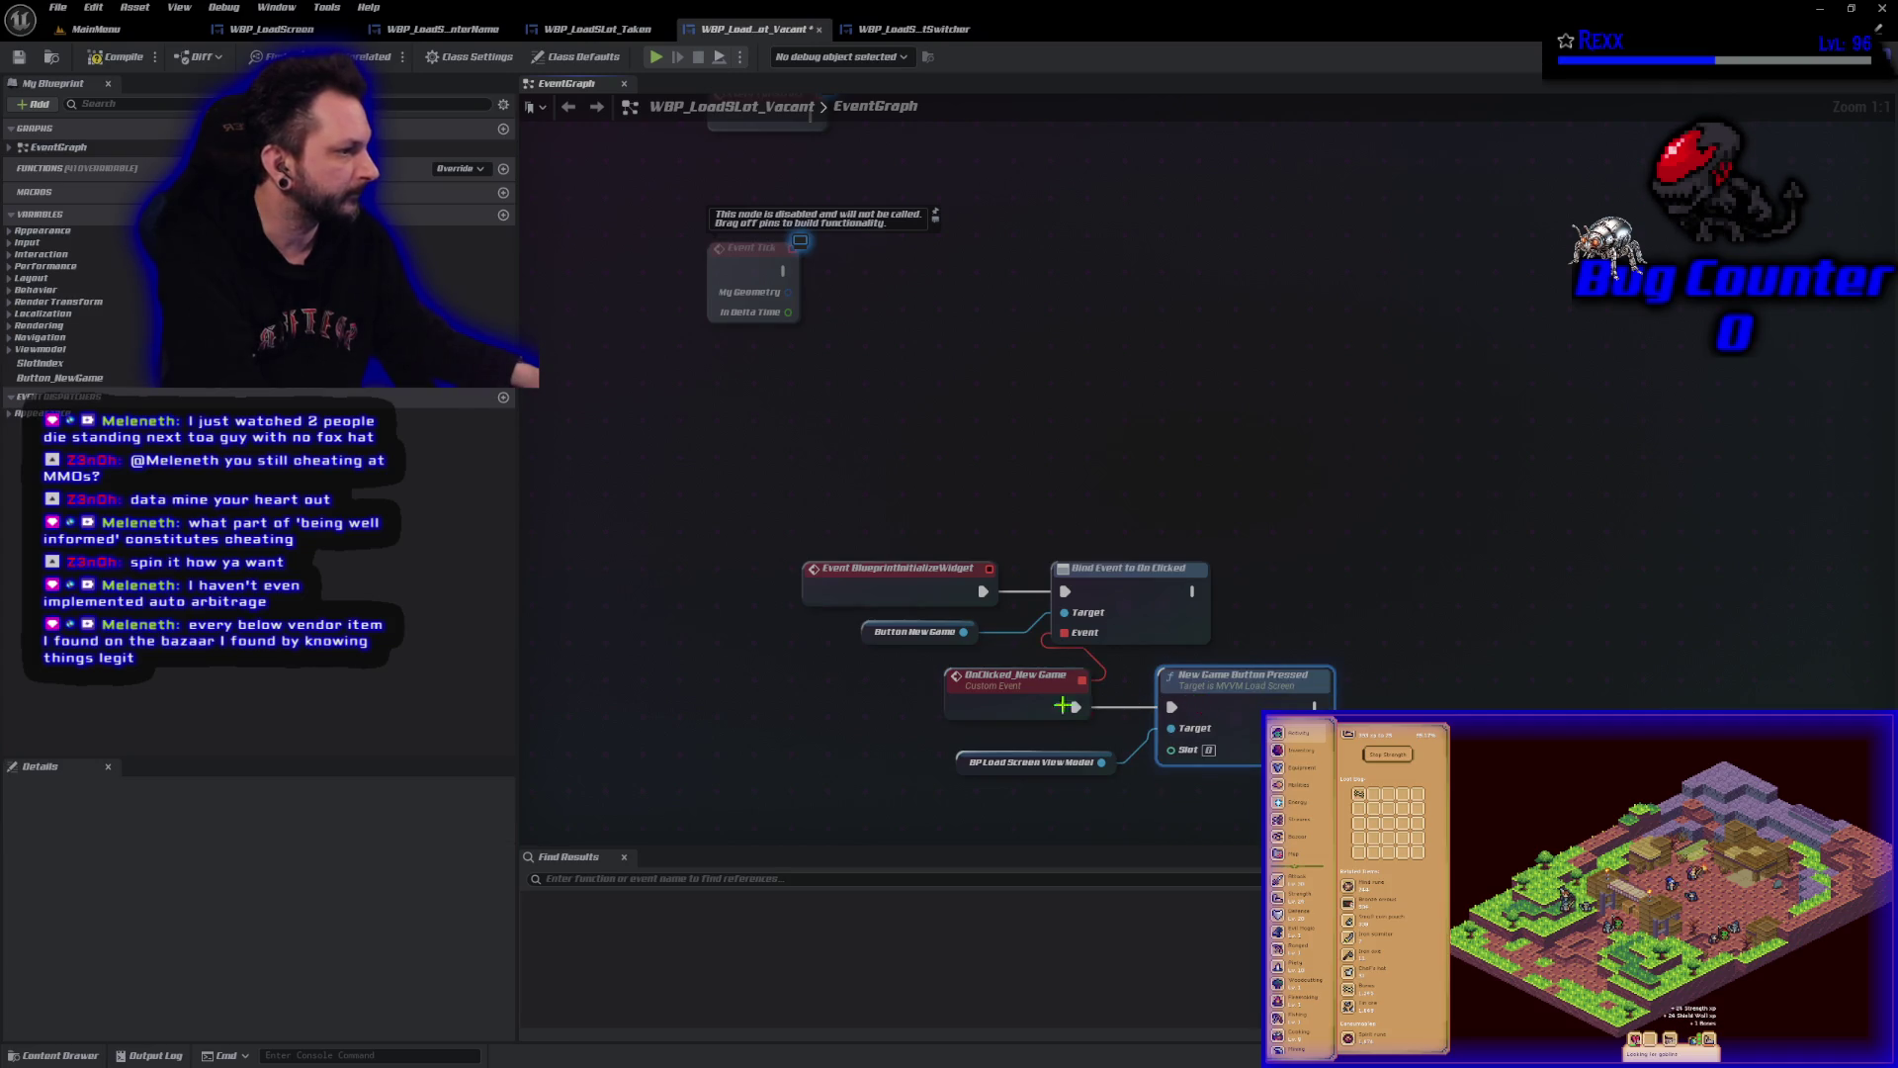
left_click(18, 57)
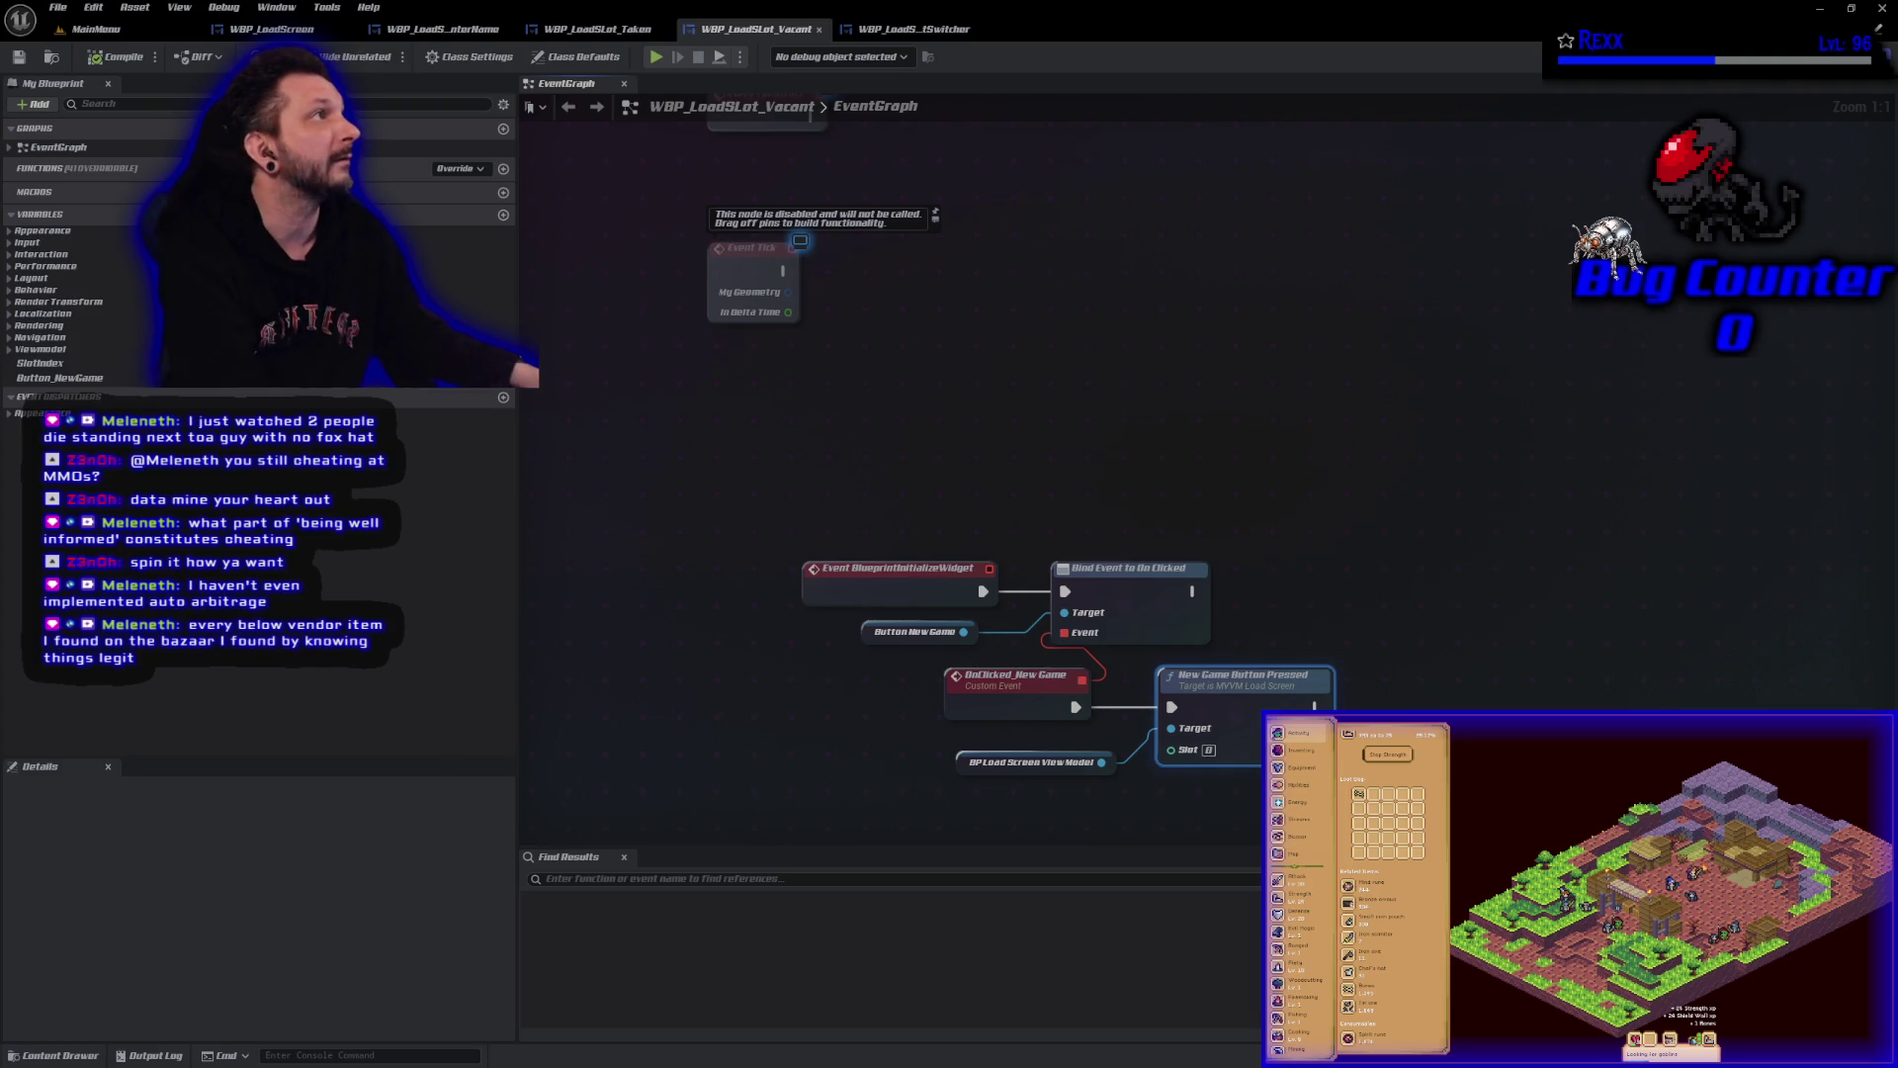
left_click_drag(39, 362, 1172, 750)
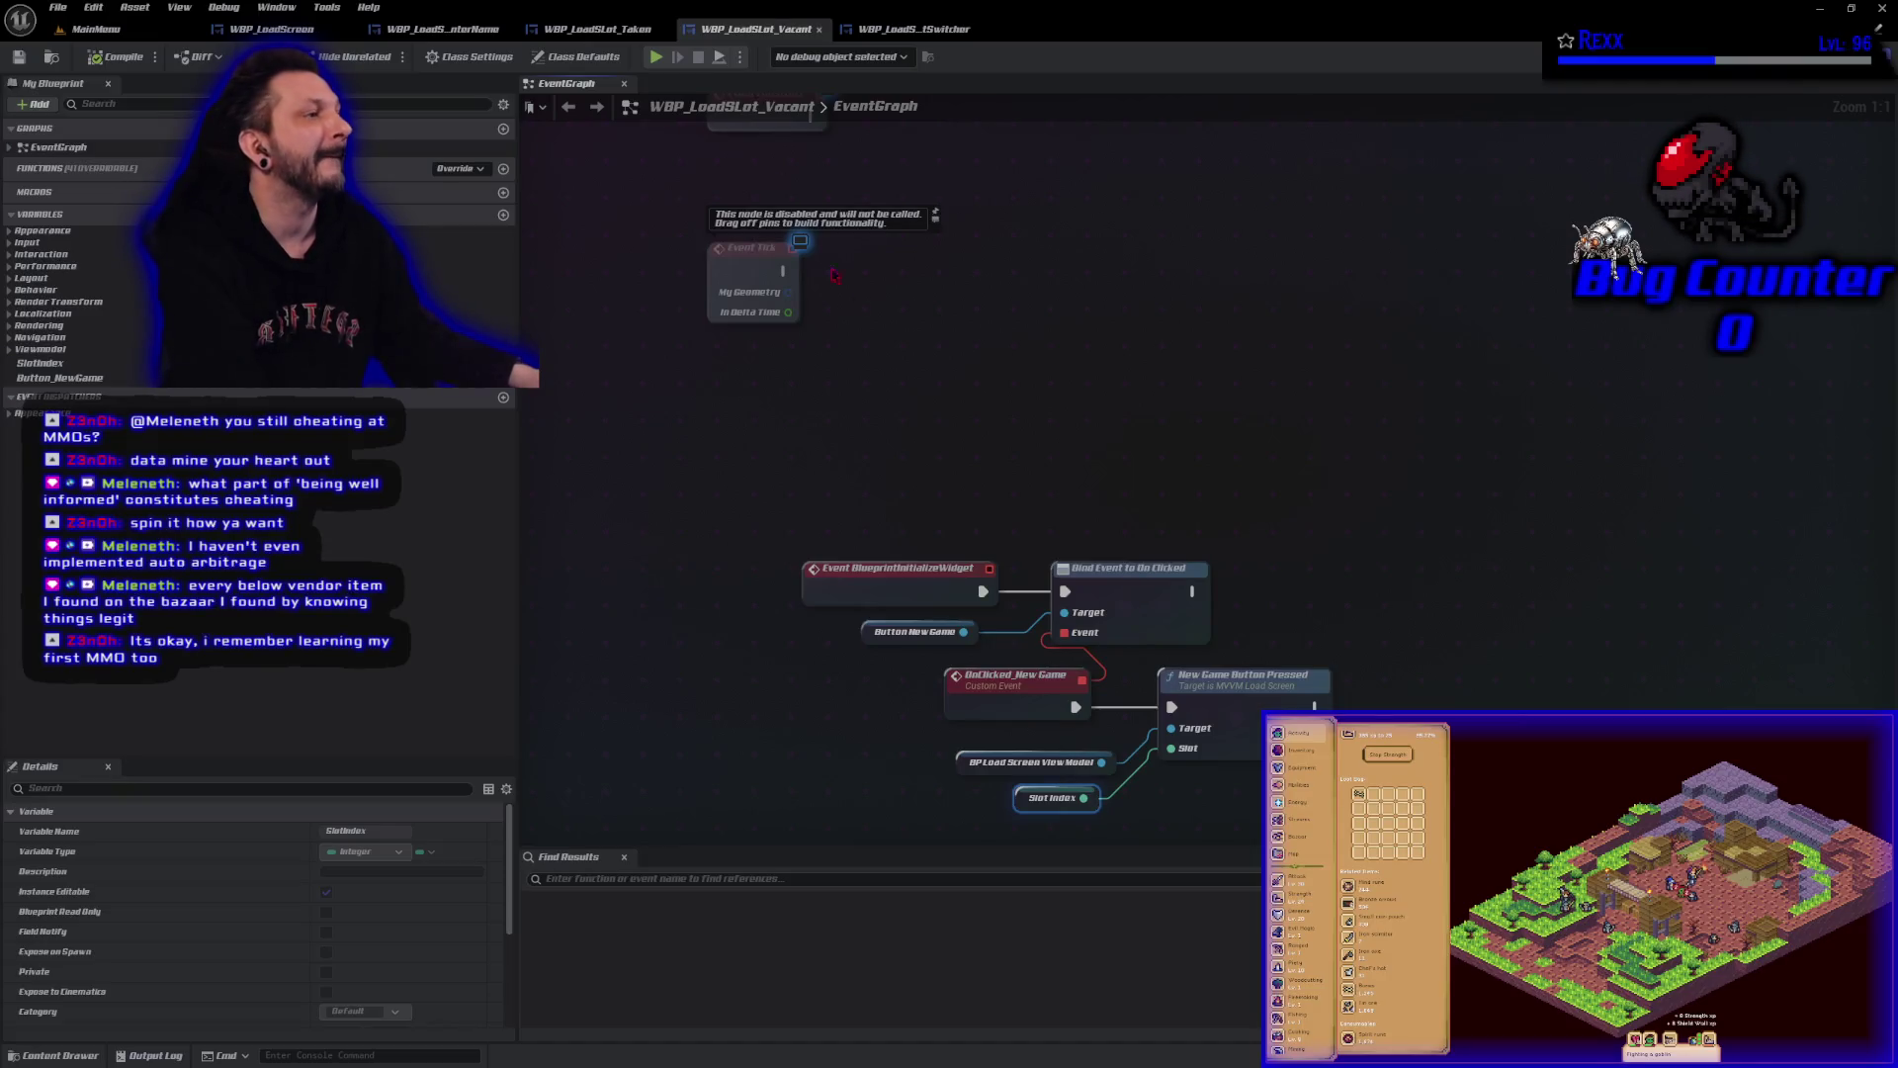
left_click(605, 30)
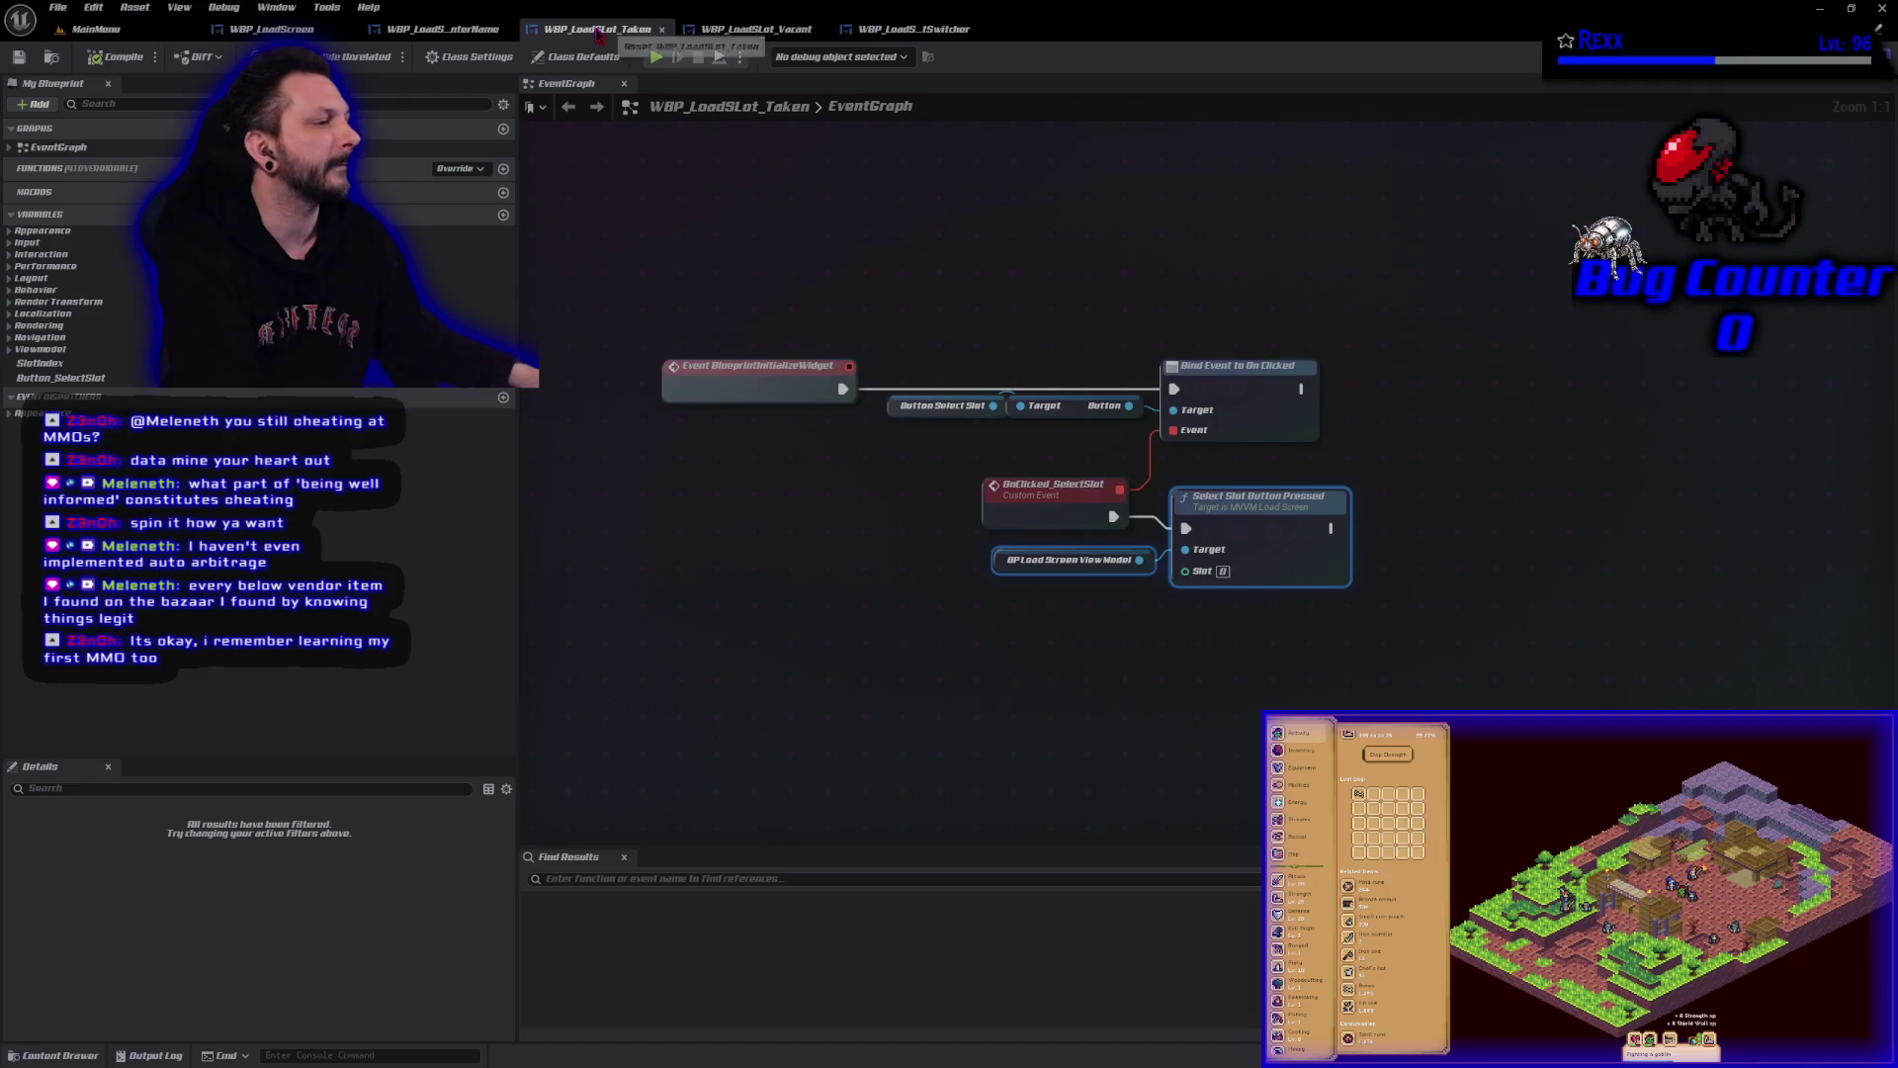
Connect a Slot Index getter to Select Slot Button Pressed's Slot pin, placed below the view model.
mouse_move(39, 363)
left_mouse_down()
mouse_move(1191, 697)
mouse_move(1187, 570)
left_mouse_up()
left_click_drag(1040, 559, 1038, 594)
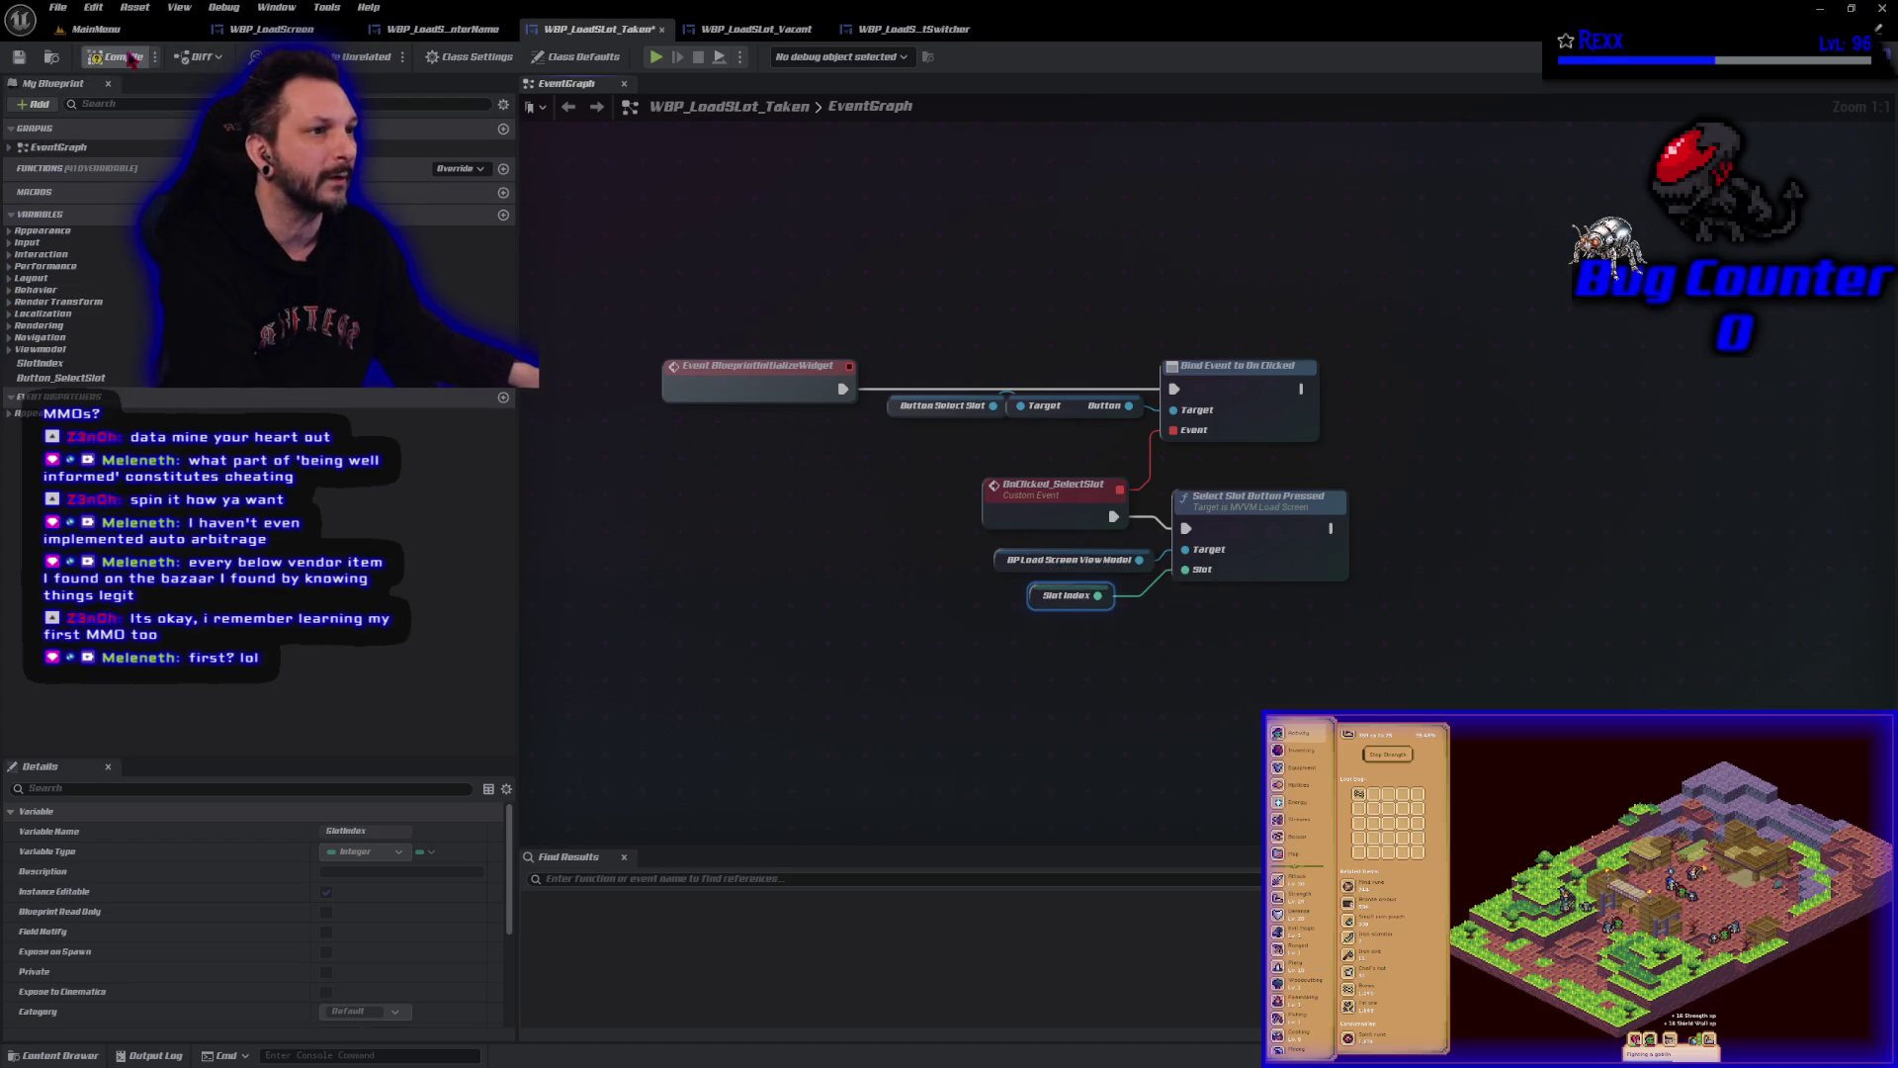
left_click(895, 669)
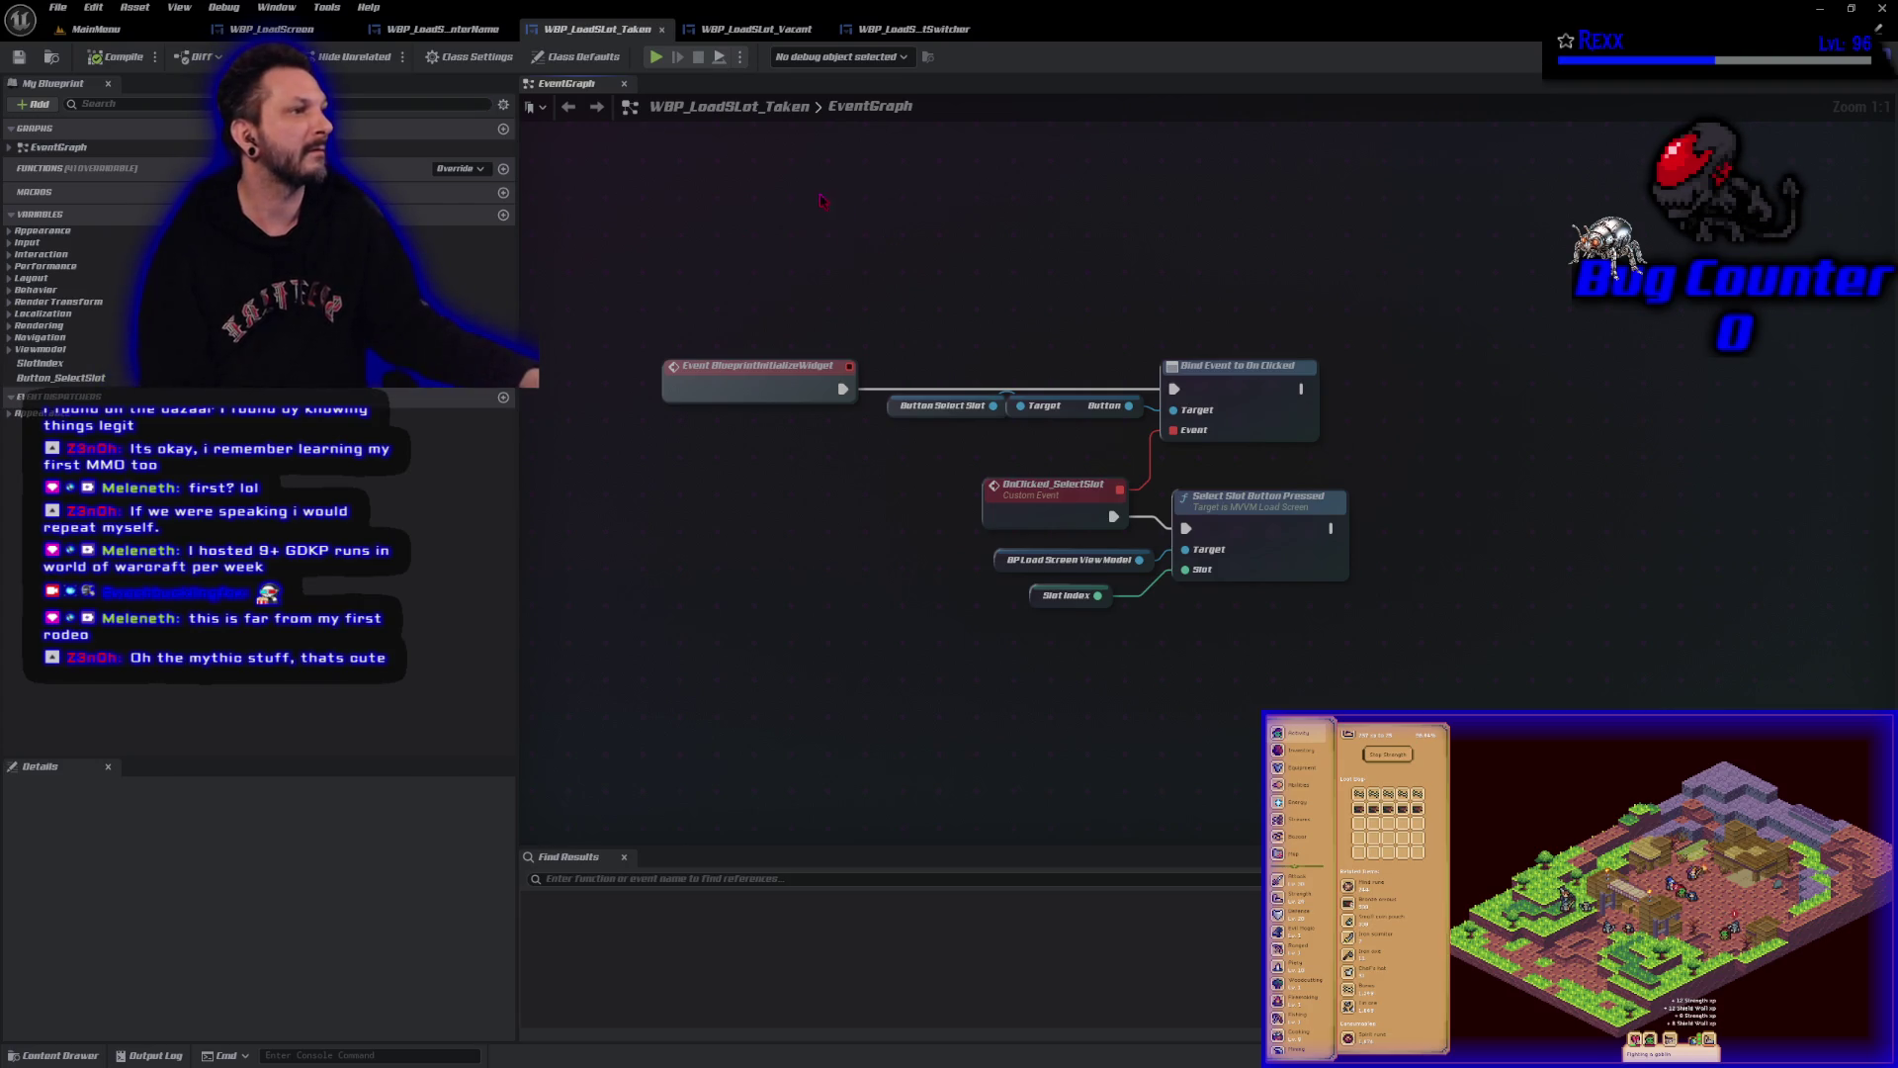
Rename the enter-name text box EditableText_EnterName, make it a variable, and save.
left_click(443, 29)
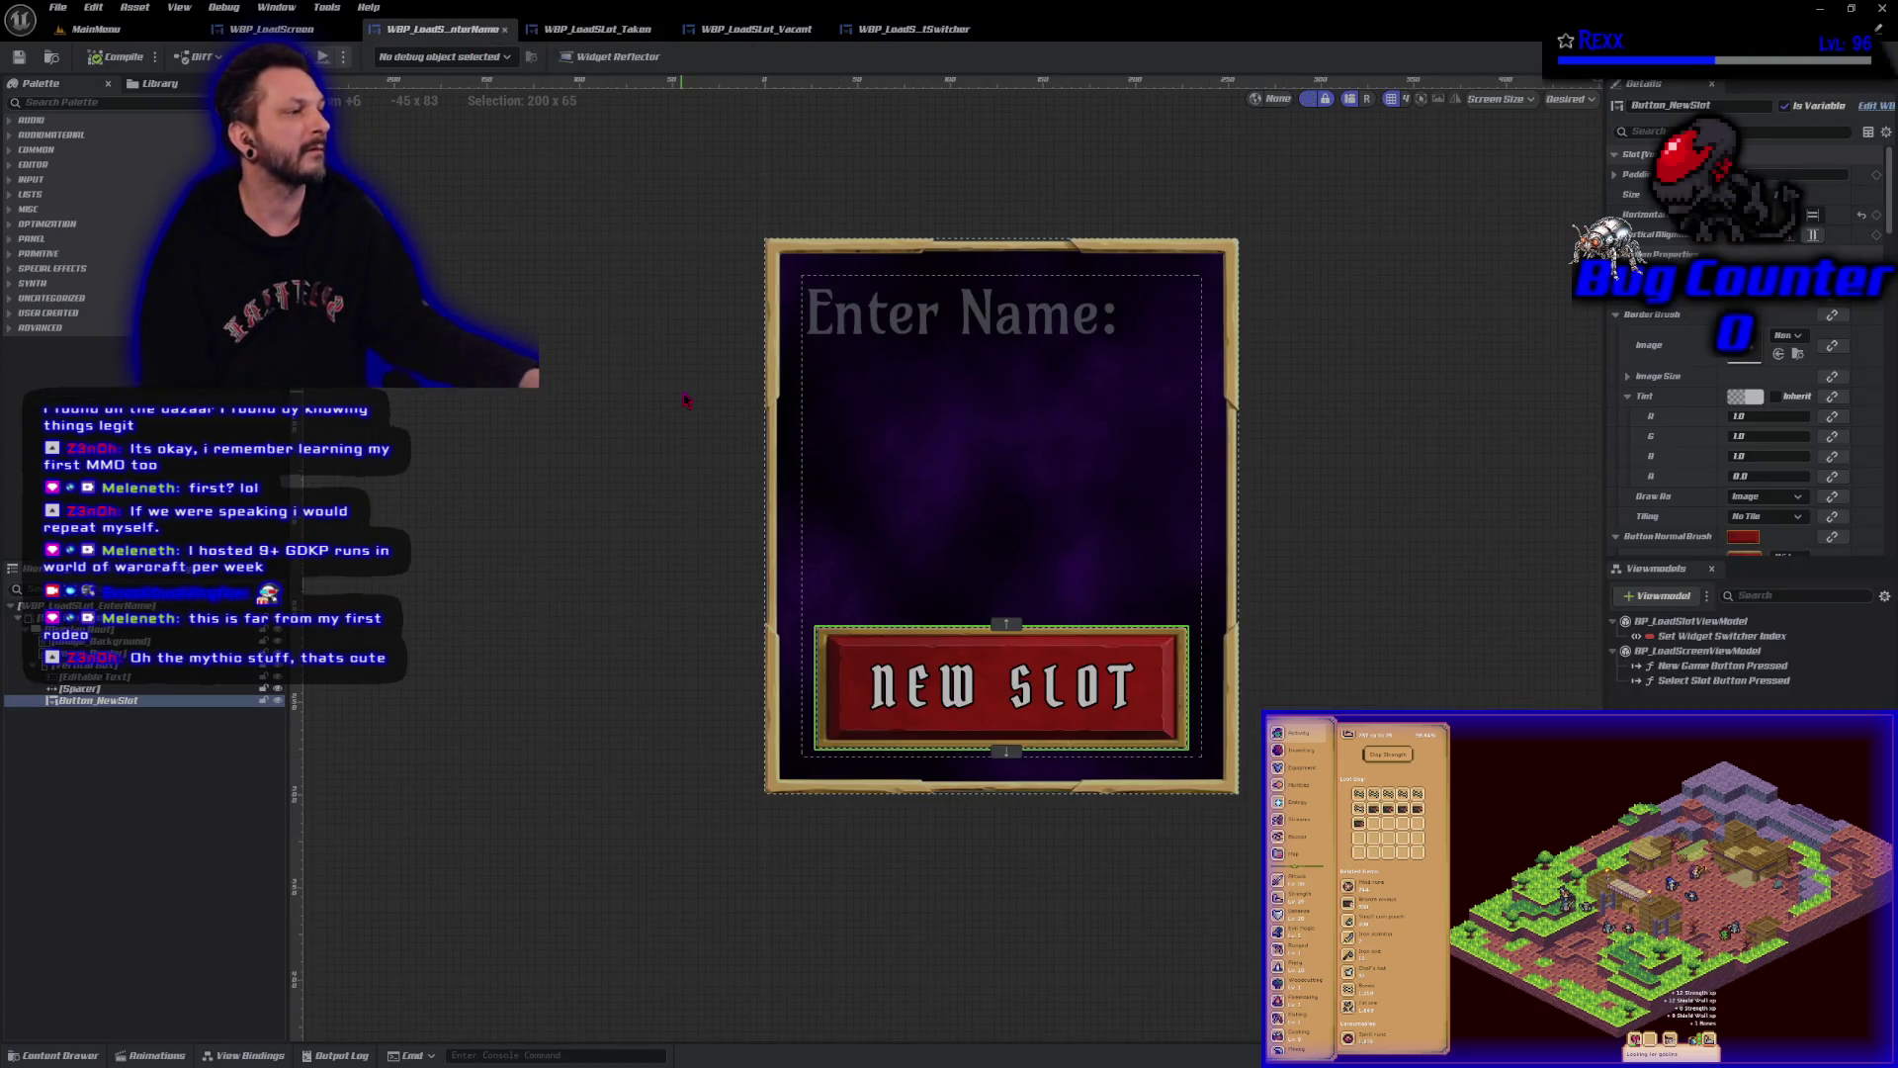
left_click_drag(680, 391, 618, 415)
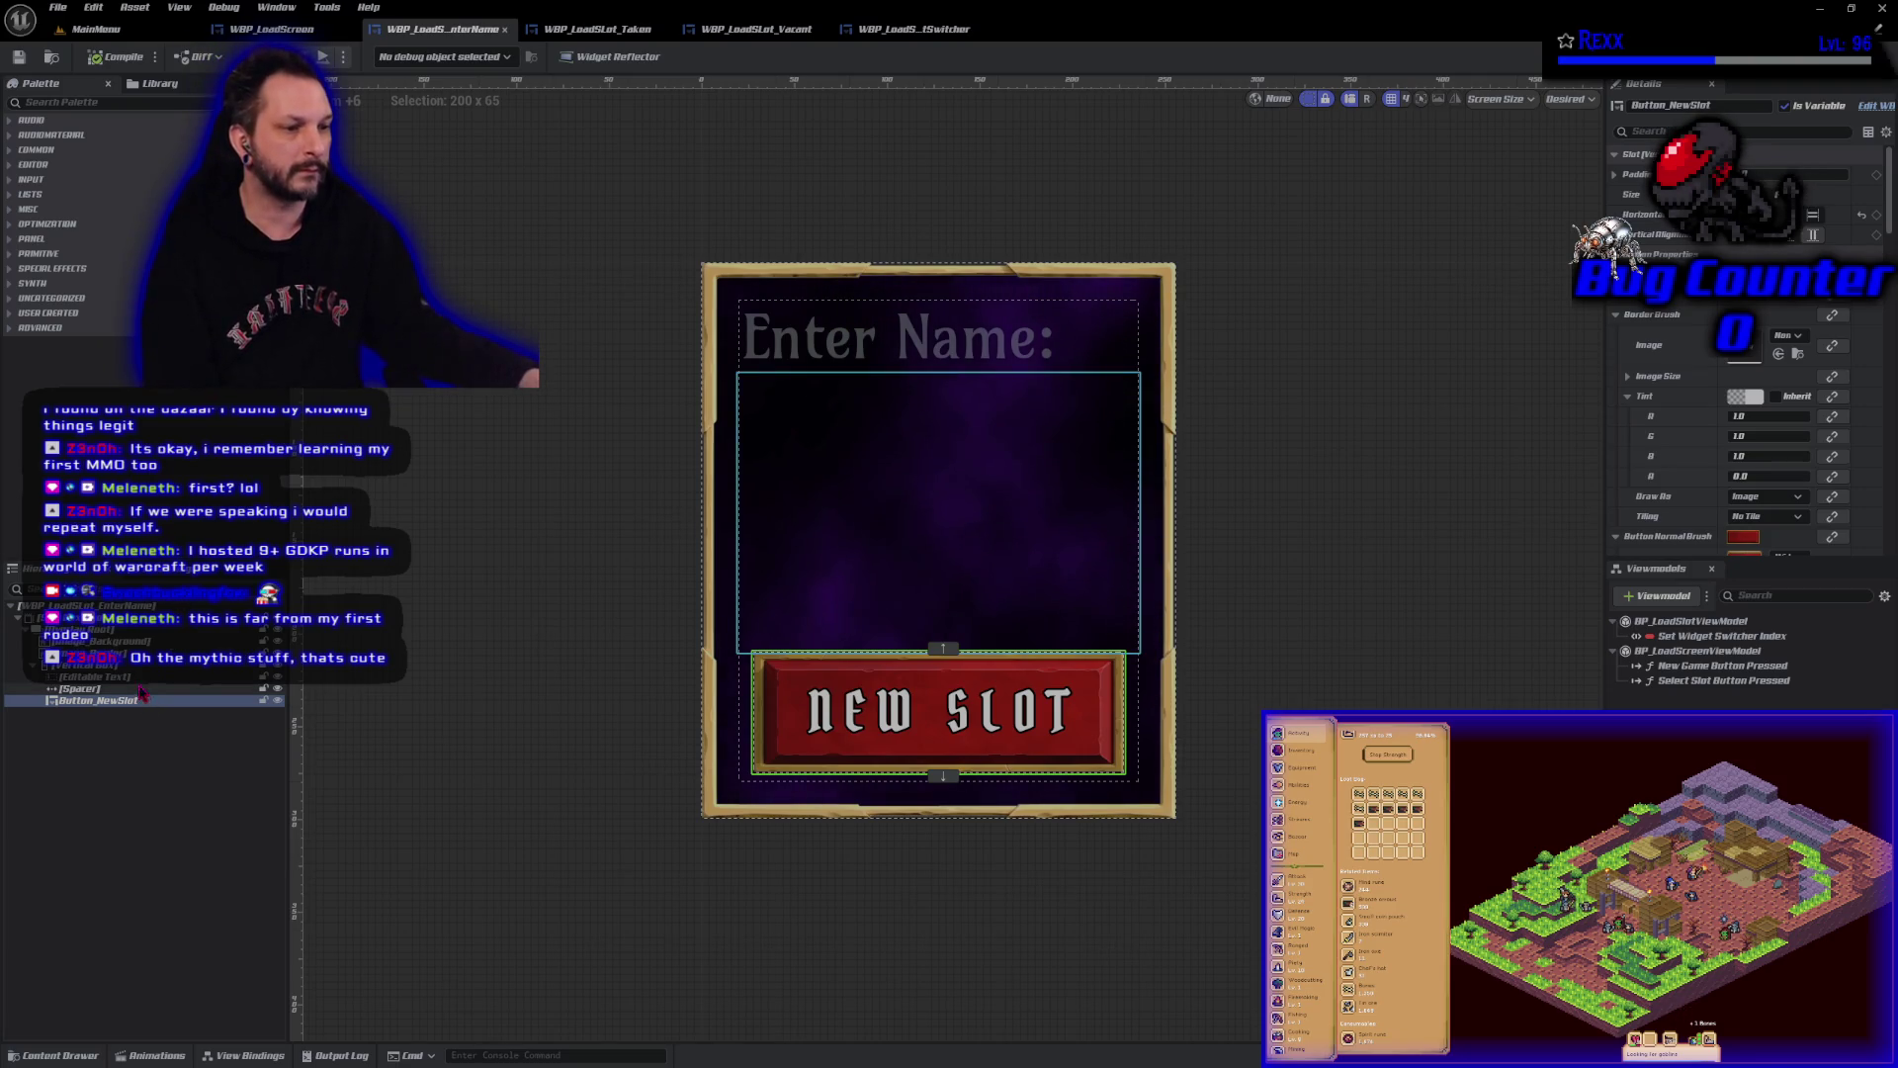
left_click(99, 676)
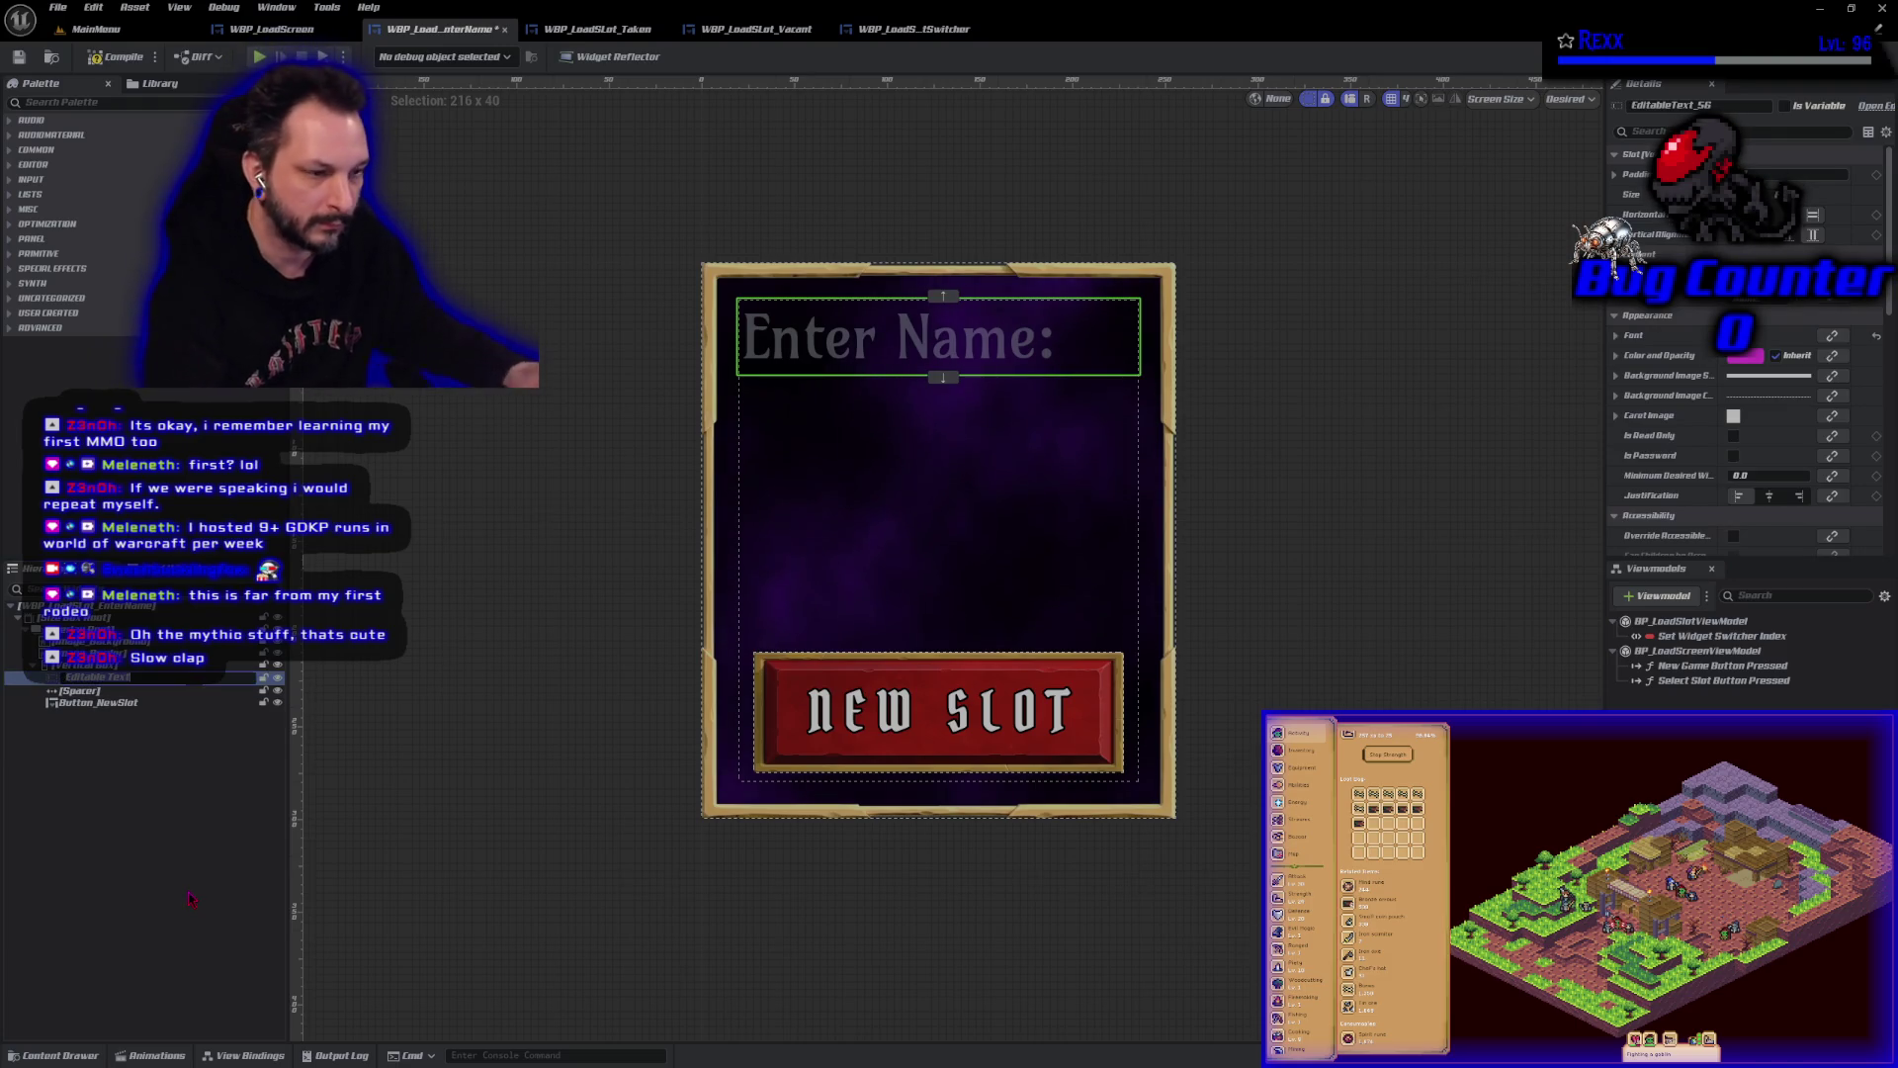
key("End")
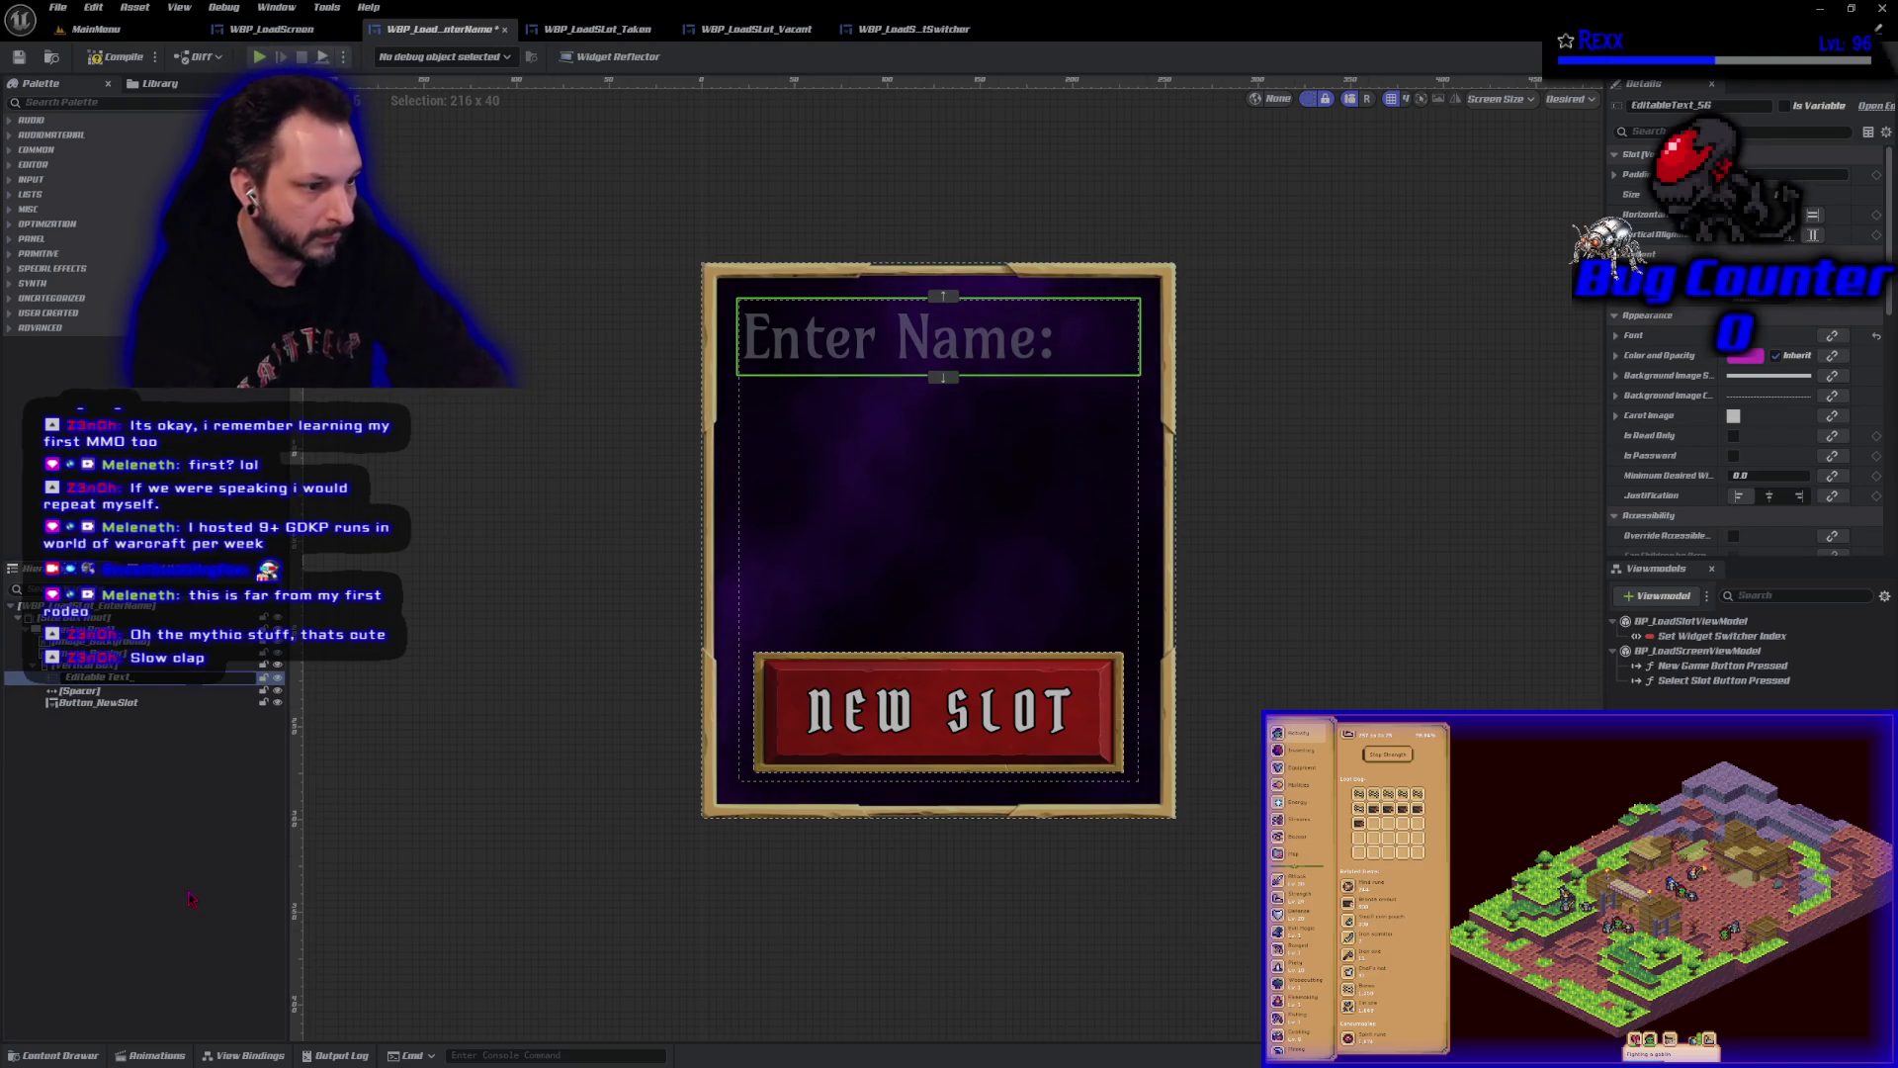
type("nterName")
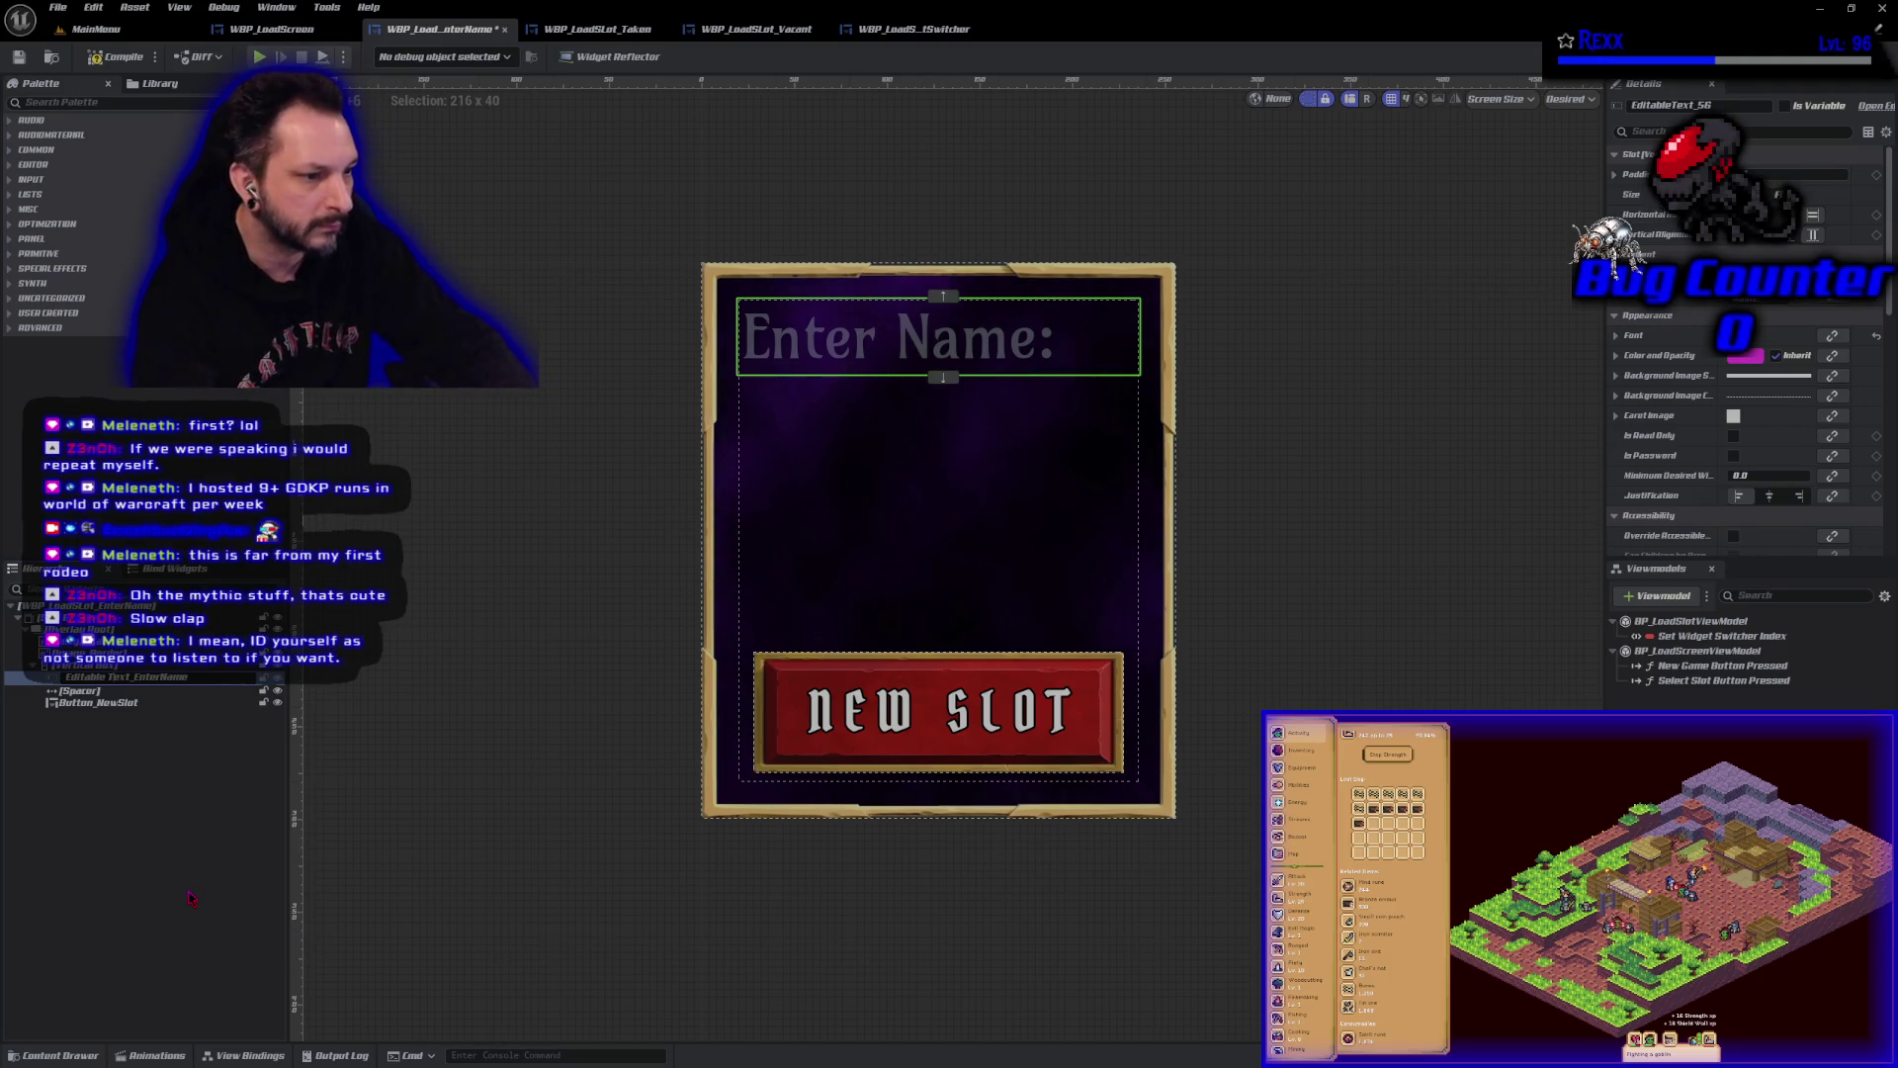
key("Return")
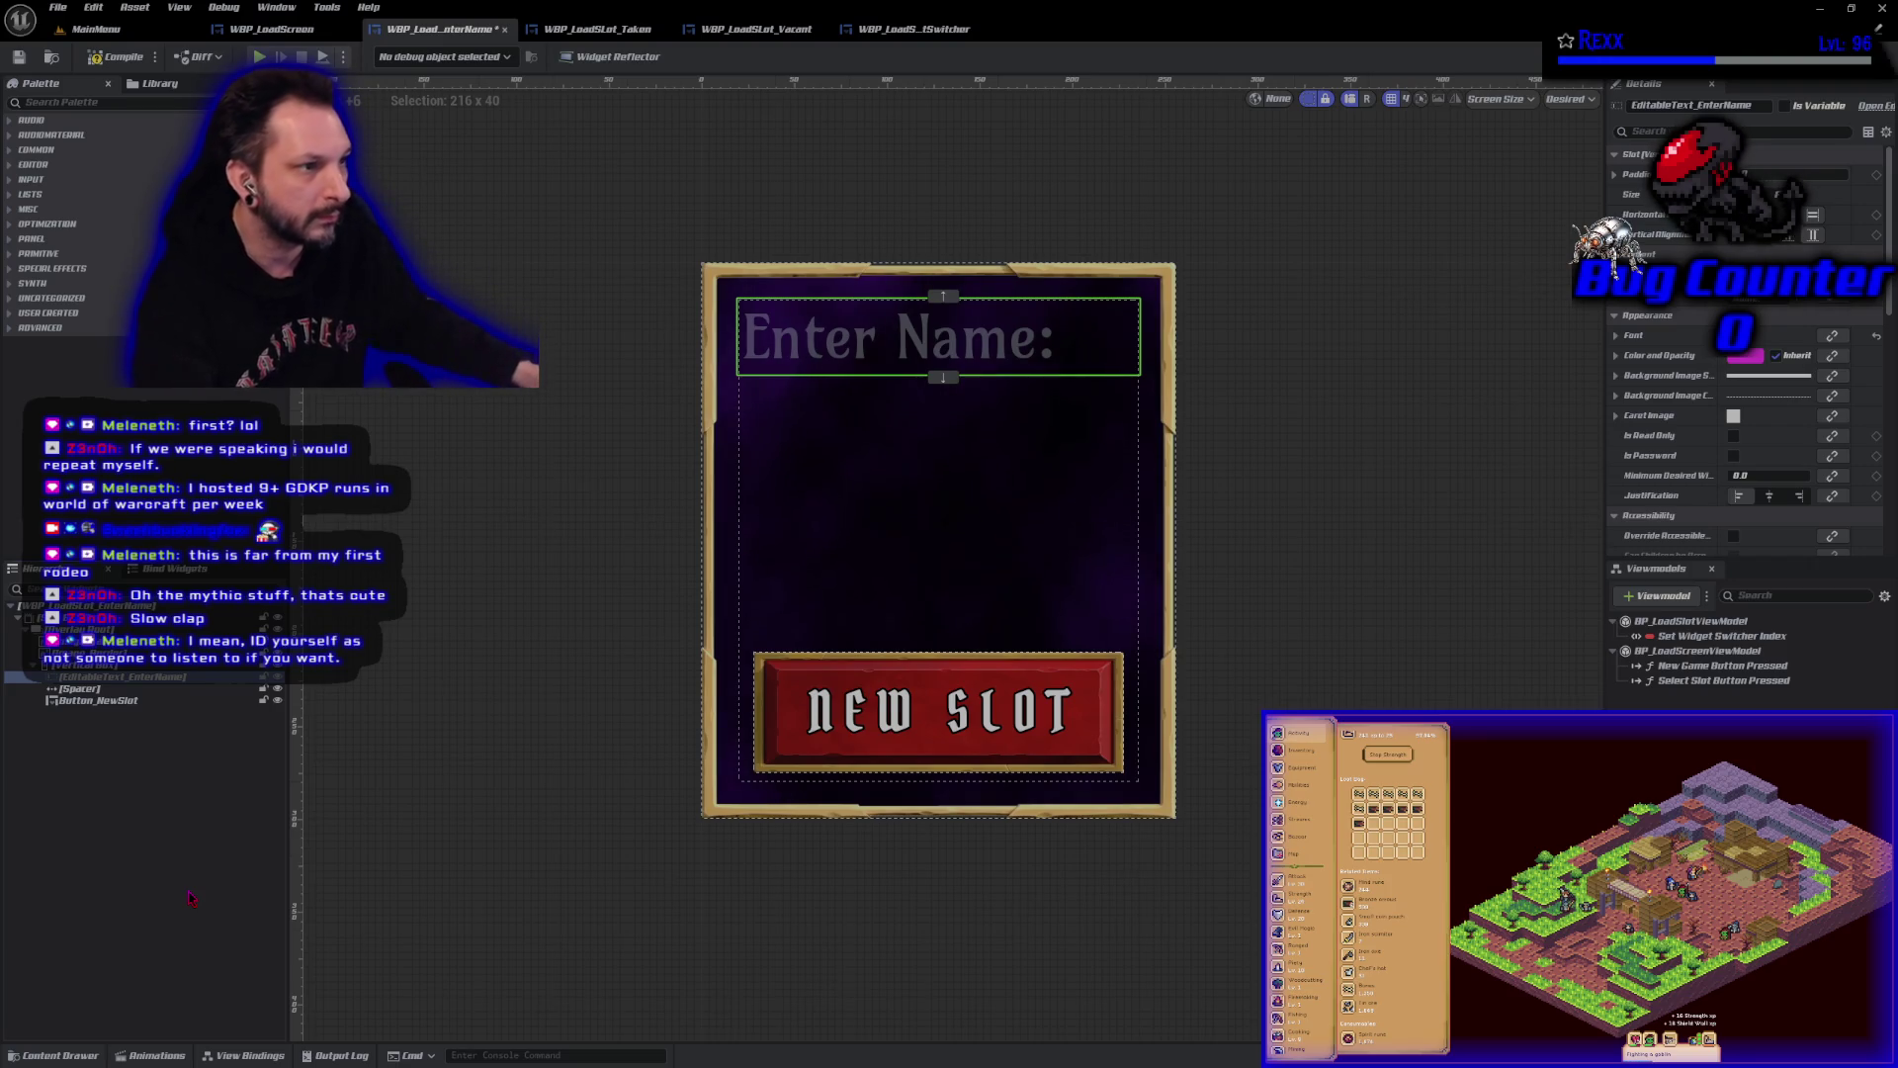
left_click(1786, 105)
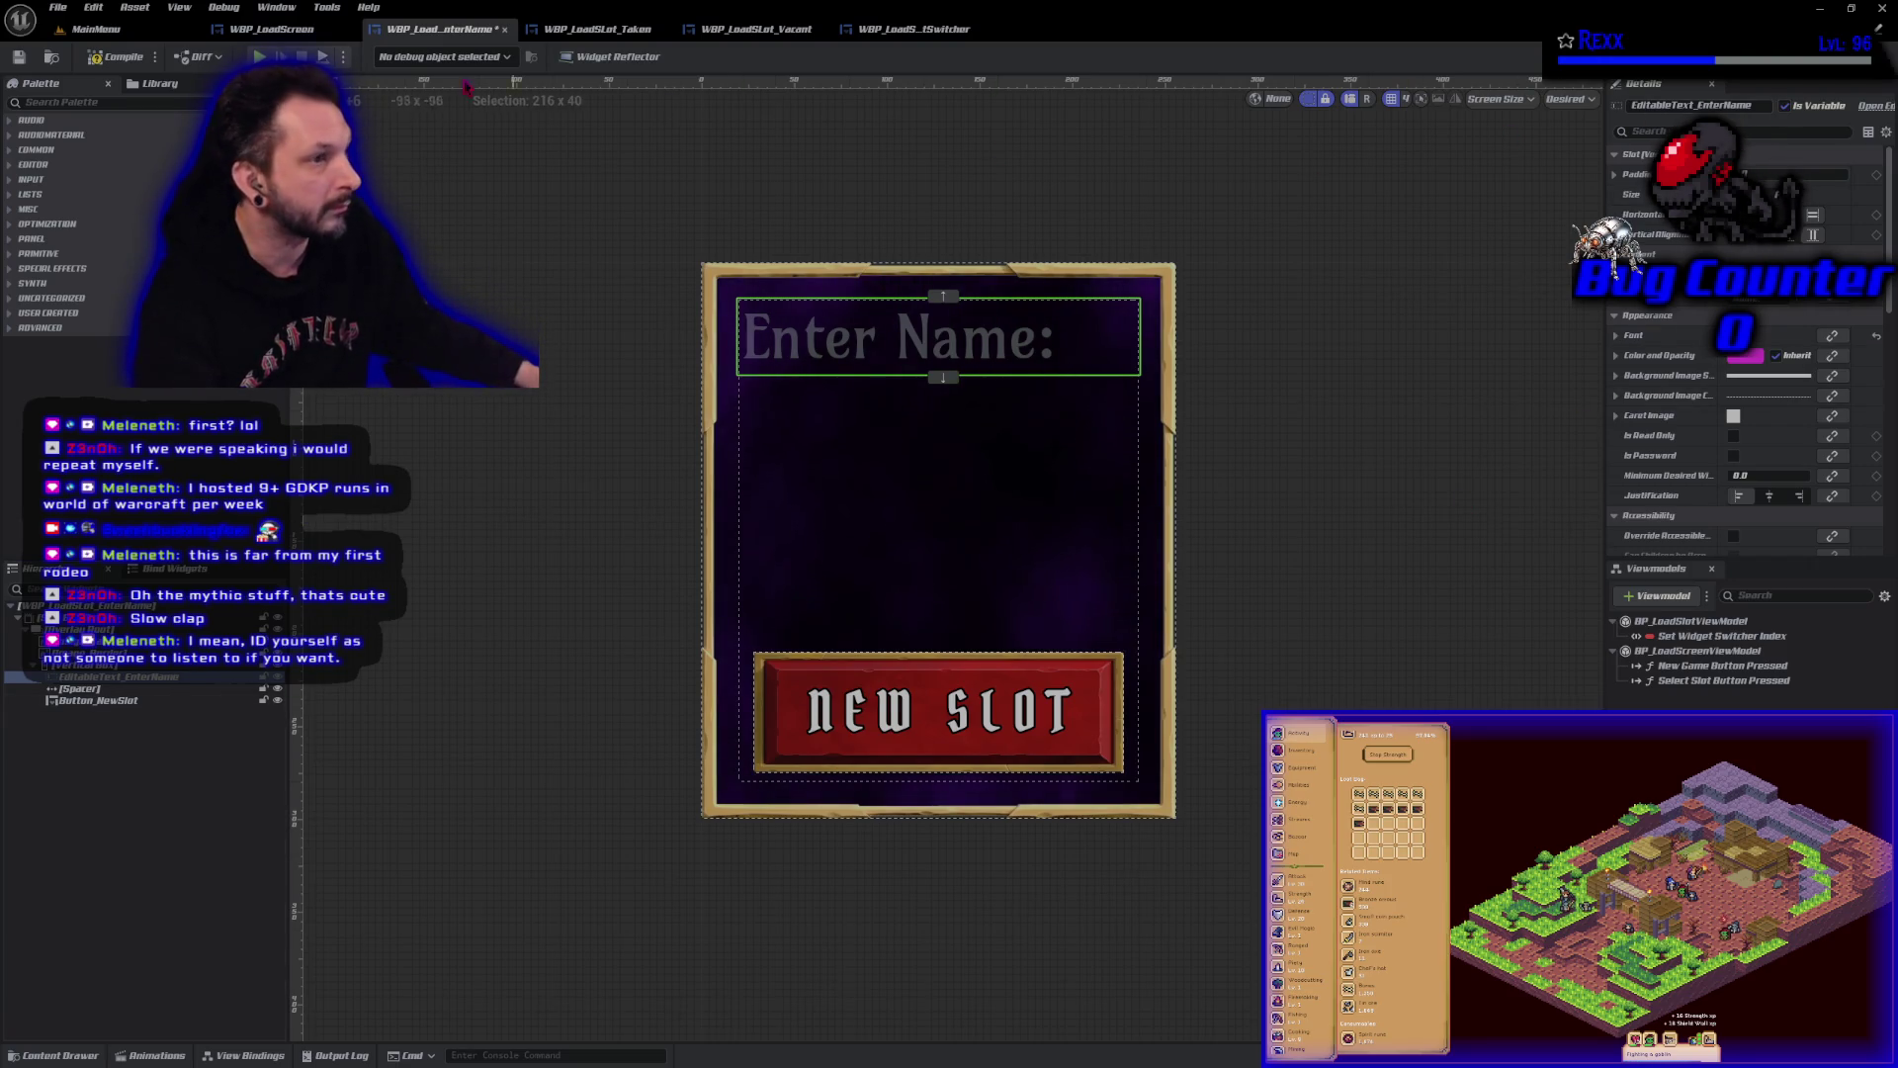
key("ctrl+s")
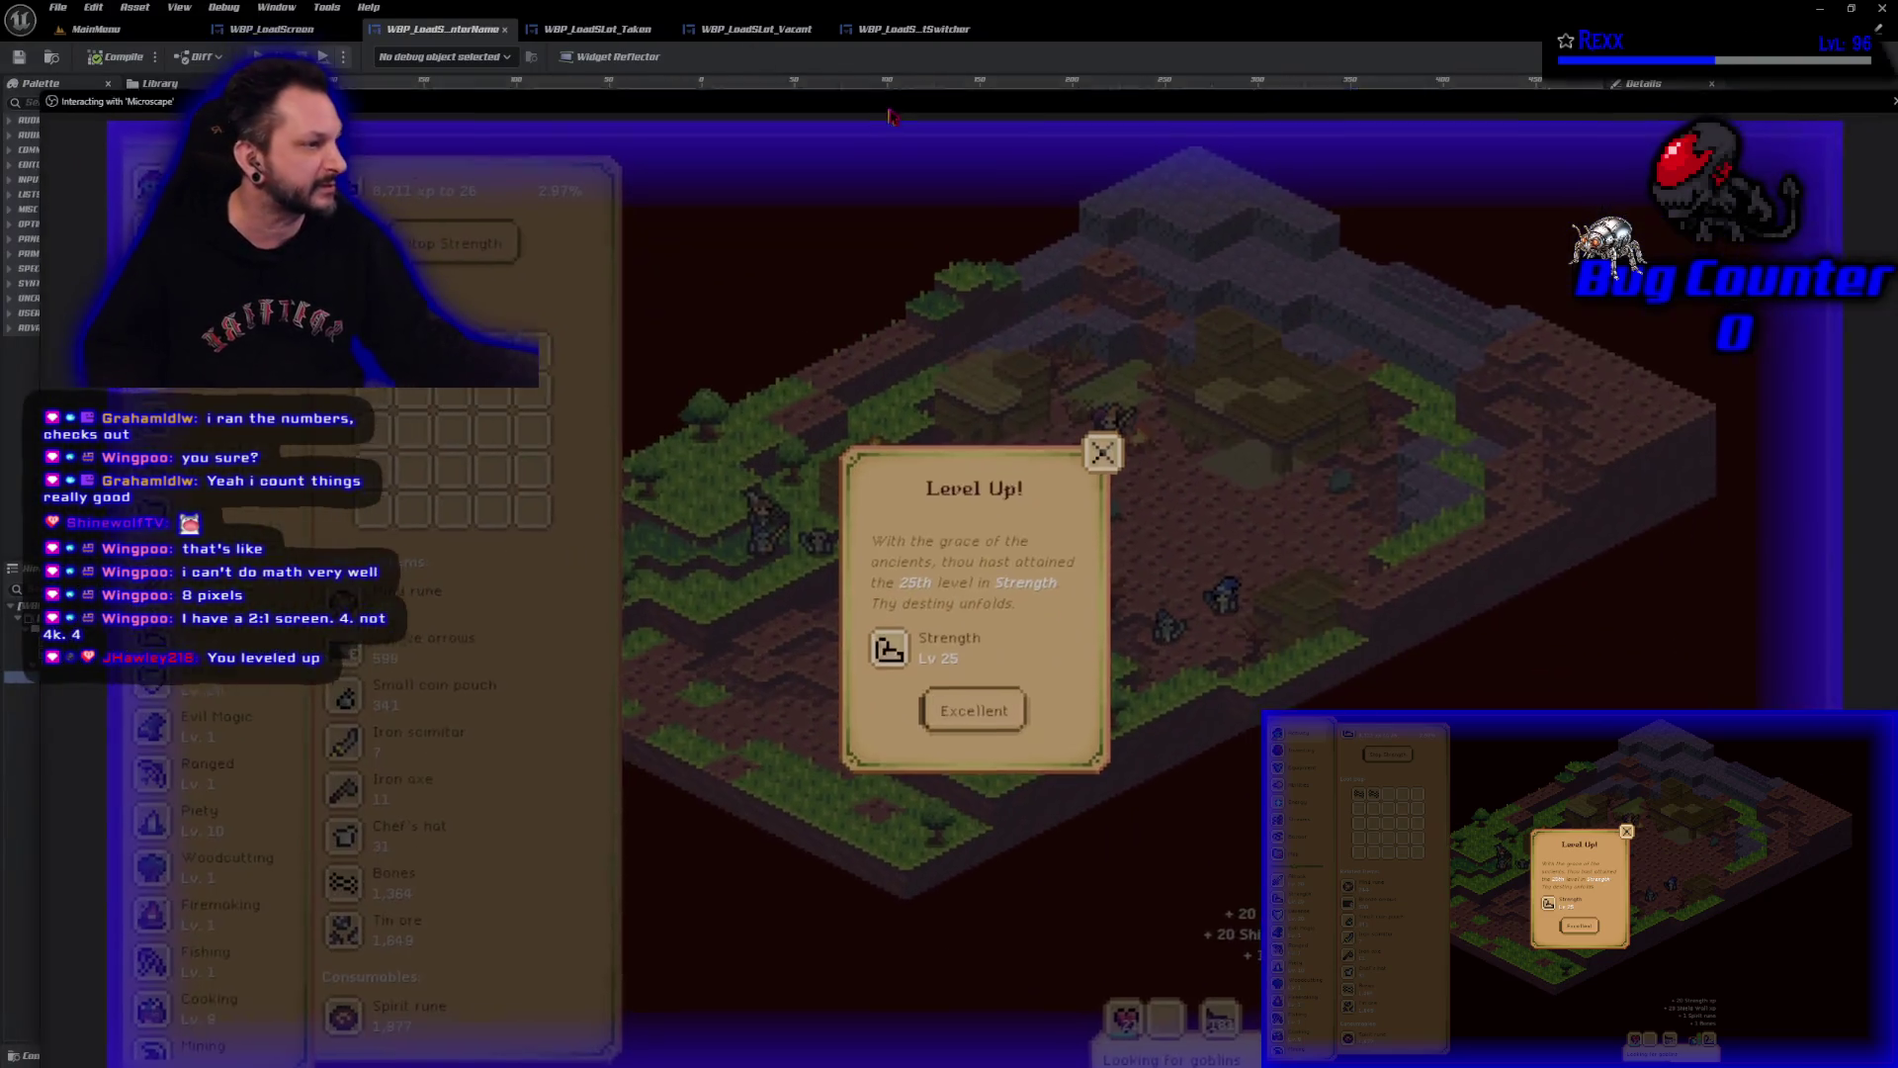
Accept the Strength Level Up notice with Excellent and open the Bazaar from the sidebar.
left_click(993, 691)
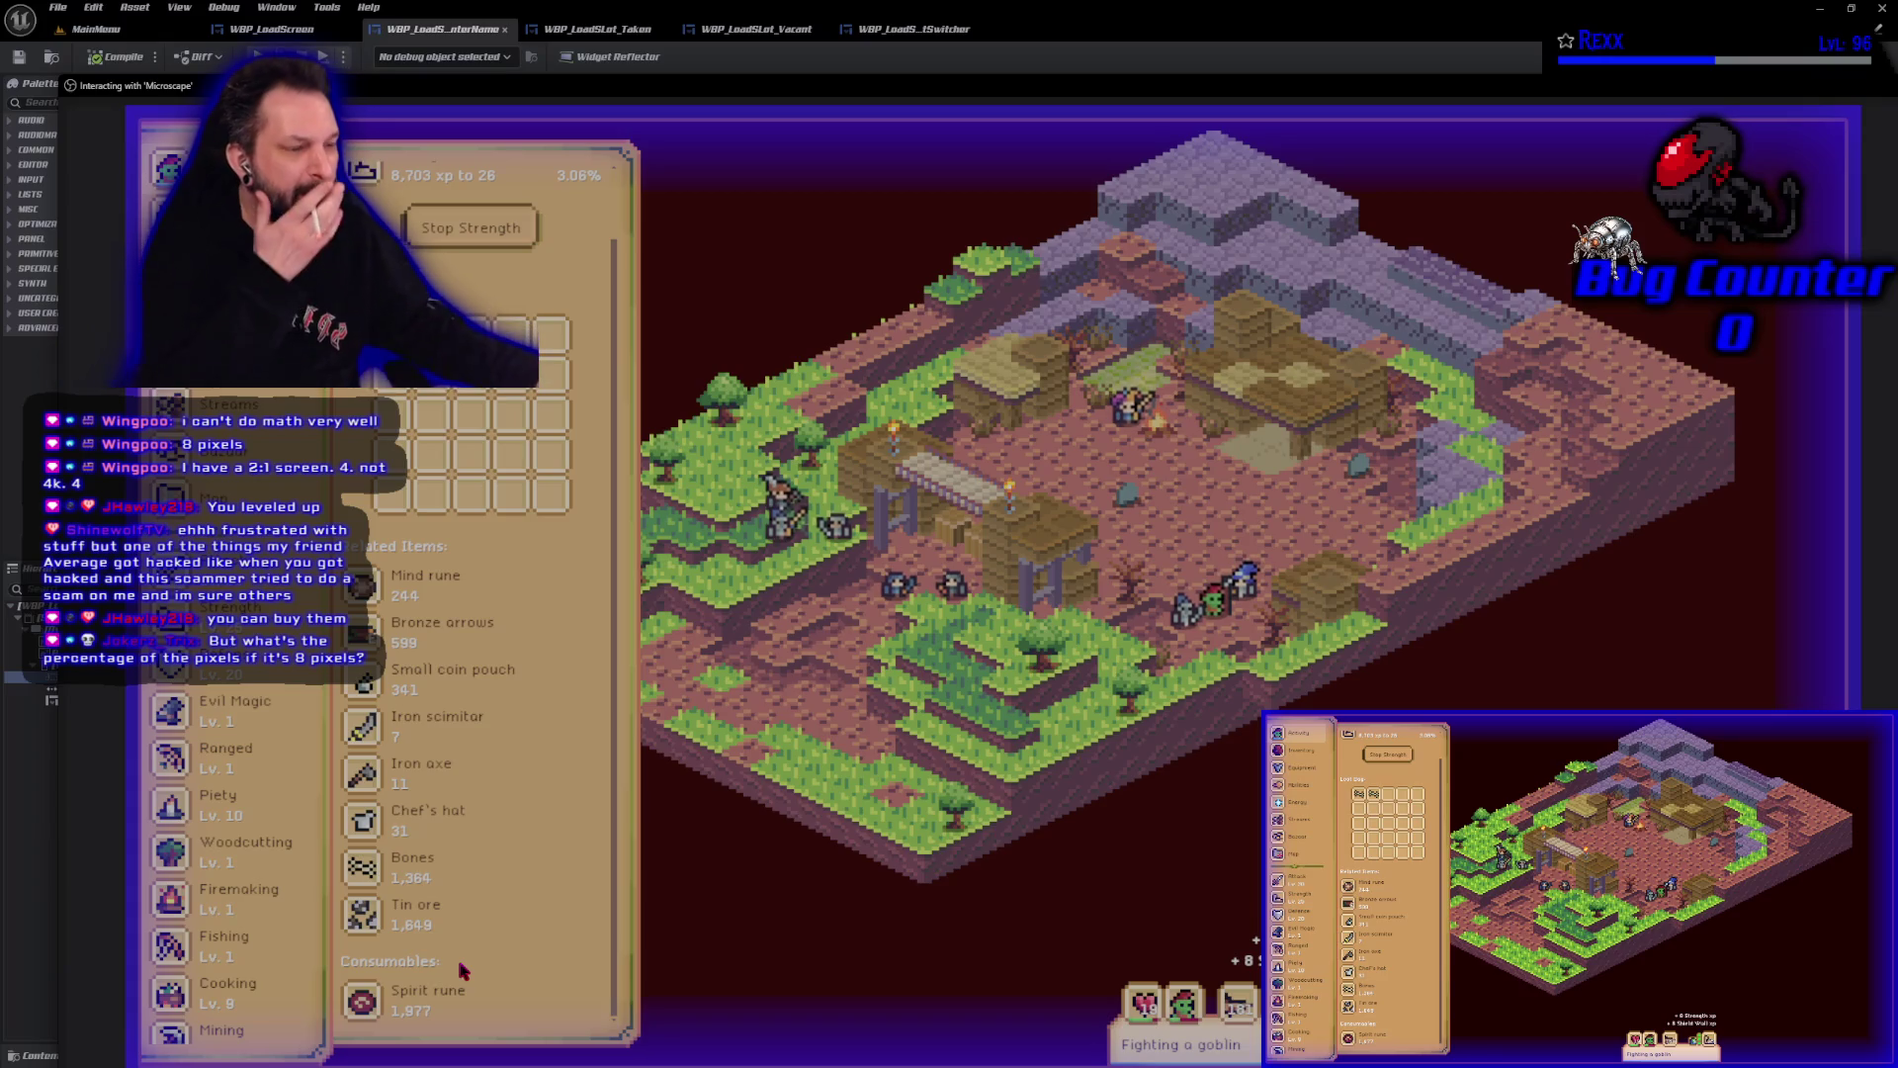
left_click(247, 452)
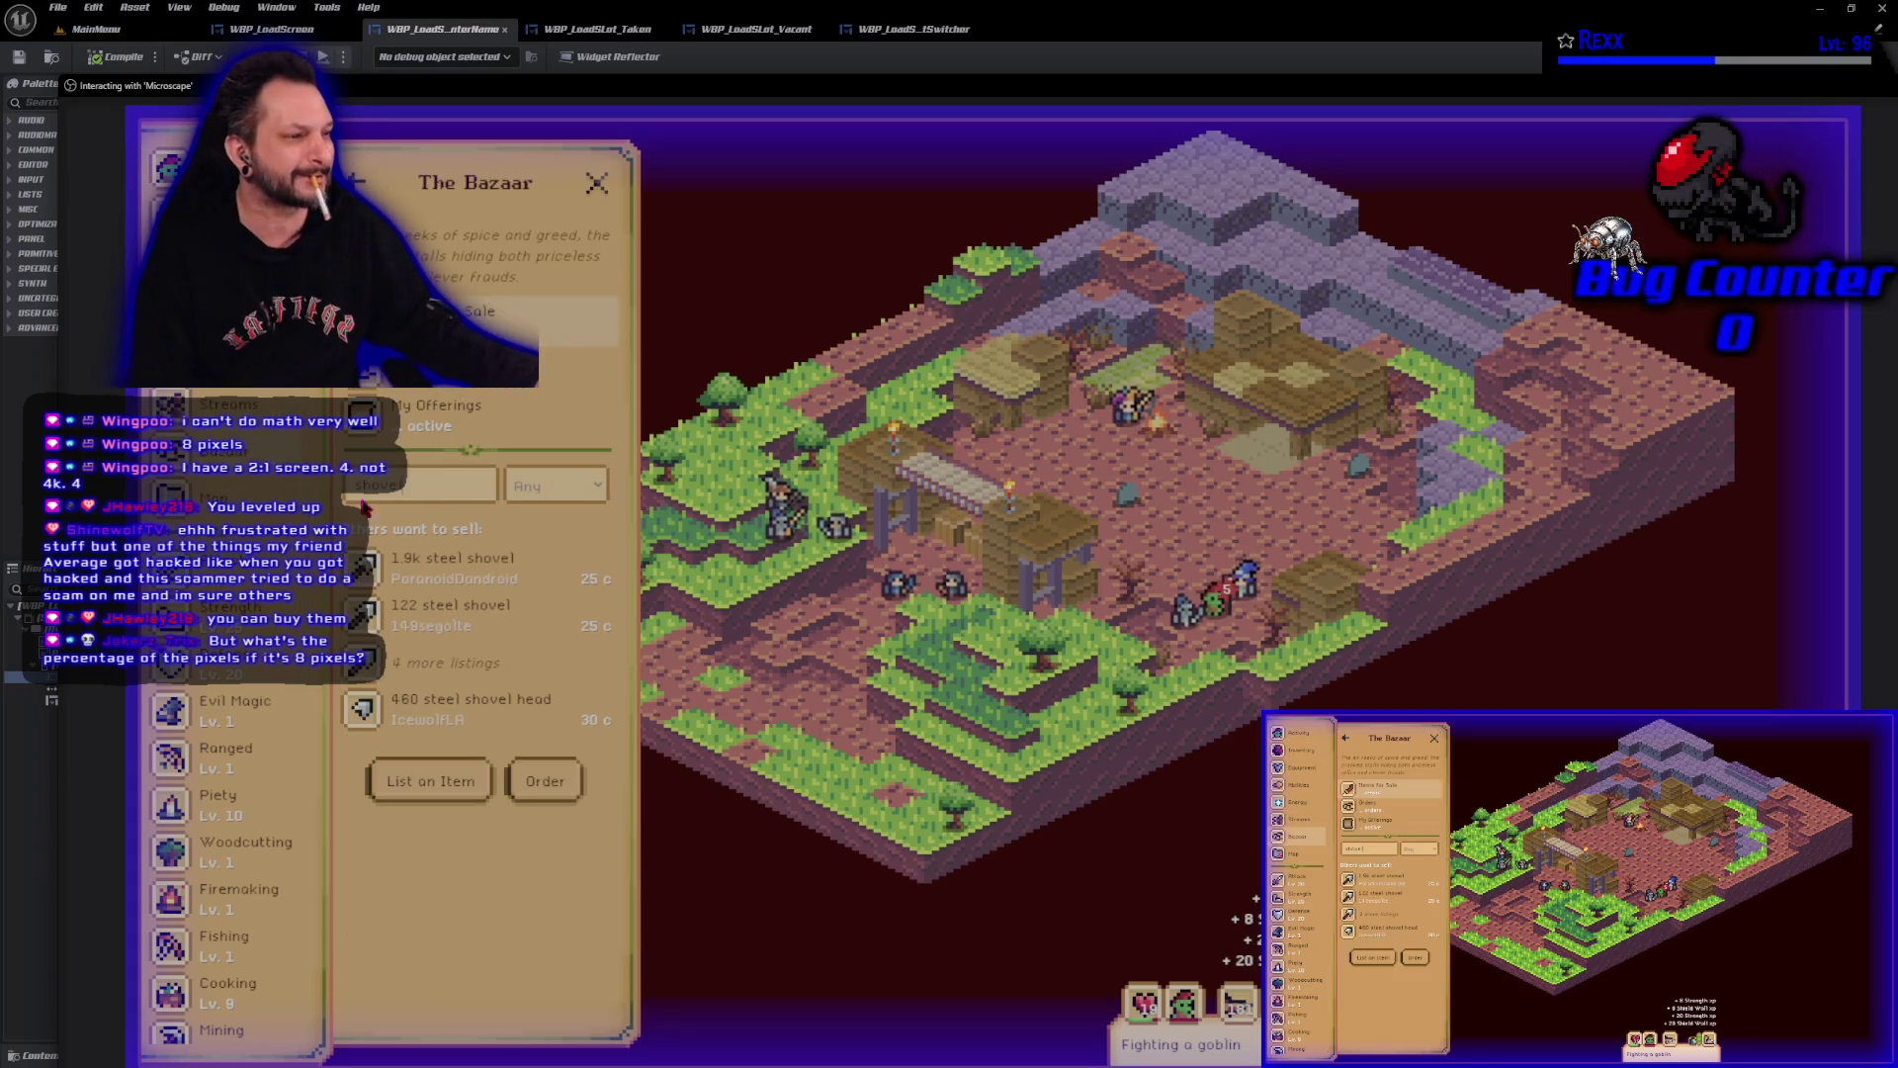
Search the Bazaar for chef's hat, view its 200c sell offer, then close the Bazaar.
double_click(420, 489)
key("BackSpace")
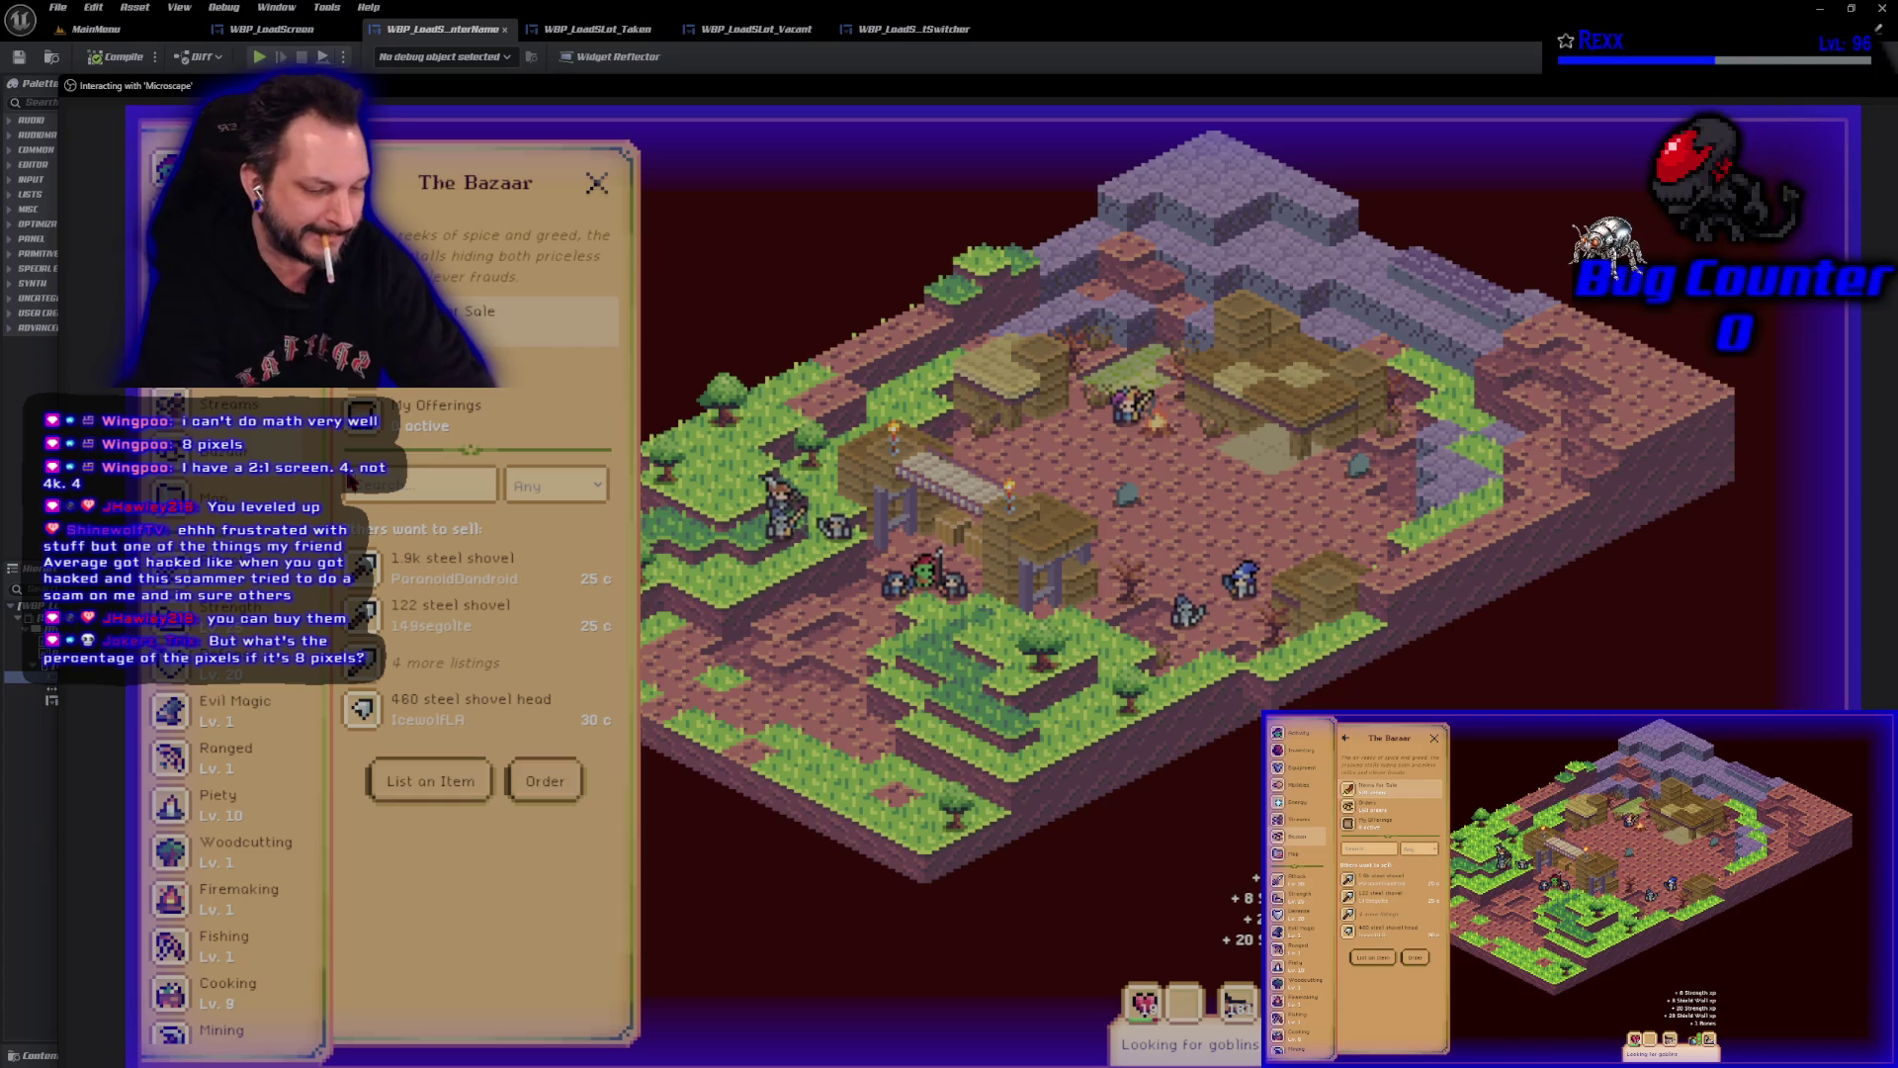
type("sigil")
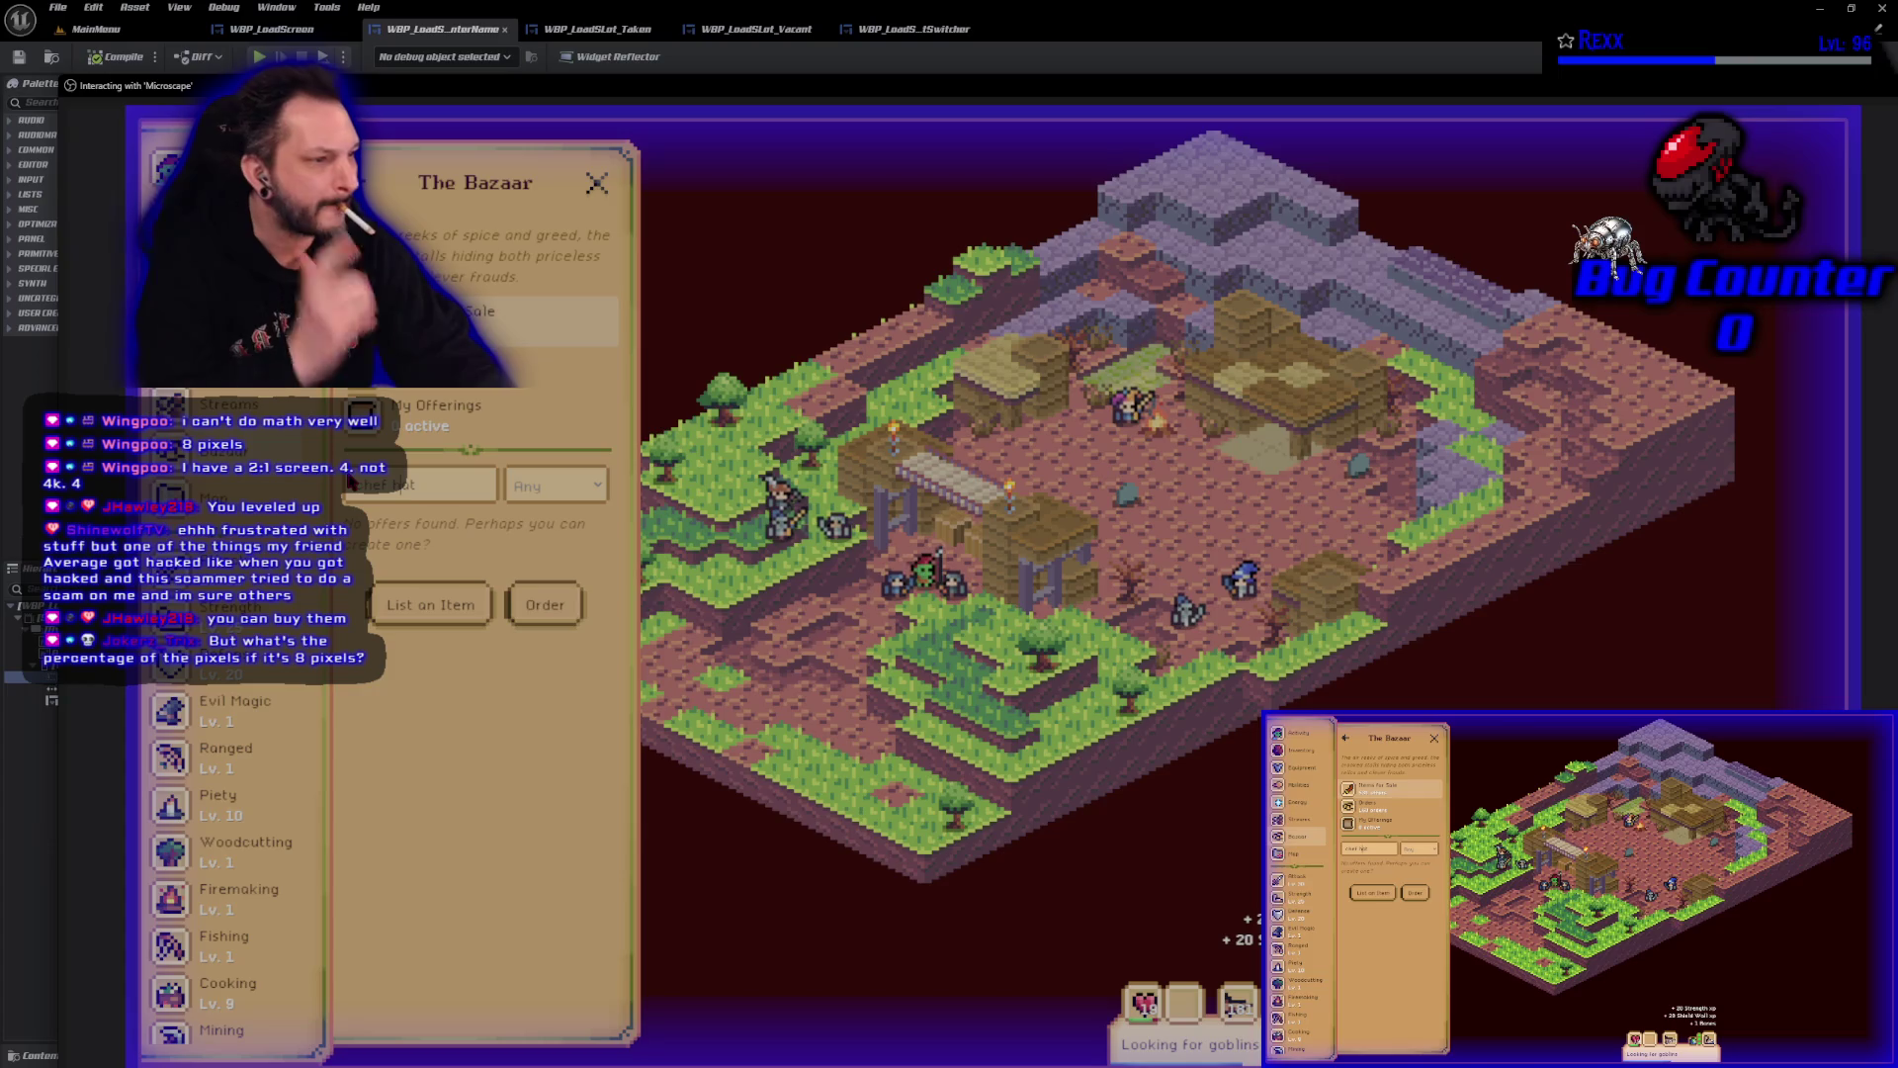
key("Left")
key("Left")
key("Left")
type("'s")
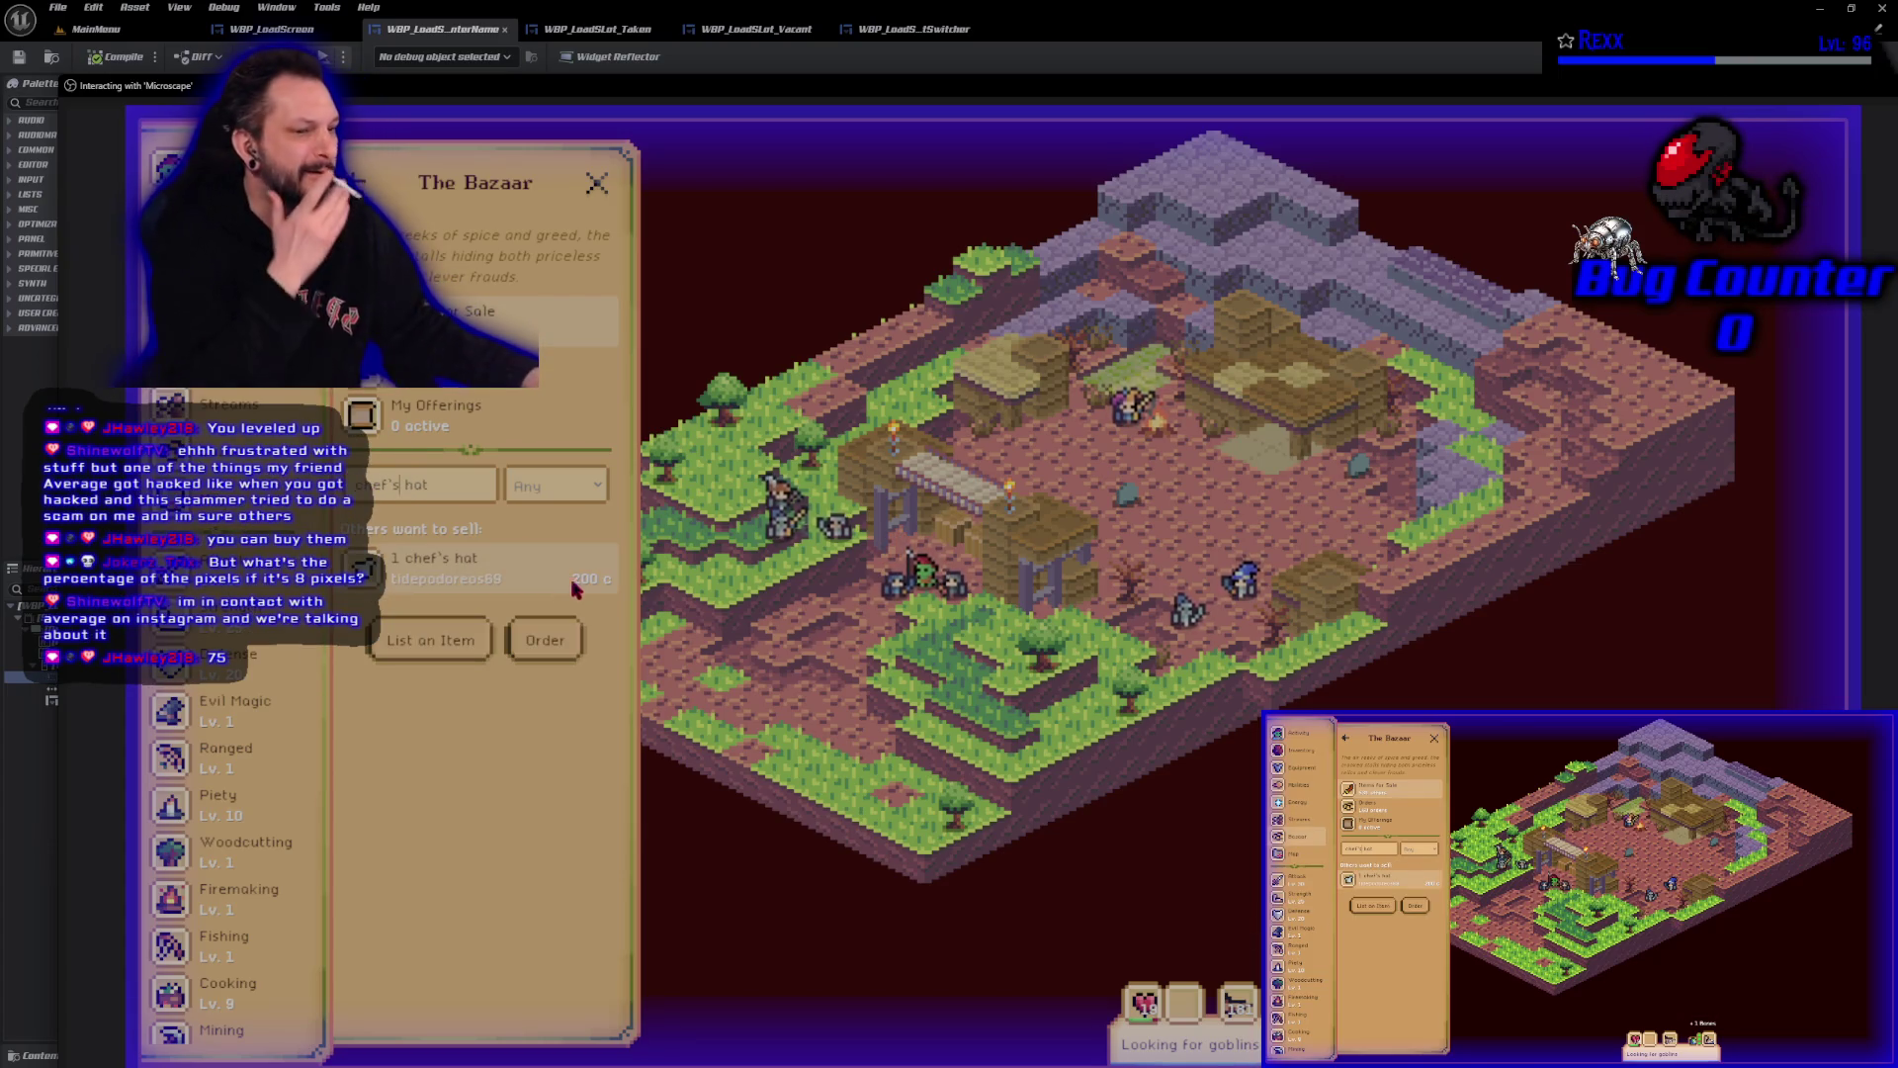
left_click(419, 561)
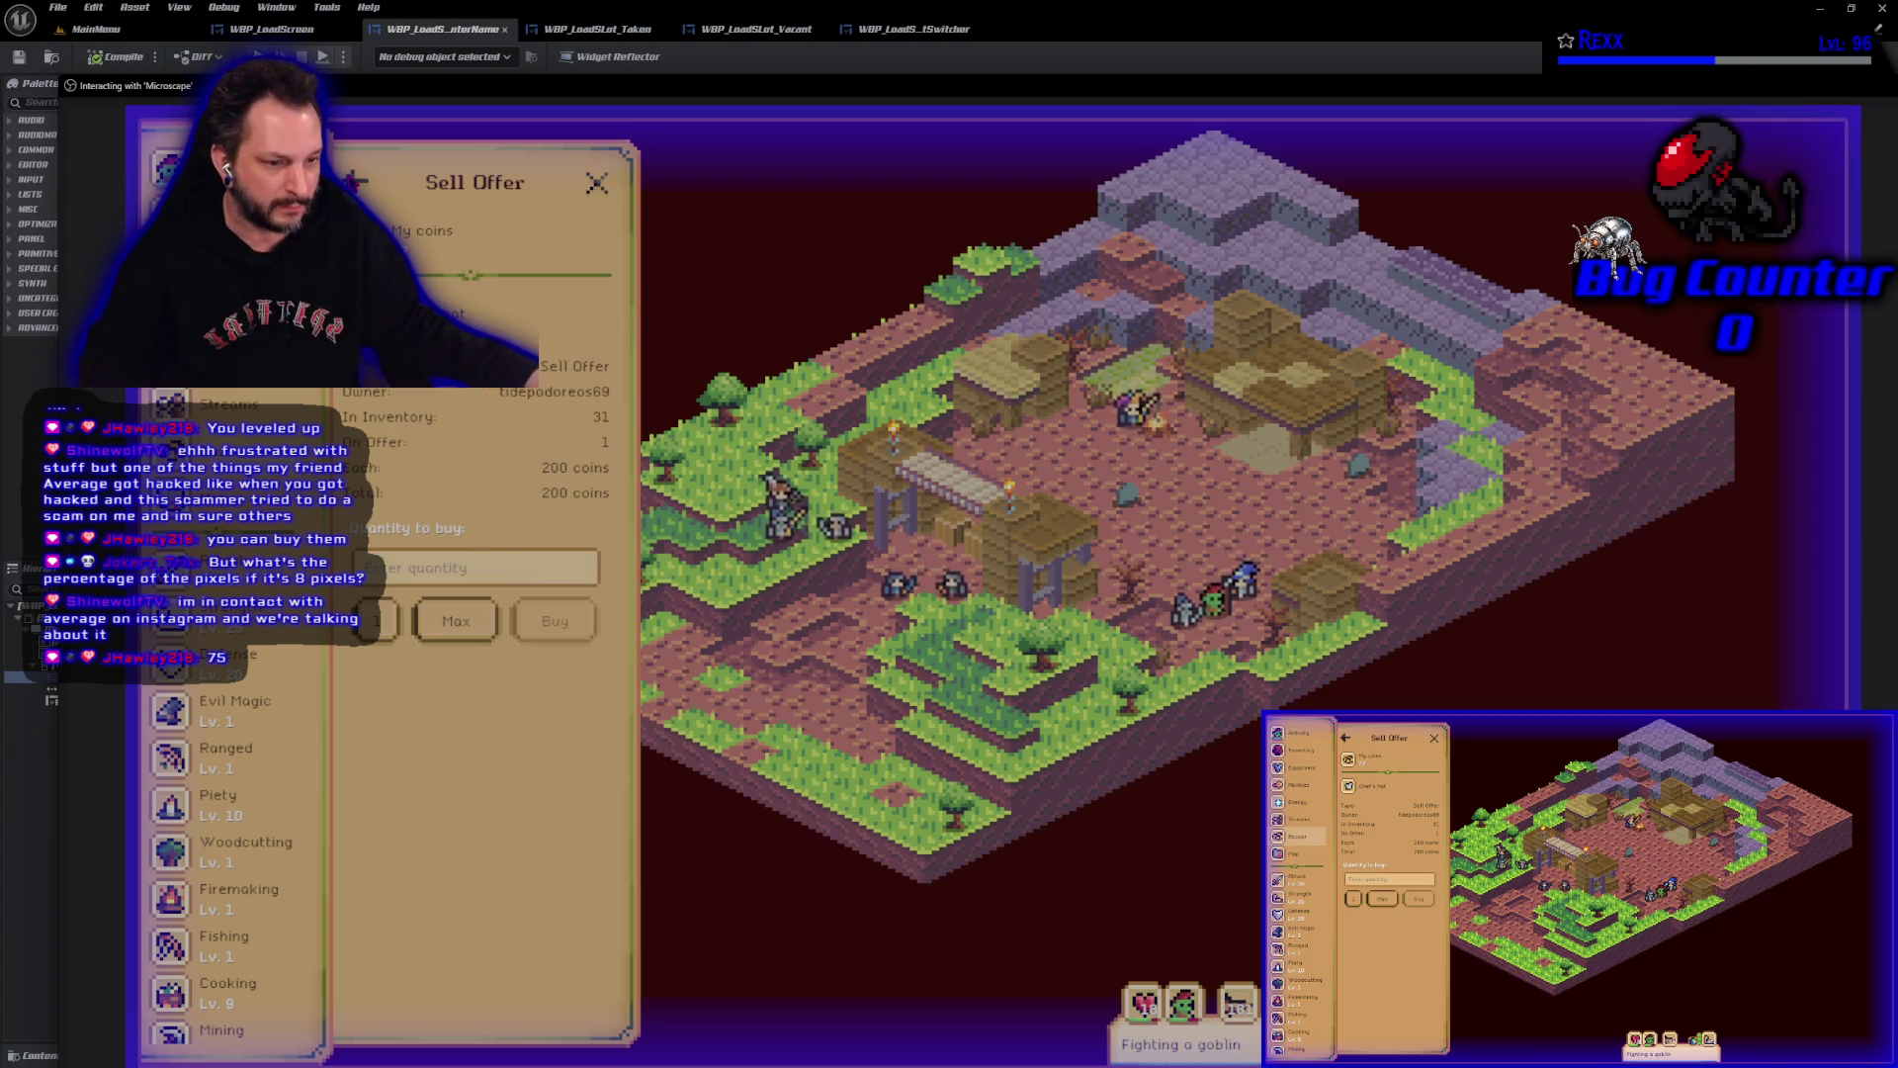
key("Escape")
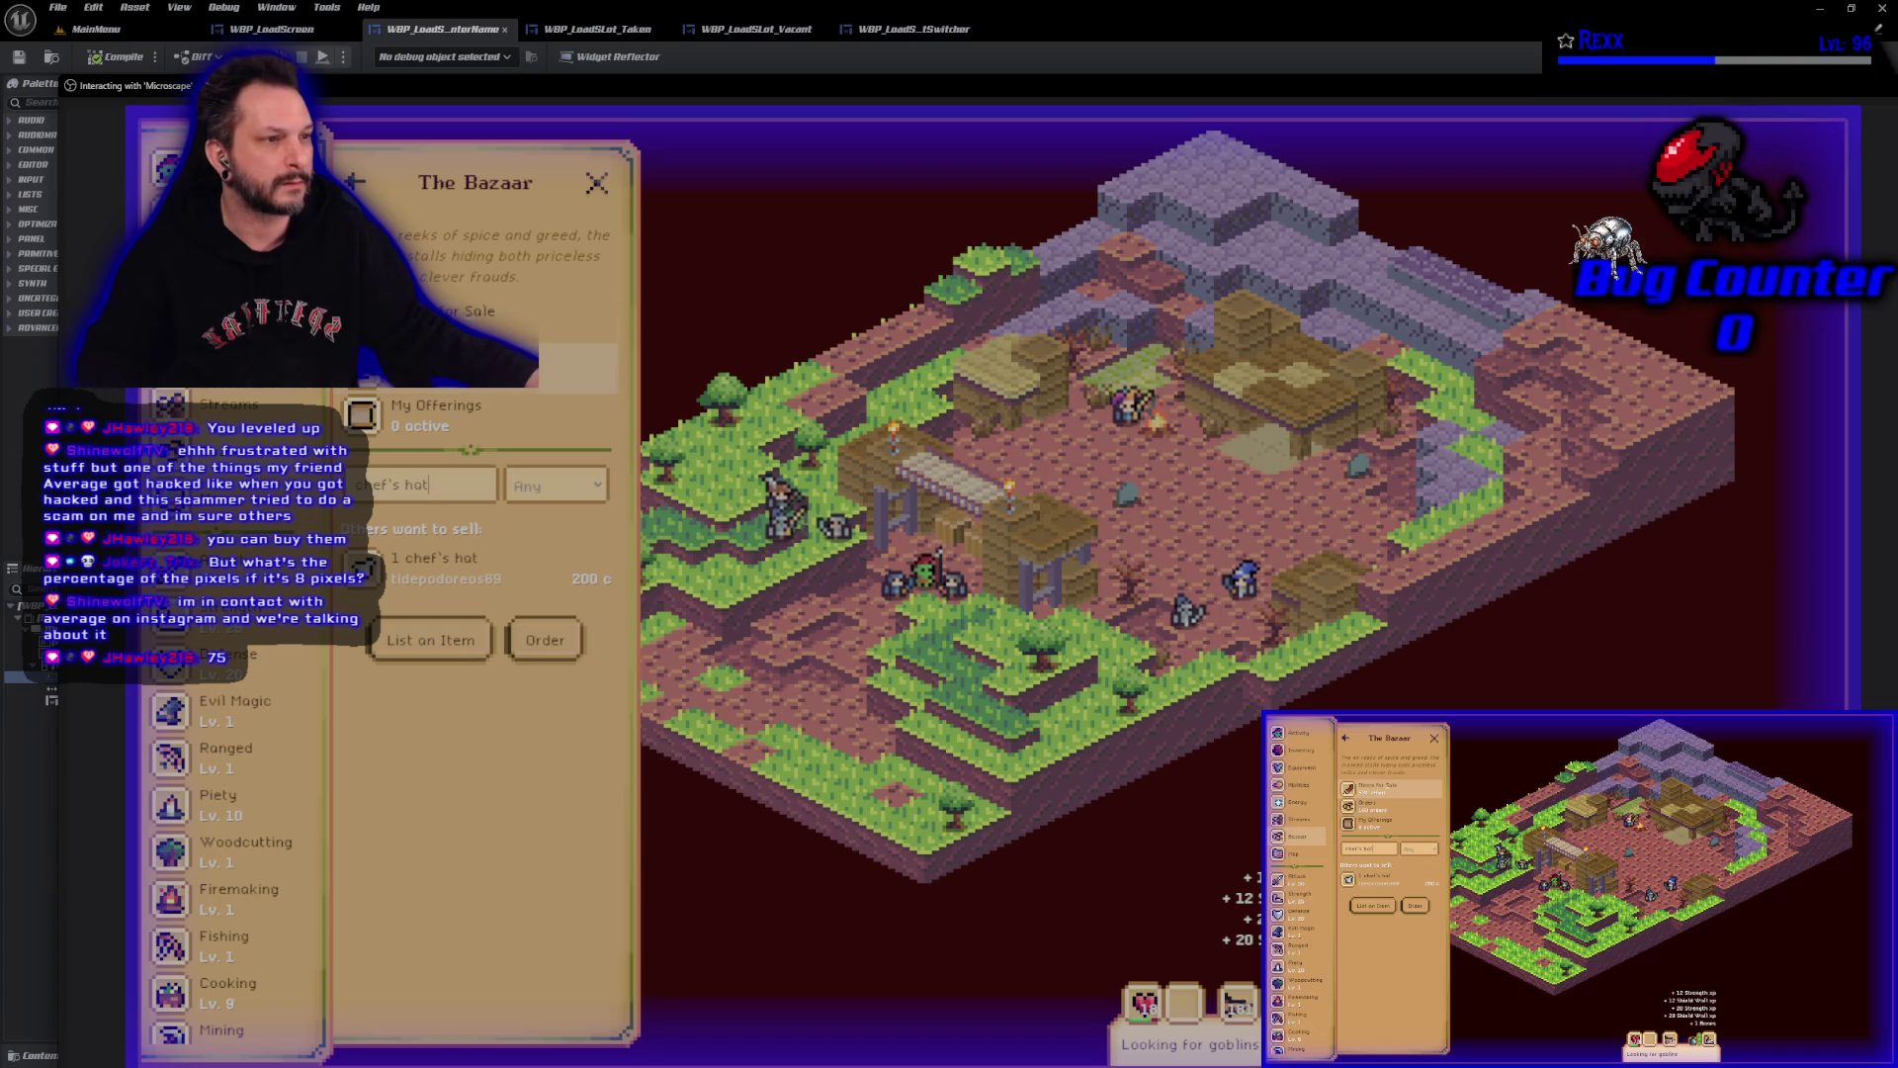
left_click(596, 184)
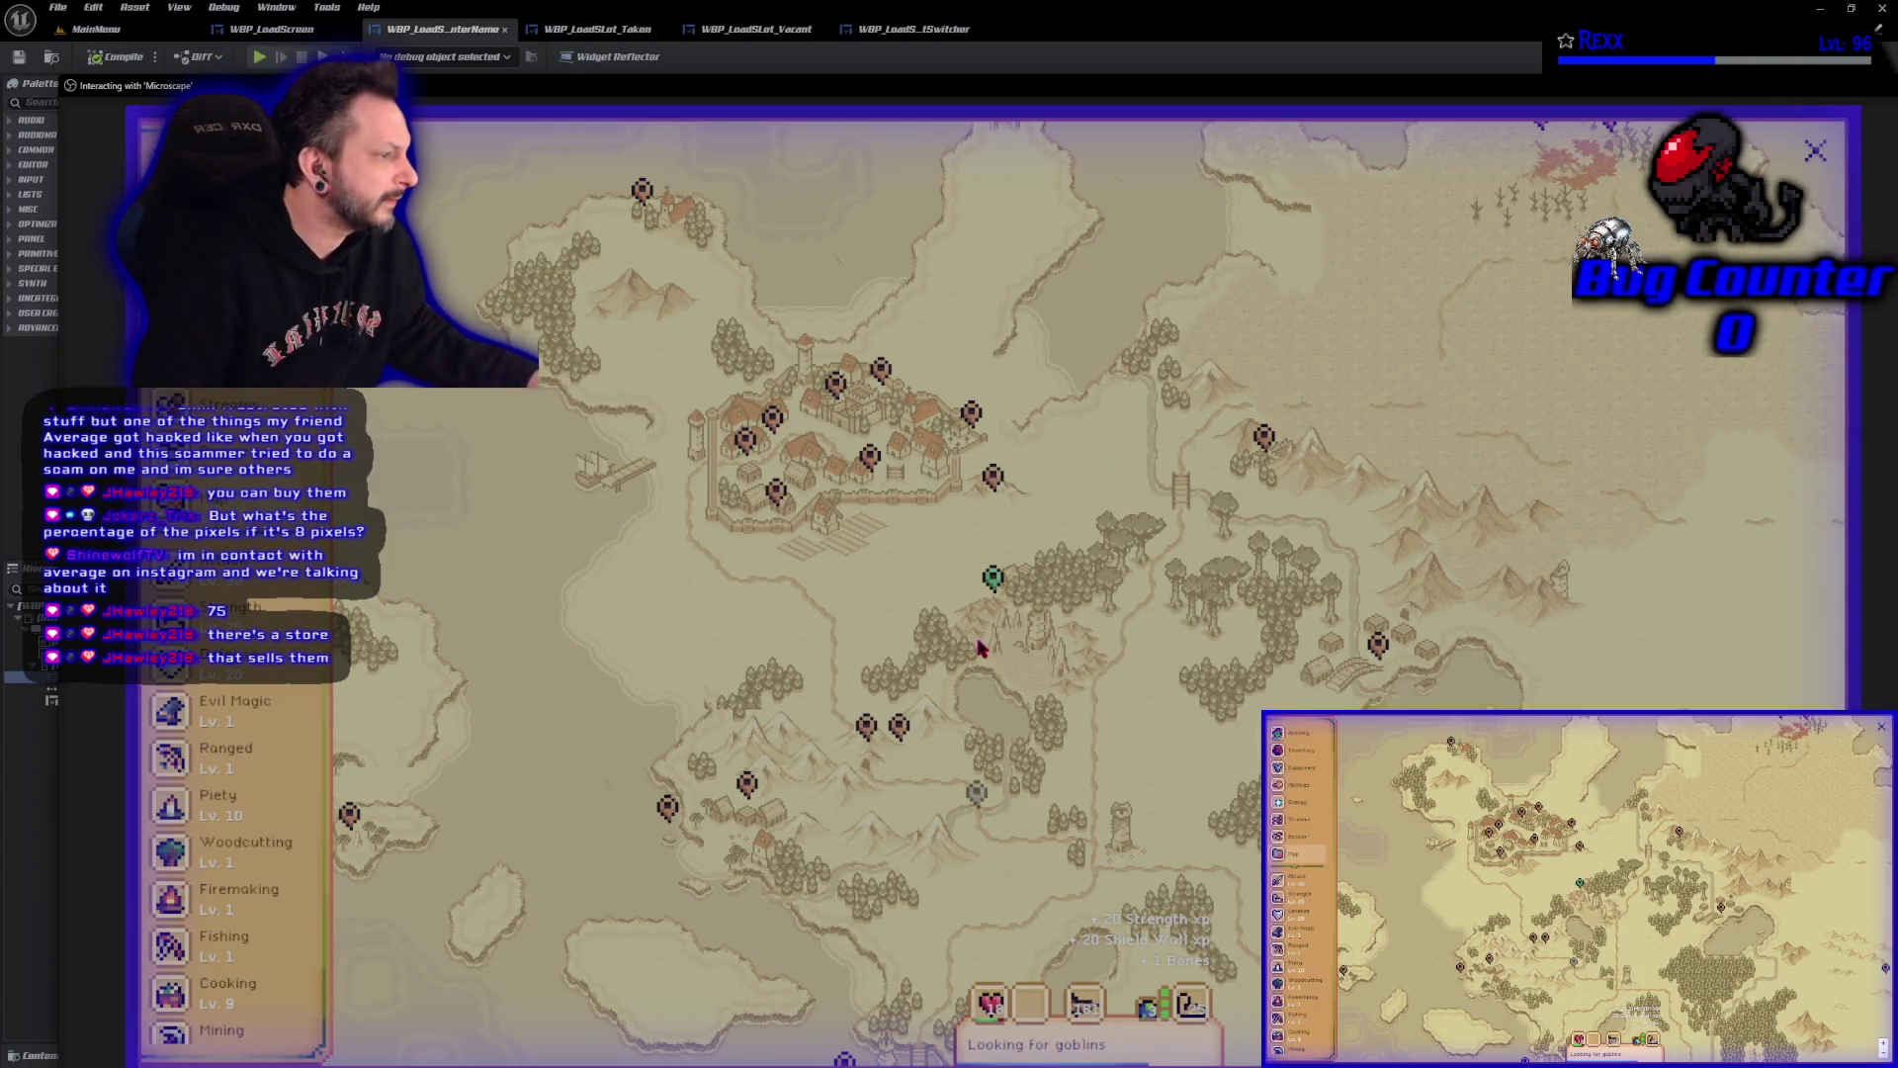
Browse the world map, then travel to Manor Kitchen and open Ava's Cookery's items for sale.
scroll(983, 649, "down", 2)
scroll(1000, 613, "up", 2)
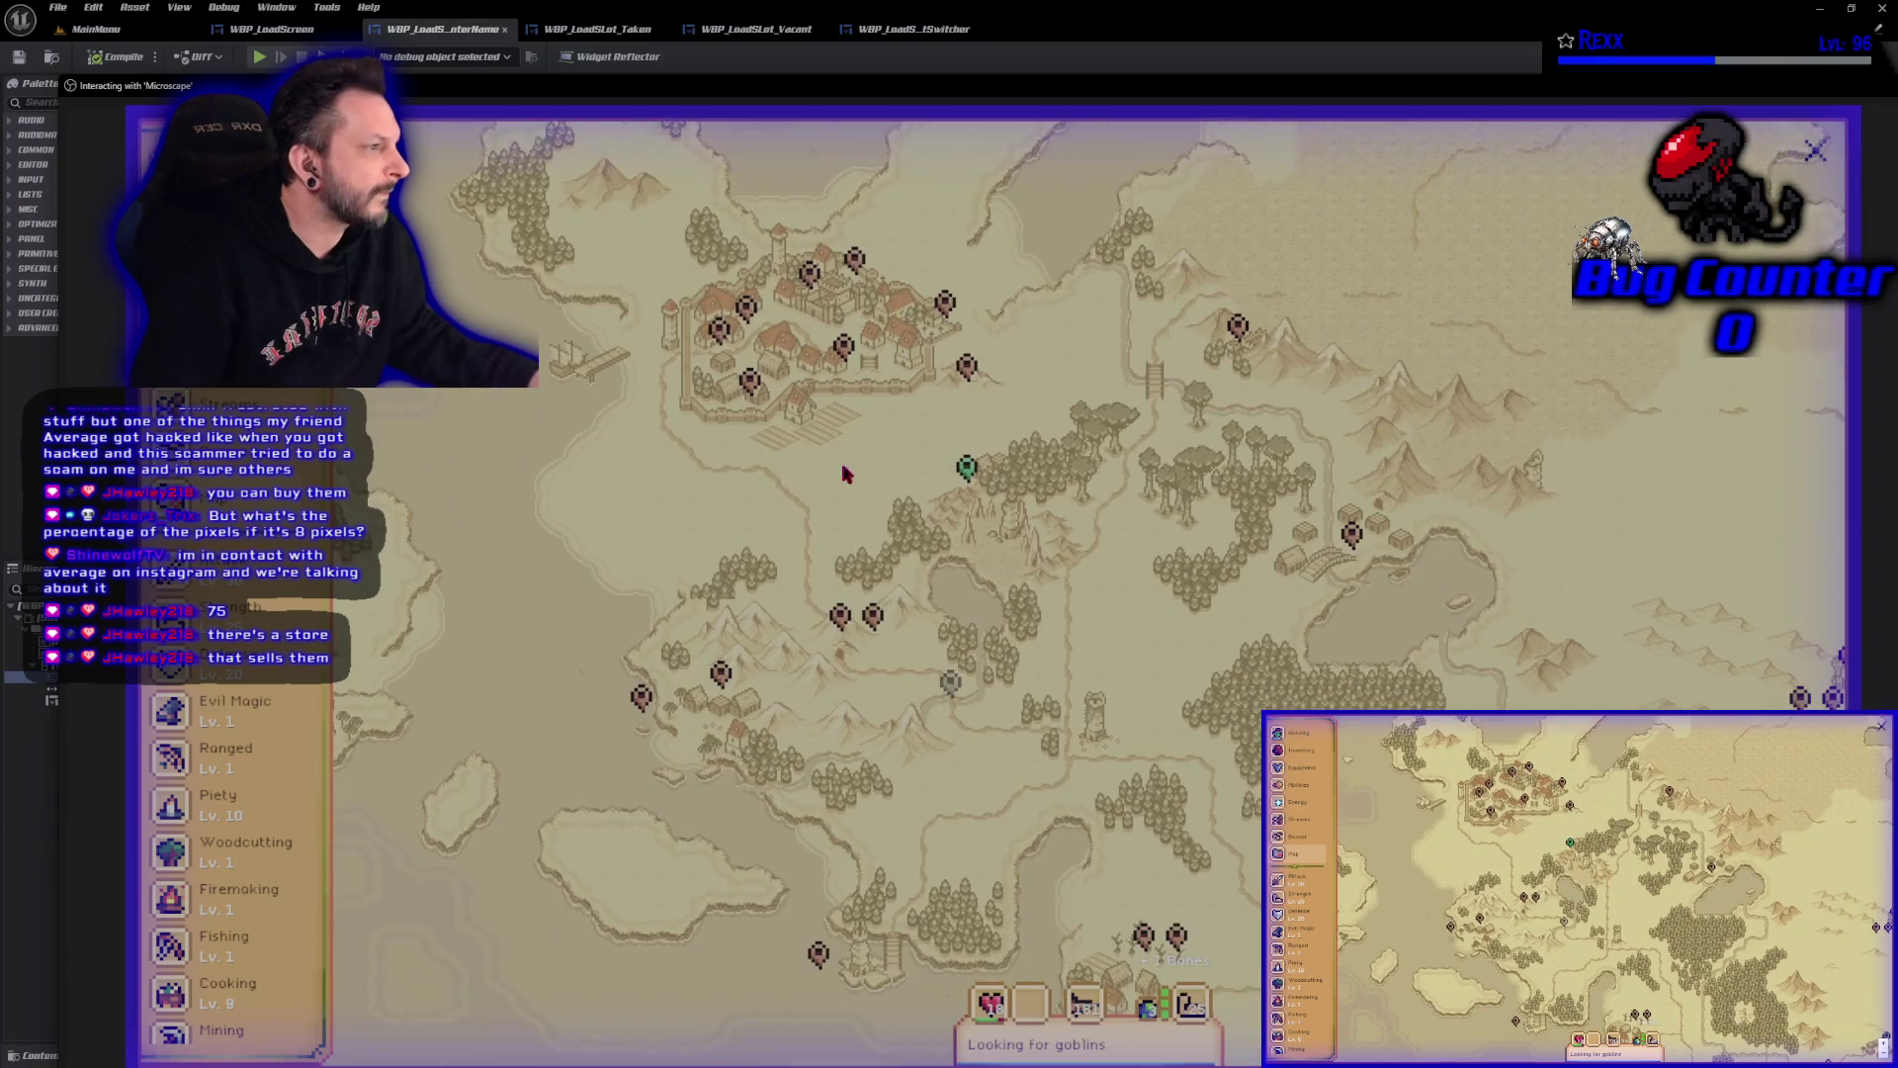
left_click(839, 354)
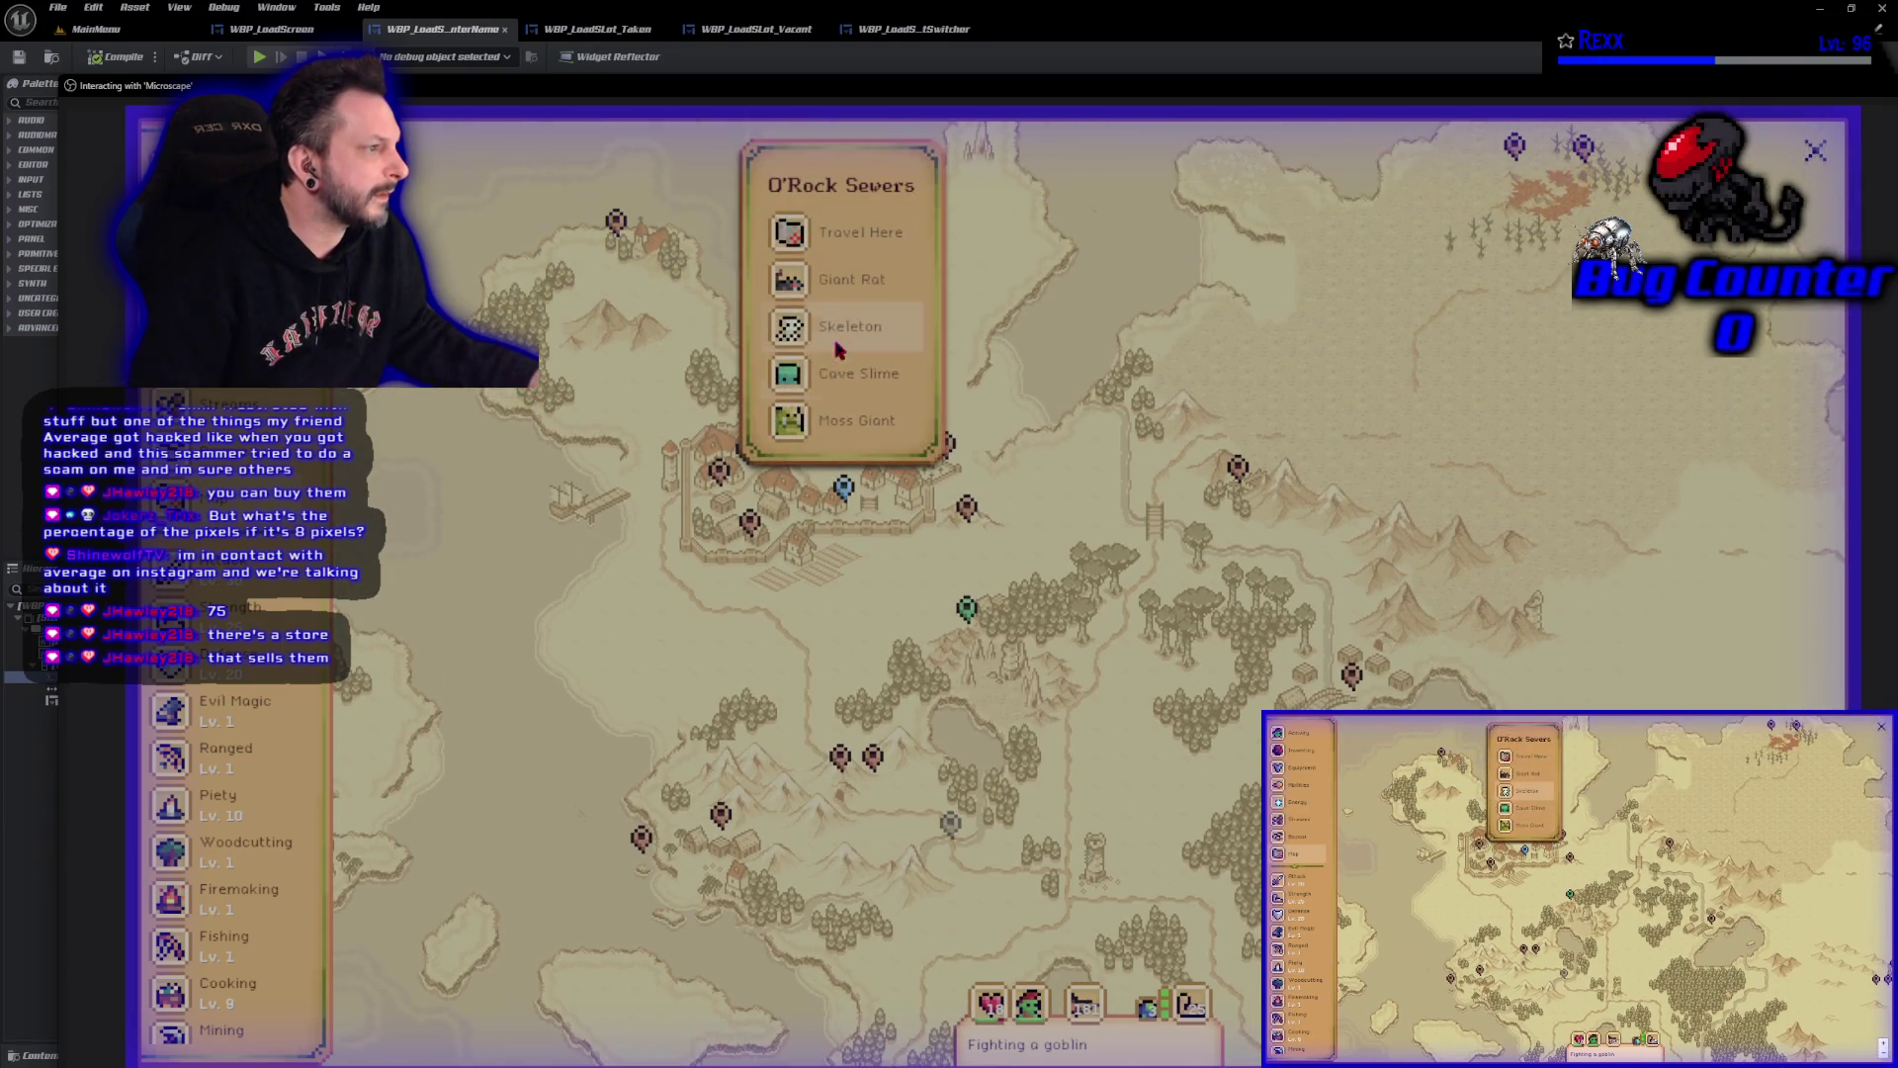
left_click(750, 521)
left_click(959, 398)
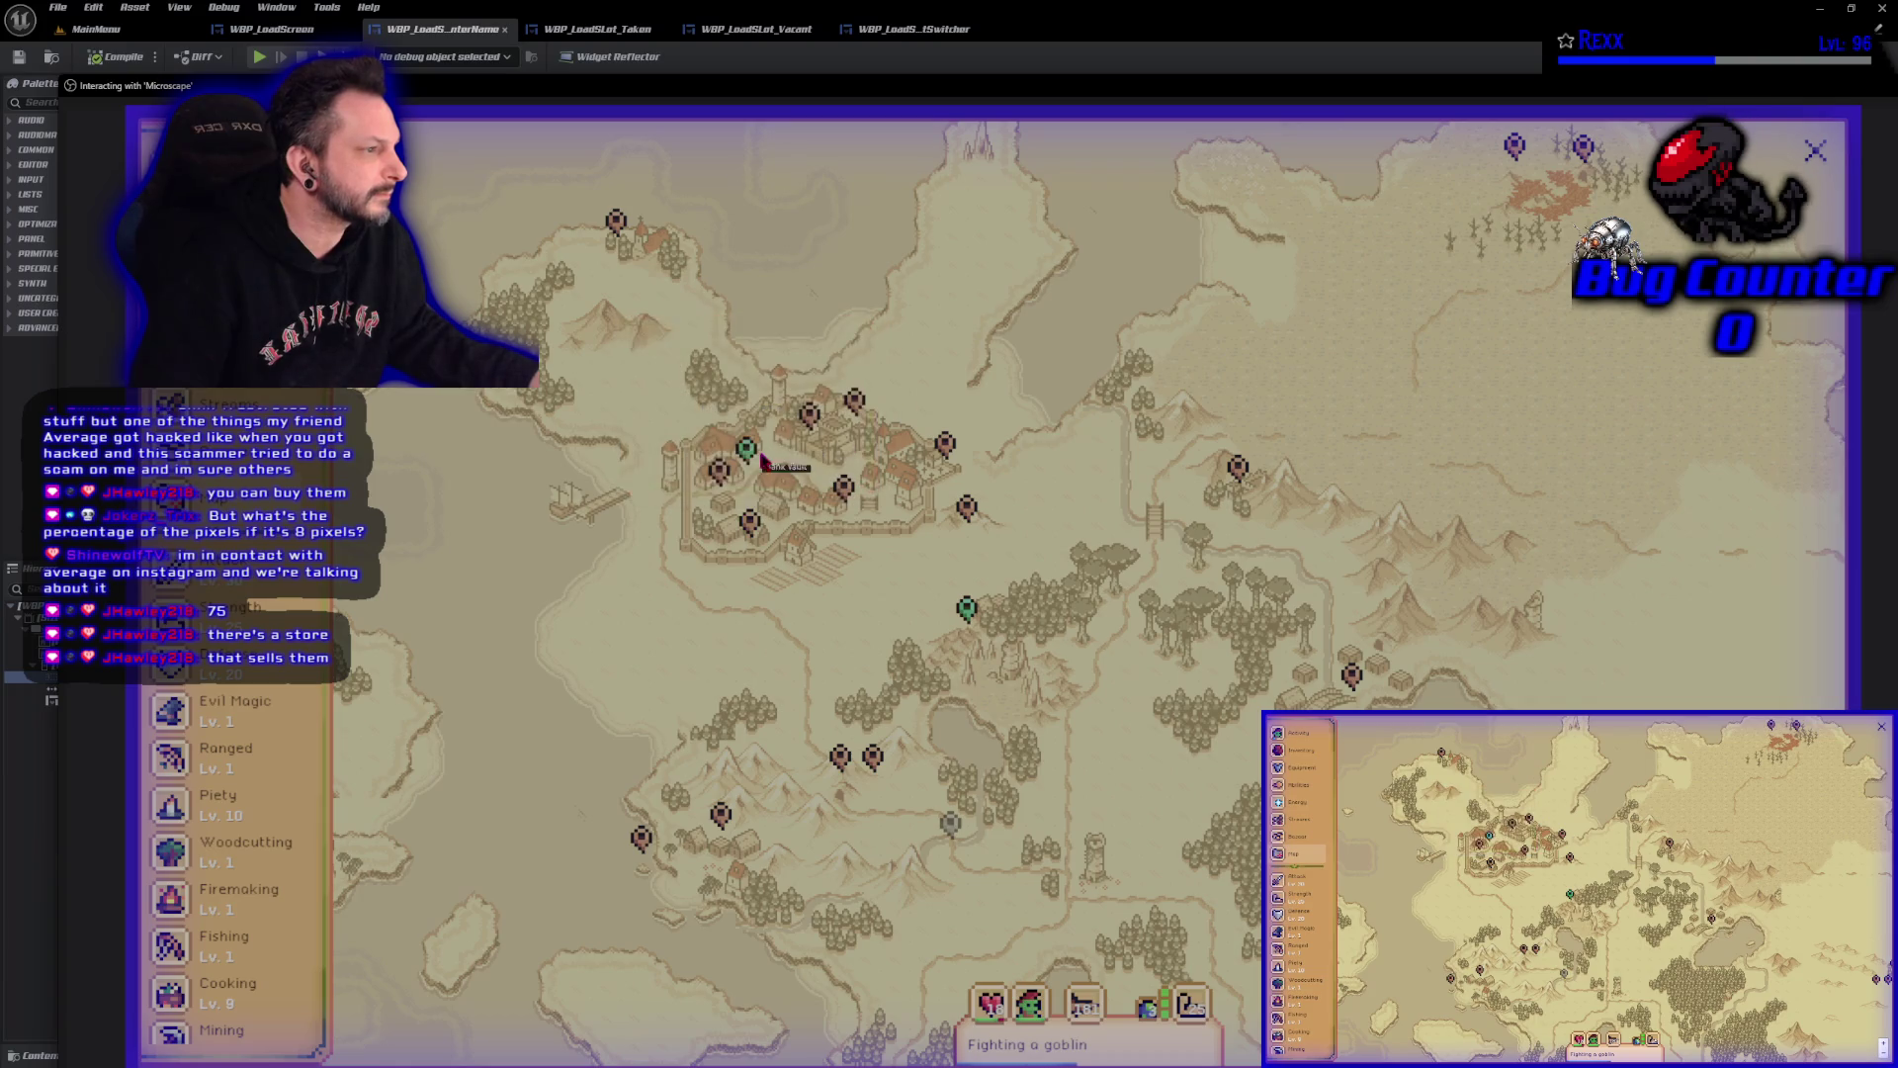
left_click(747, 457)
left_click(721, 472)
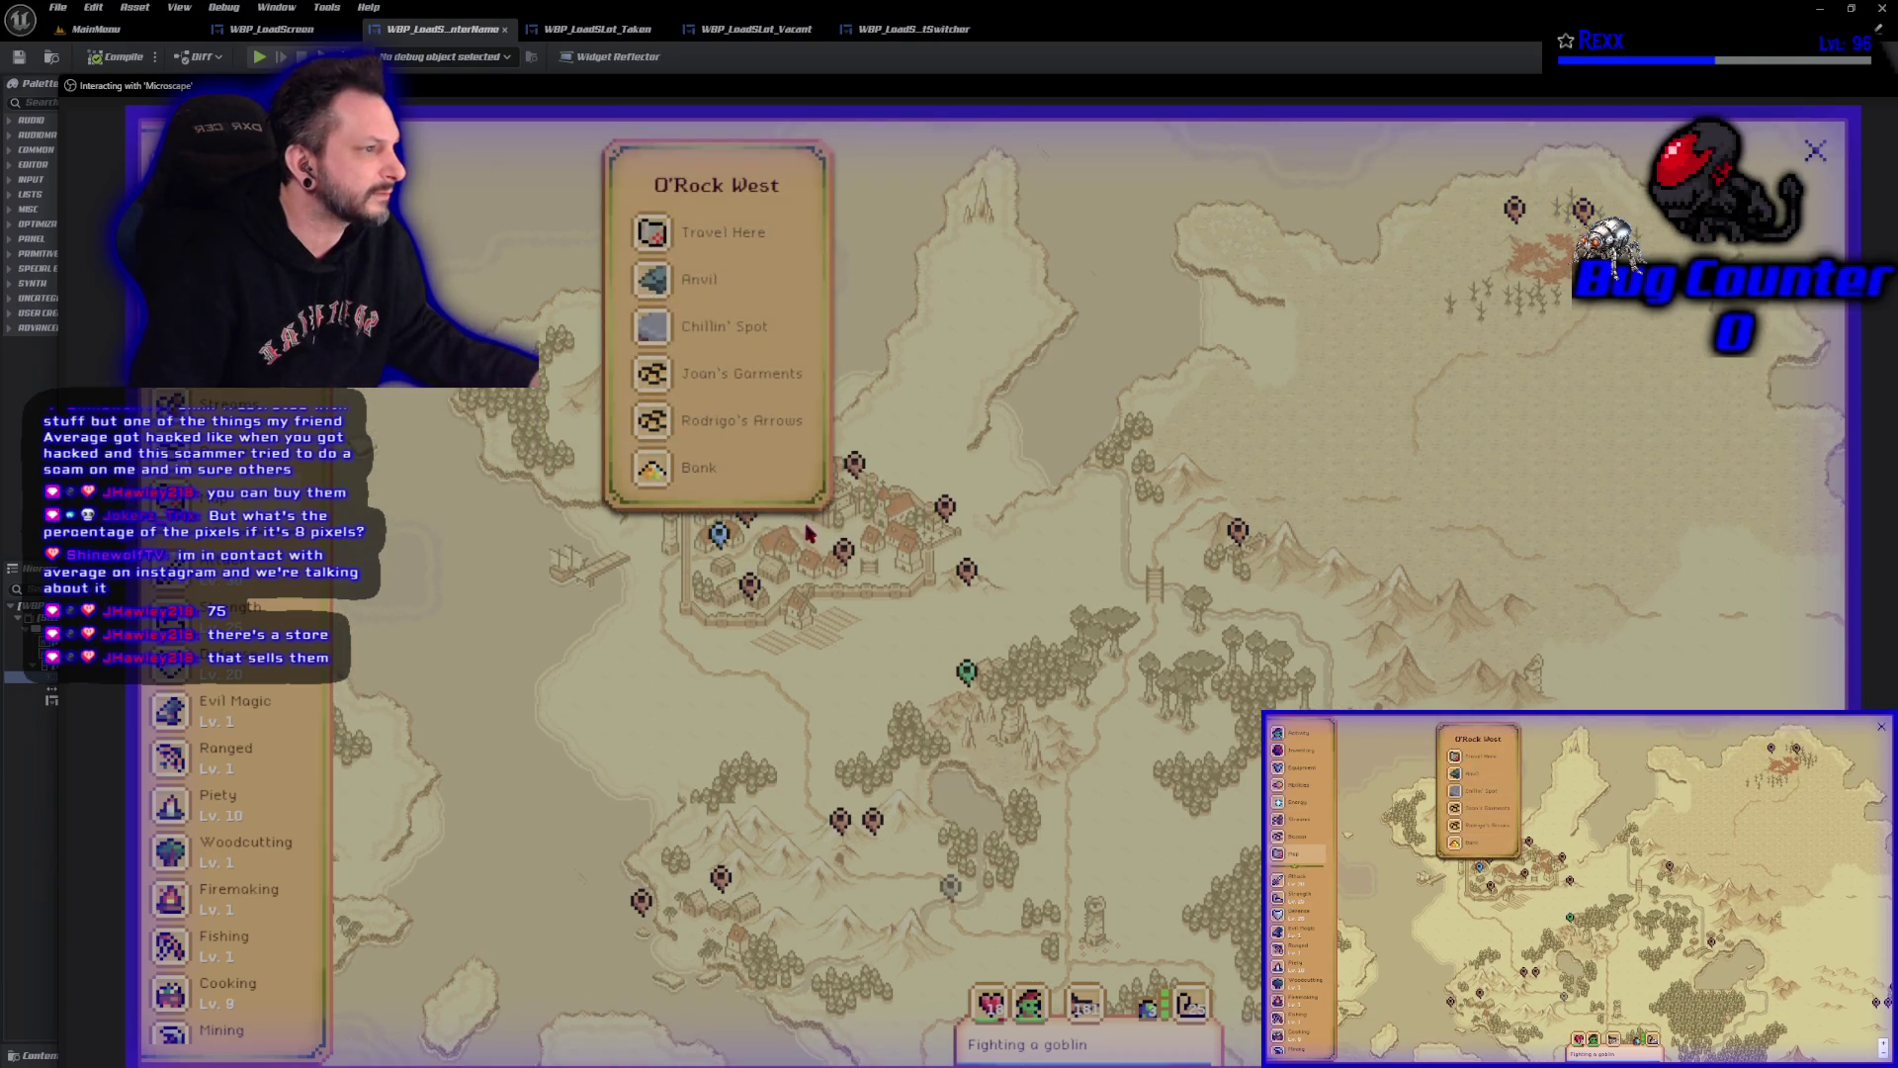
left_click(846, 551)
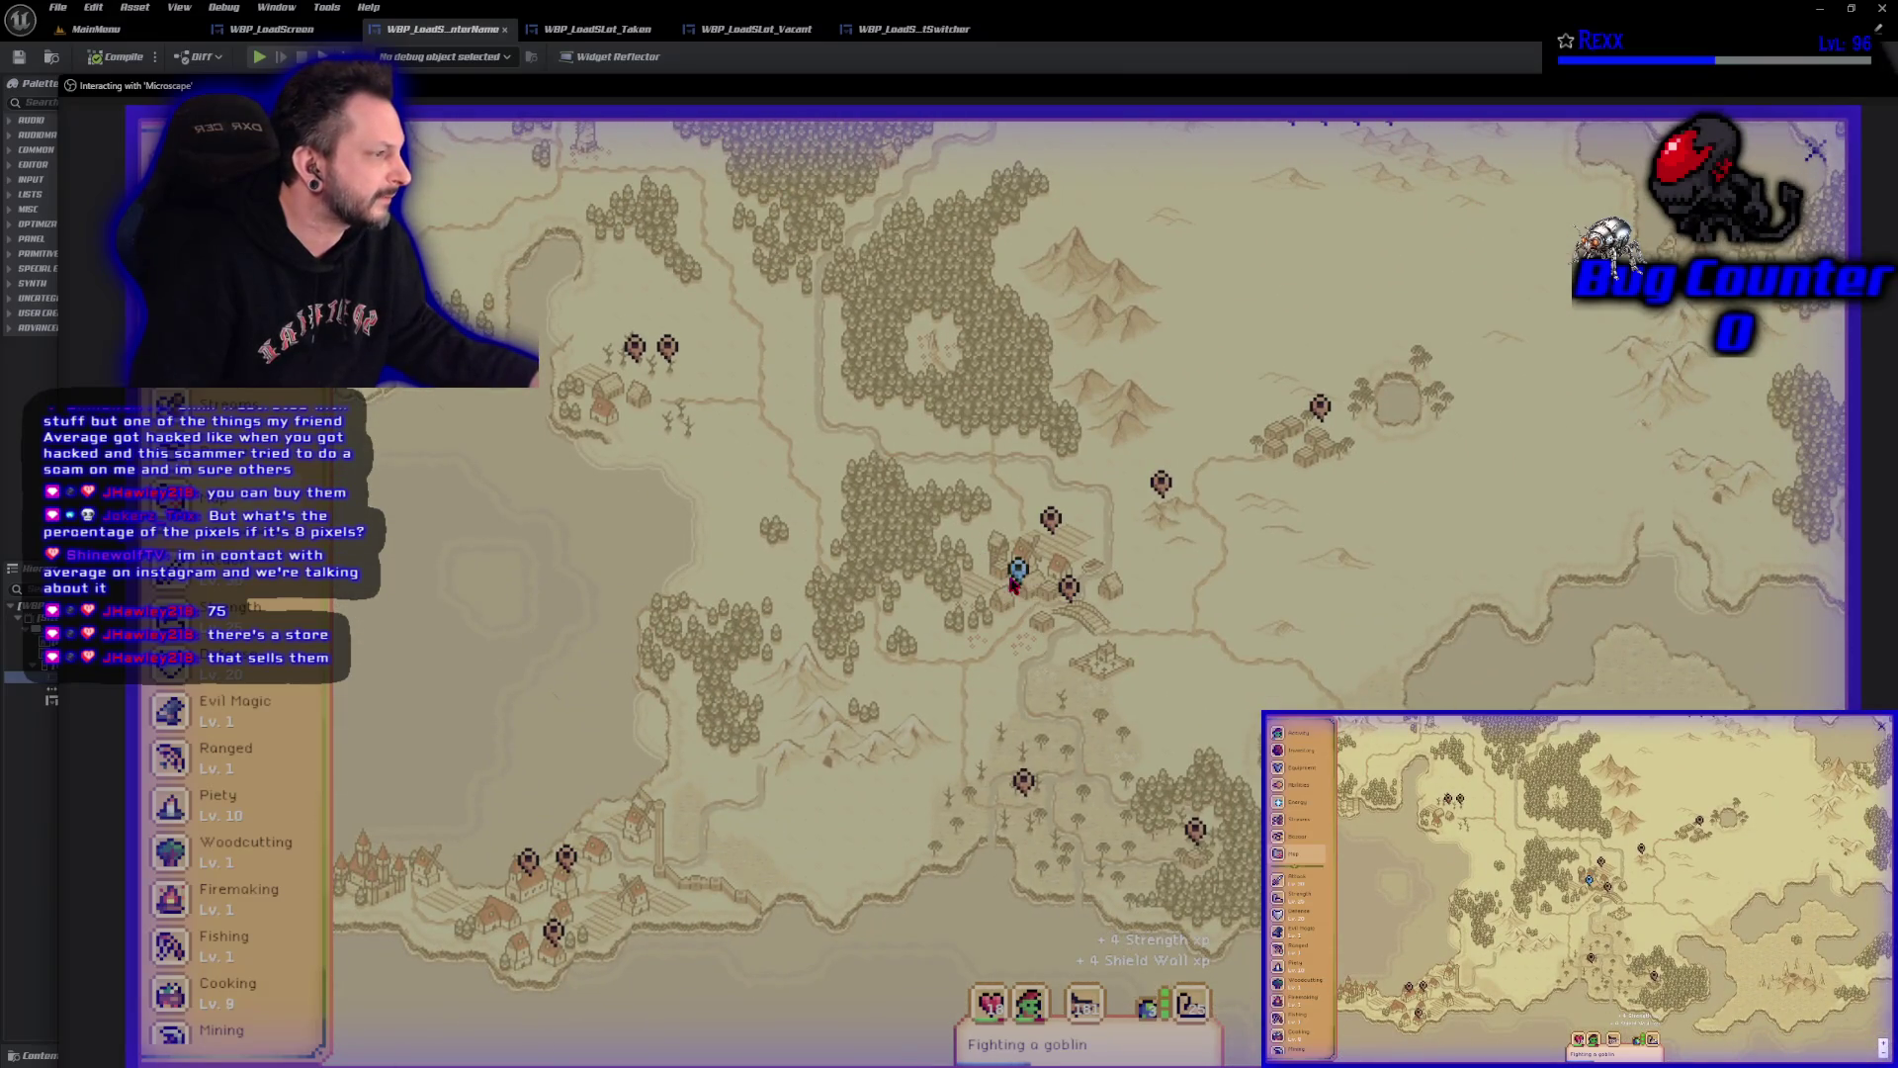
left_click(1014, 583)
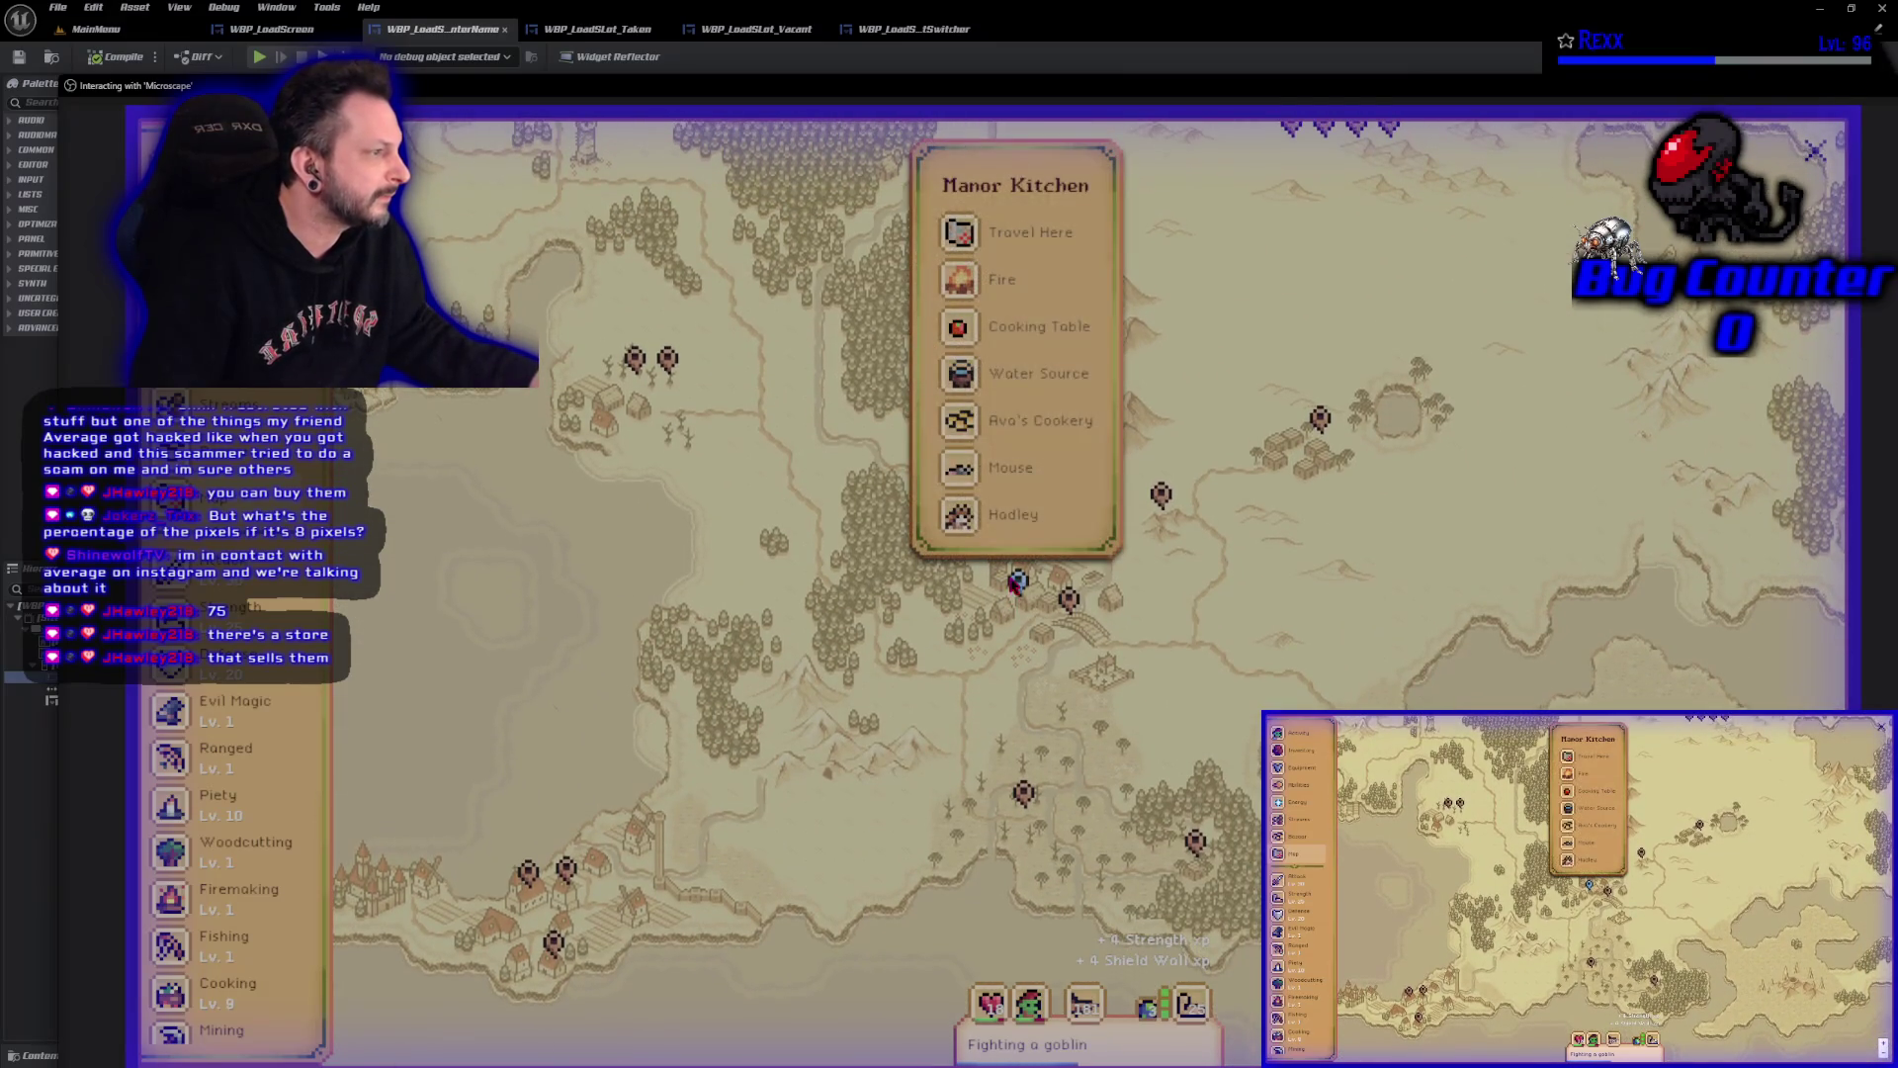
left_click(1038, 422)
left_click(524, 324)
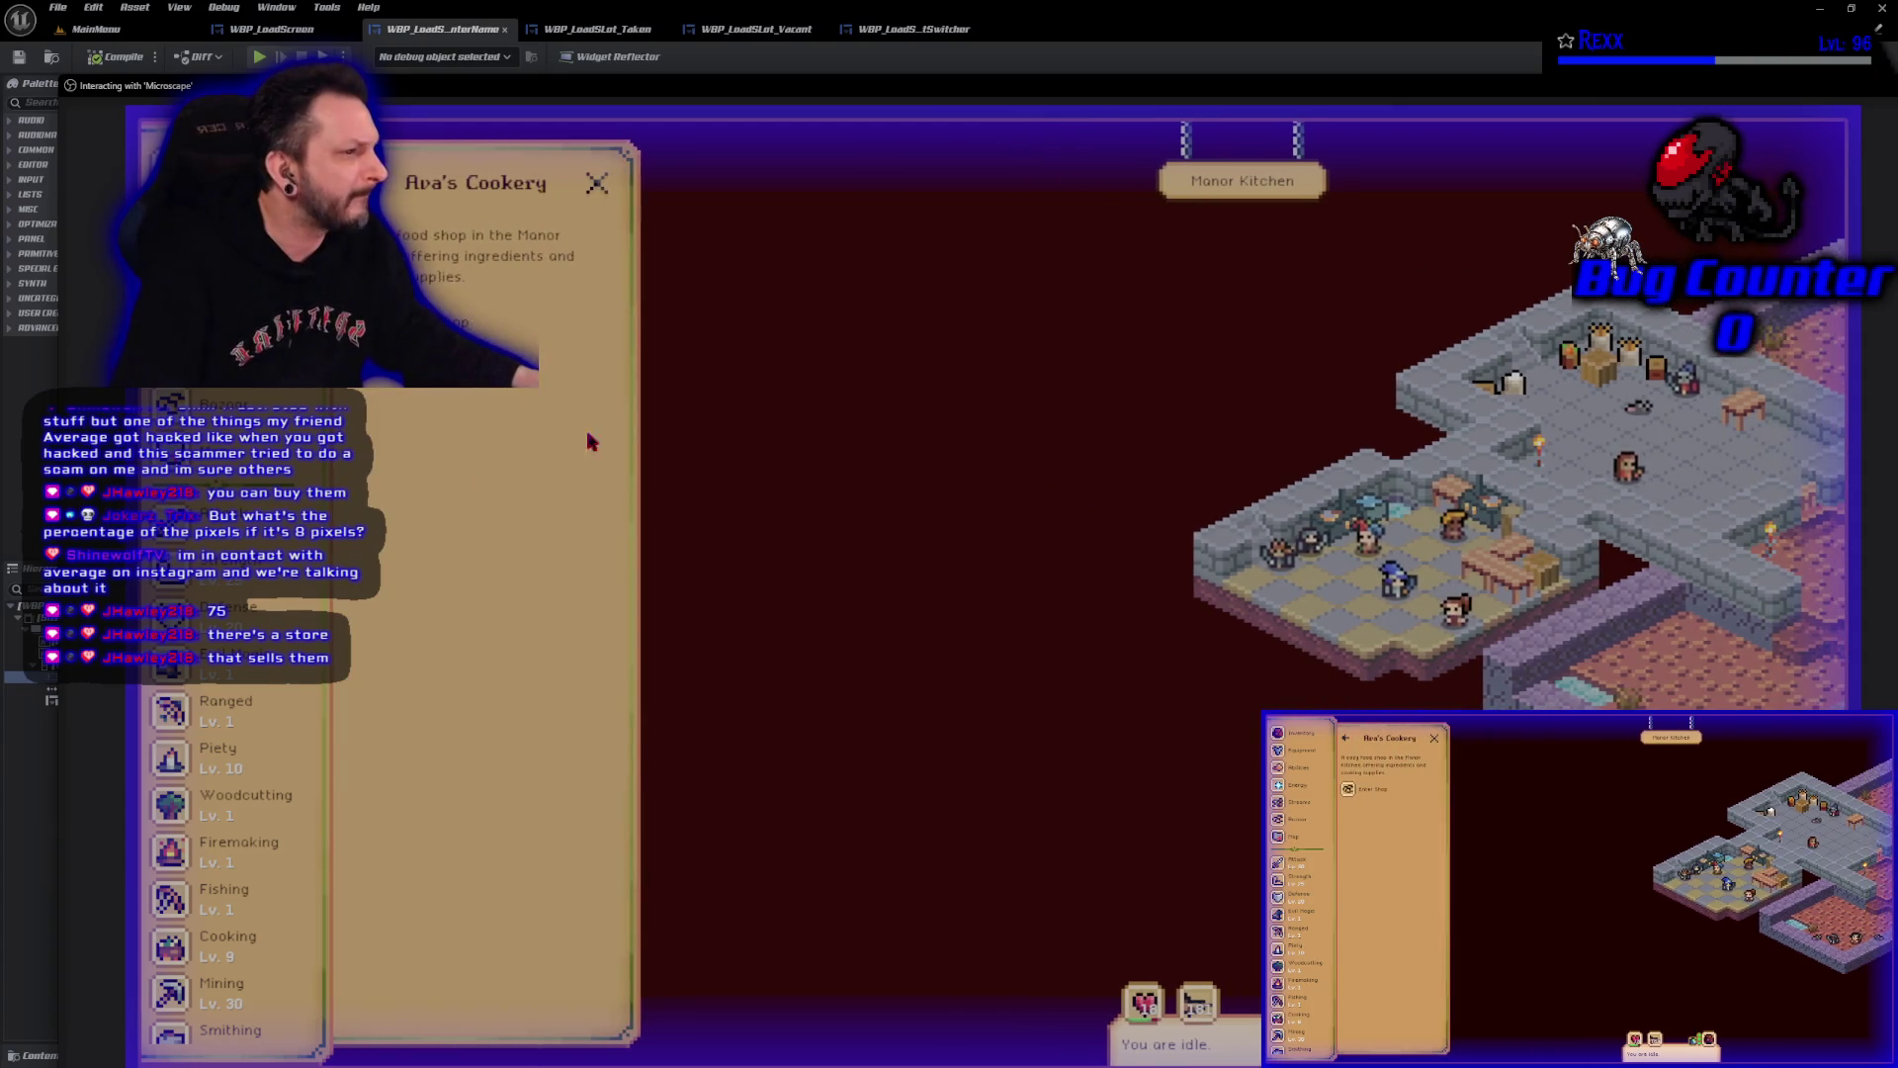
left_click(450, 322)
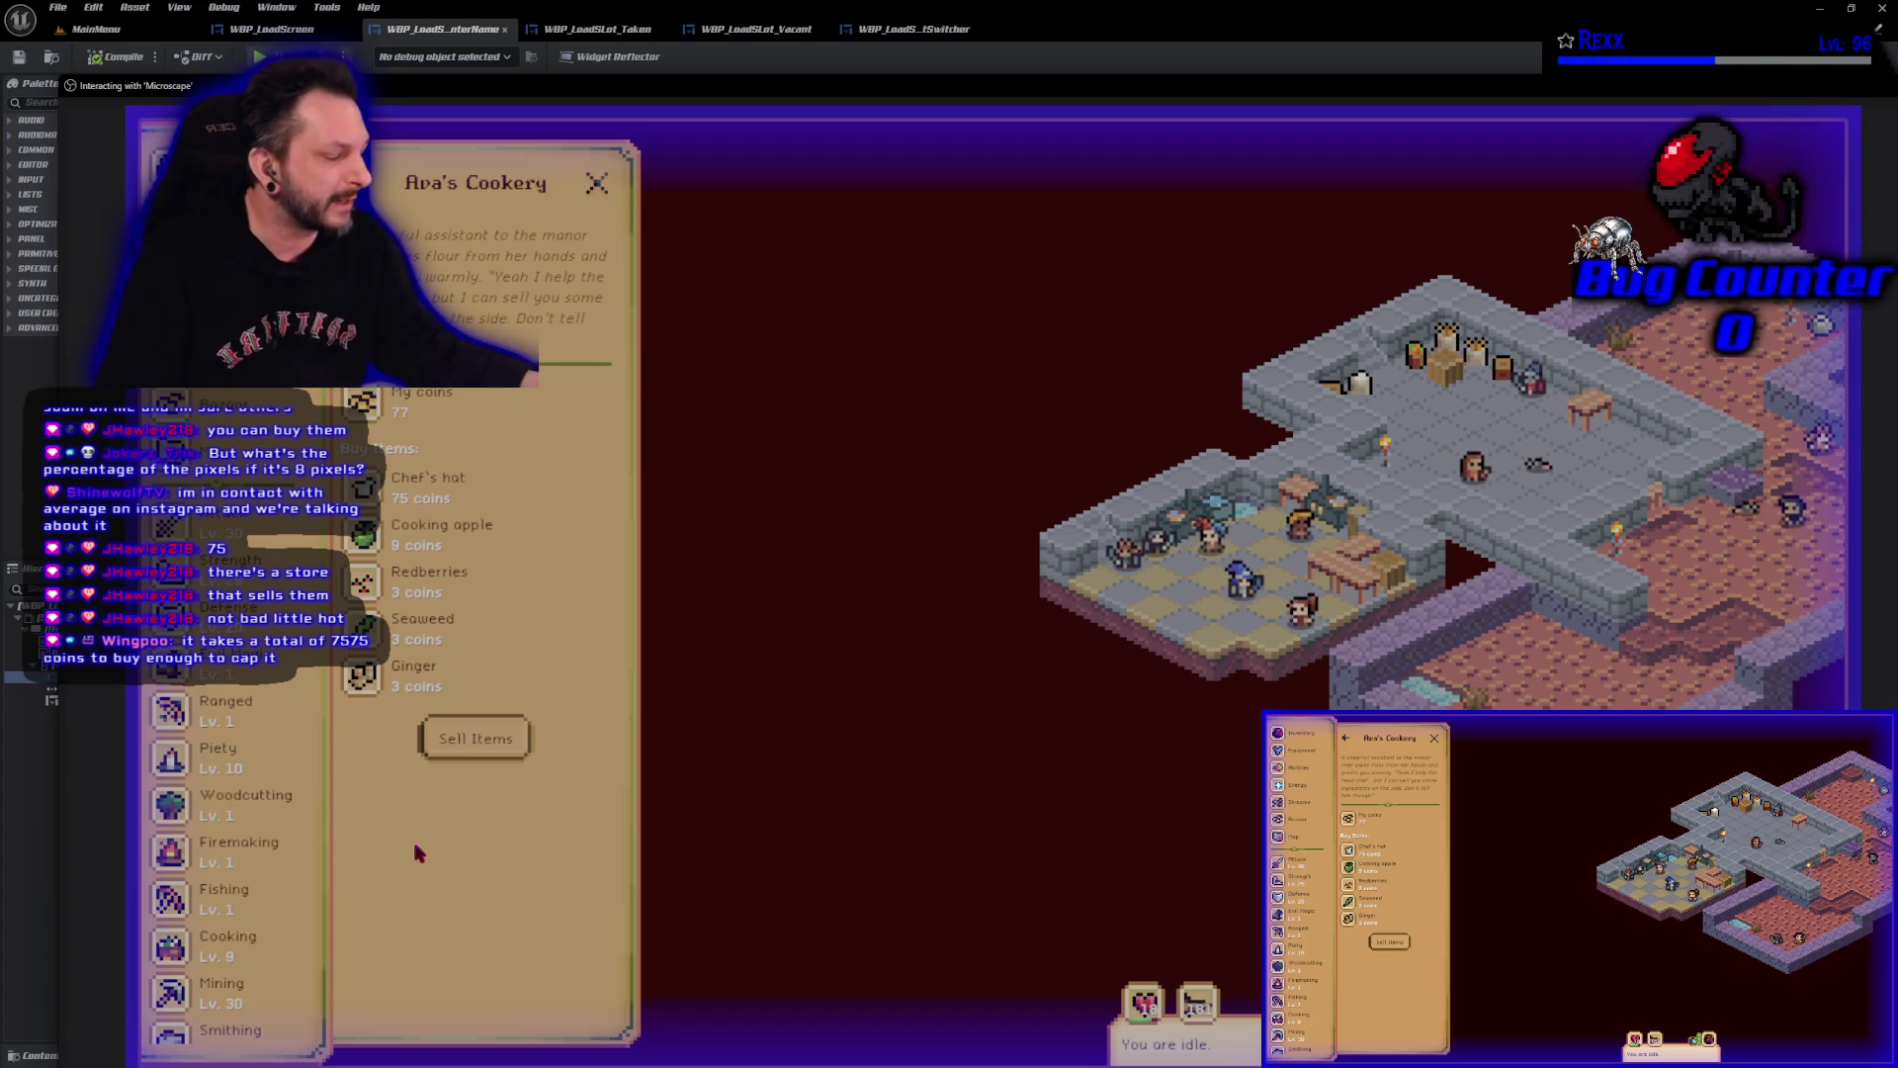
Buy 3 chef's hats for 225 coins, then eat a food item from the hotbar.
left_click(428, 494)
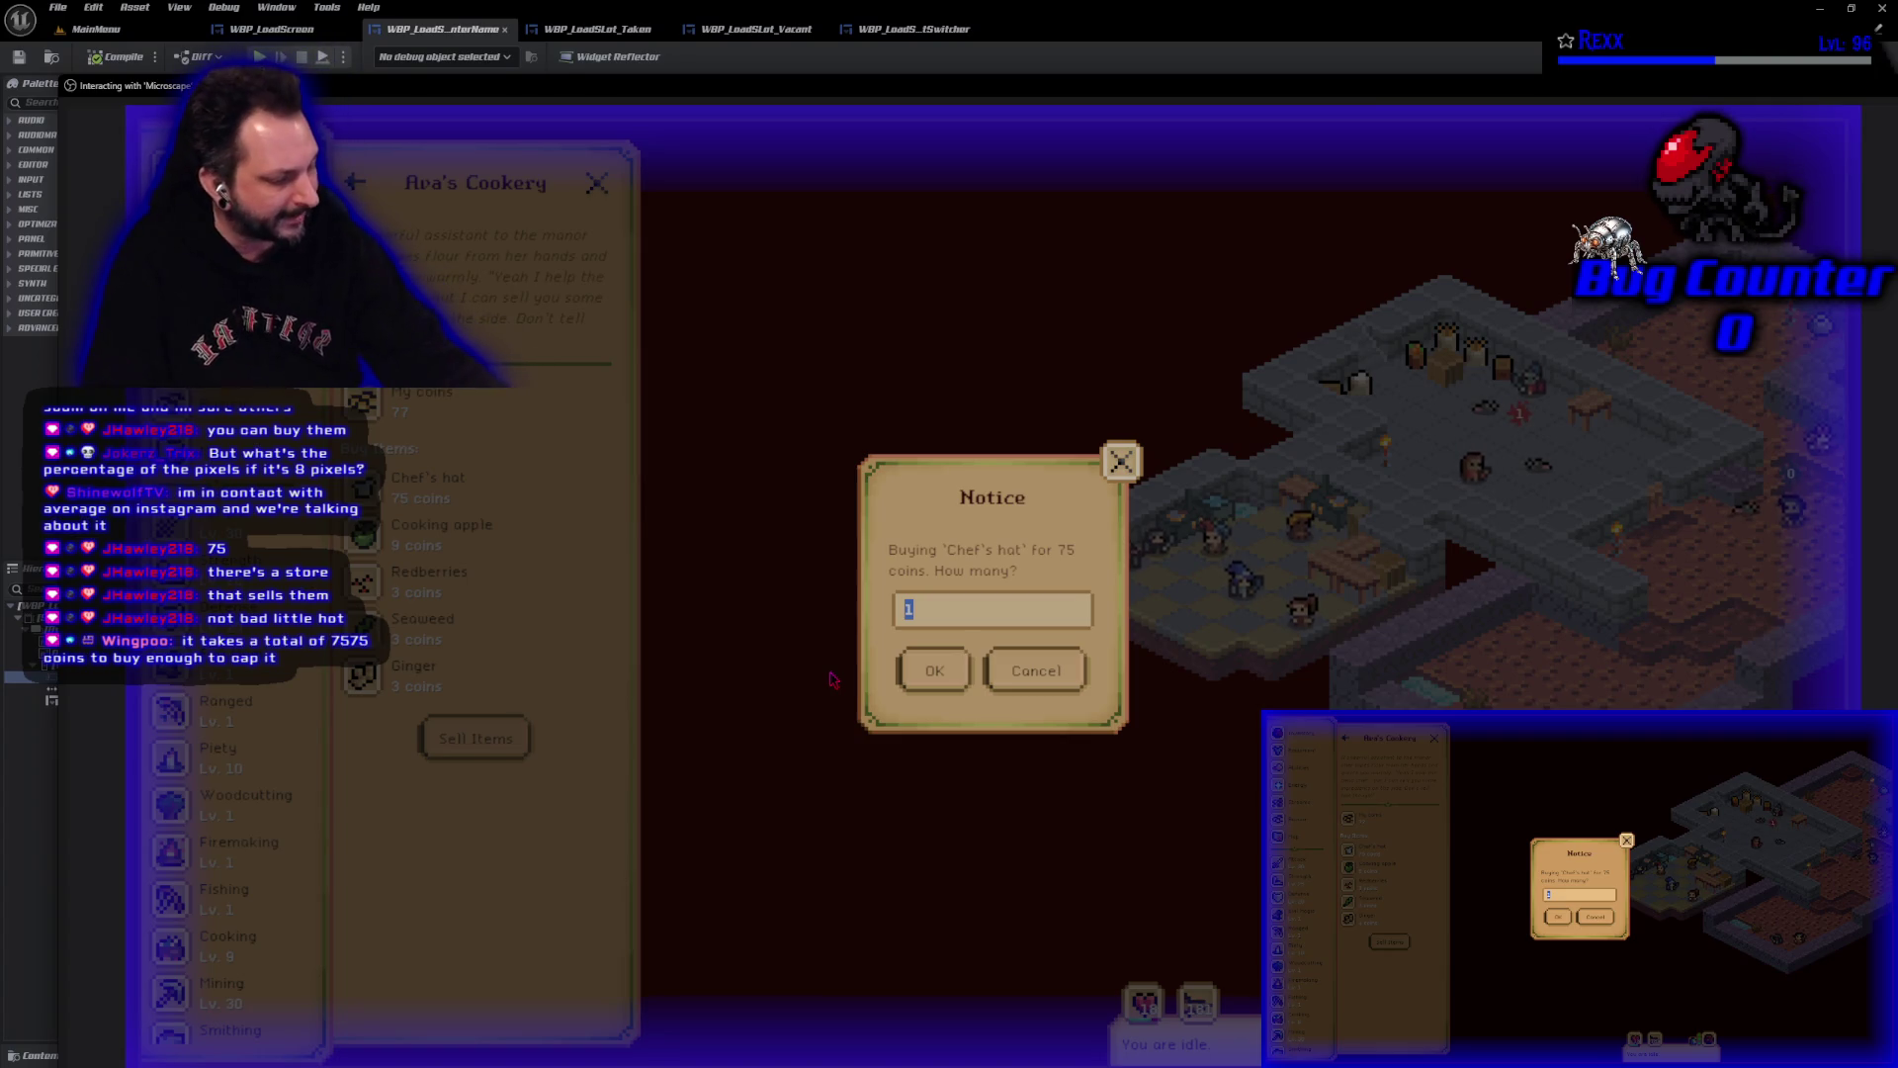
left_click(924, 678)
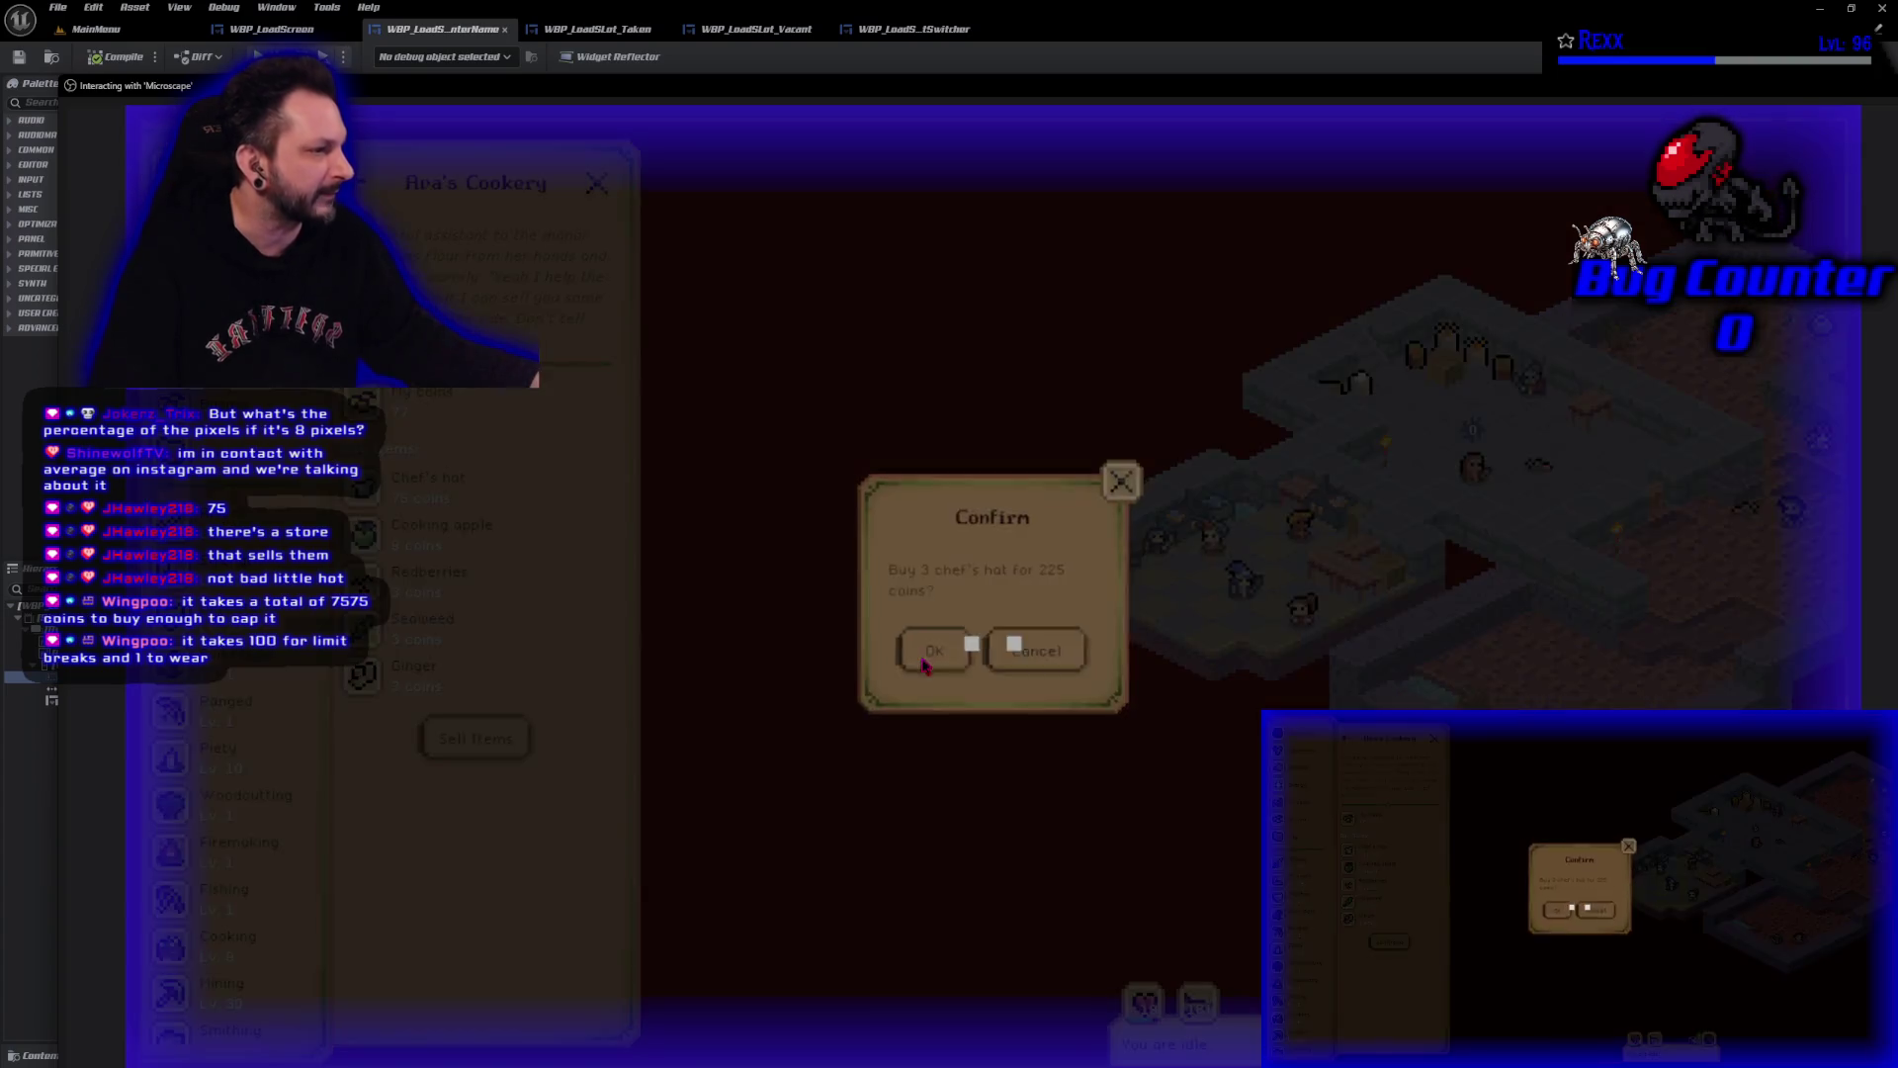
left_click(924, 662)
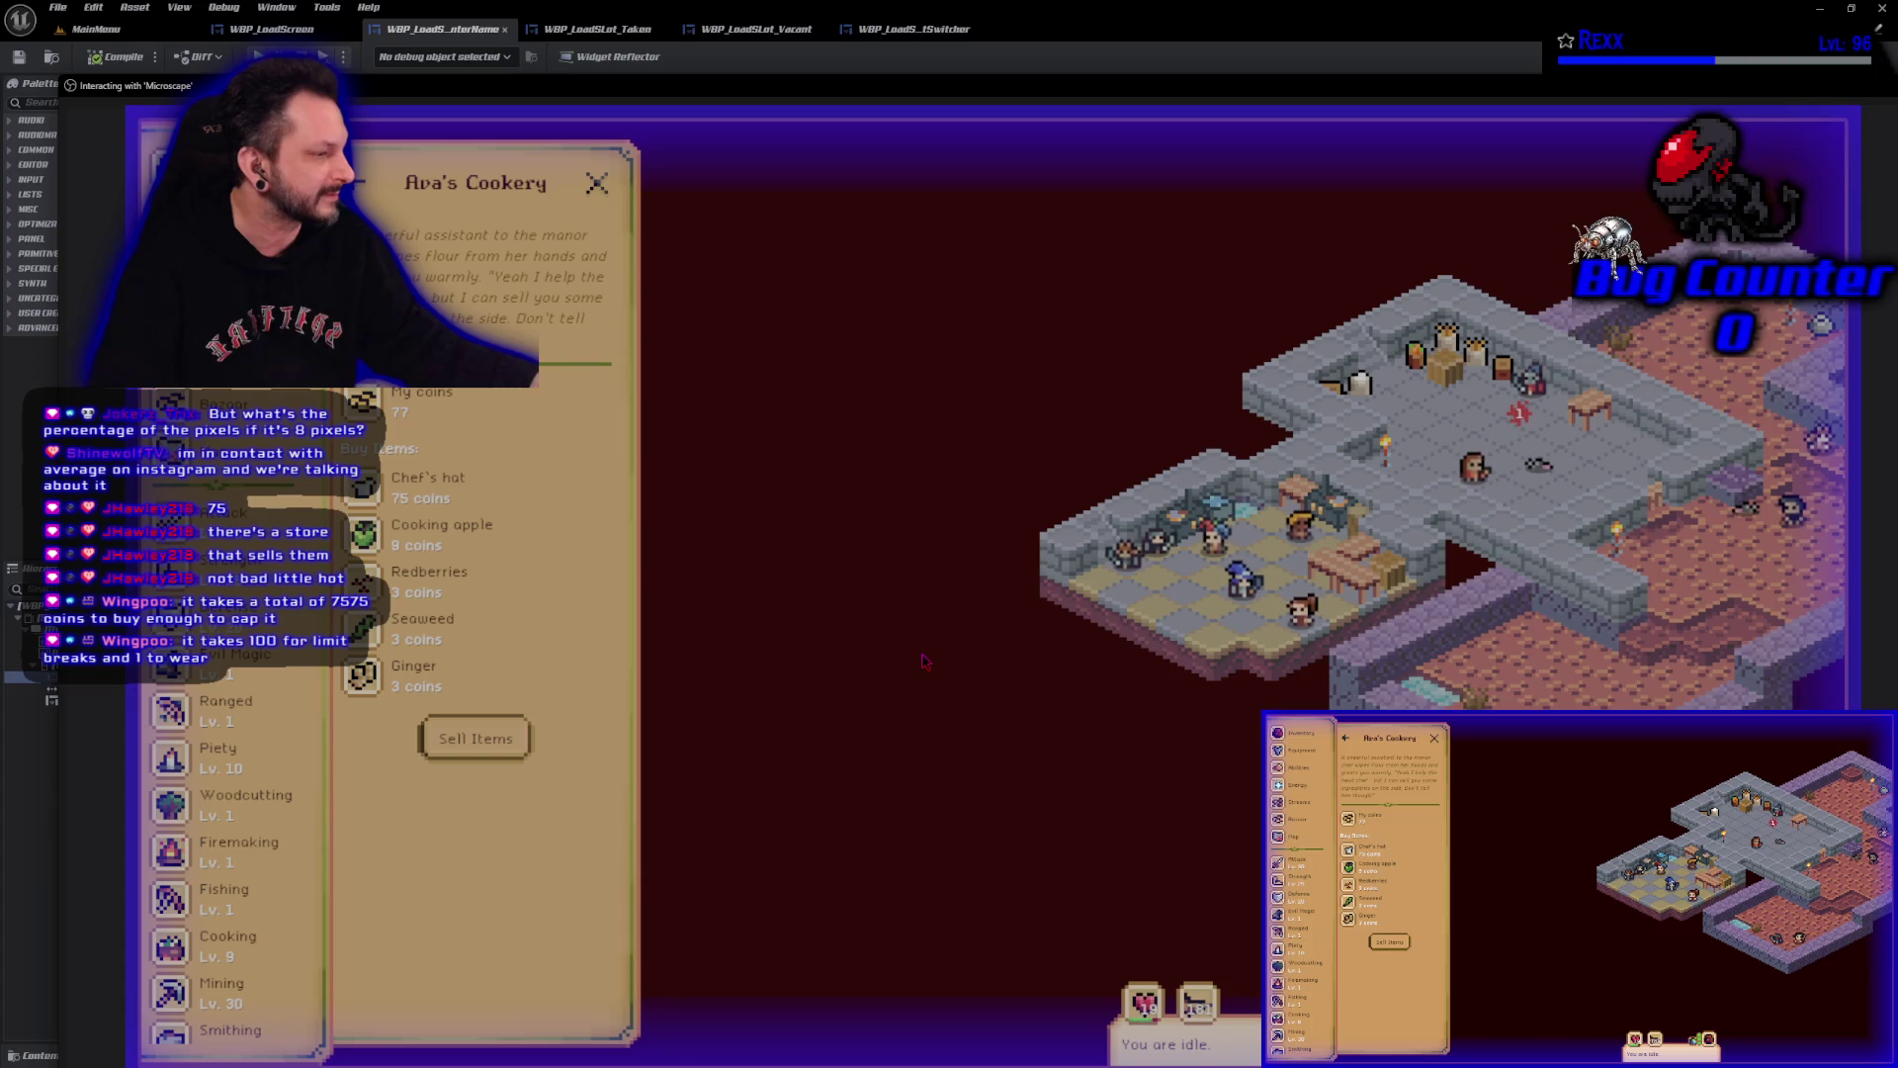
left_click(1198, 1004)
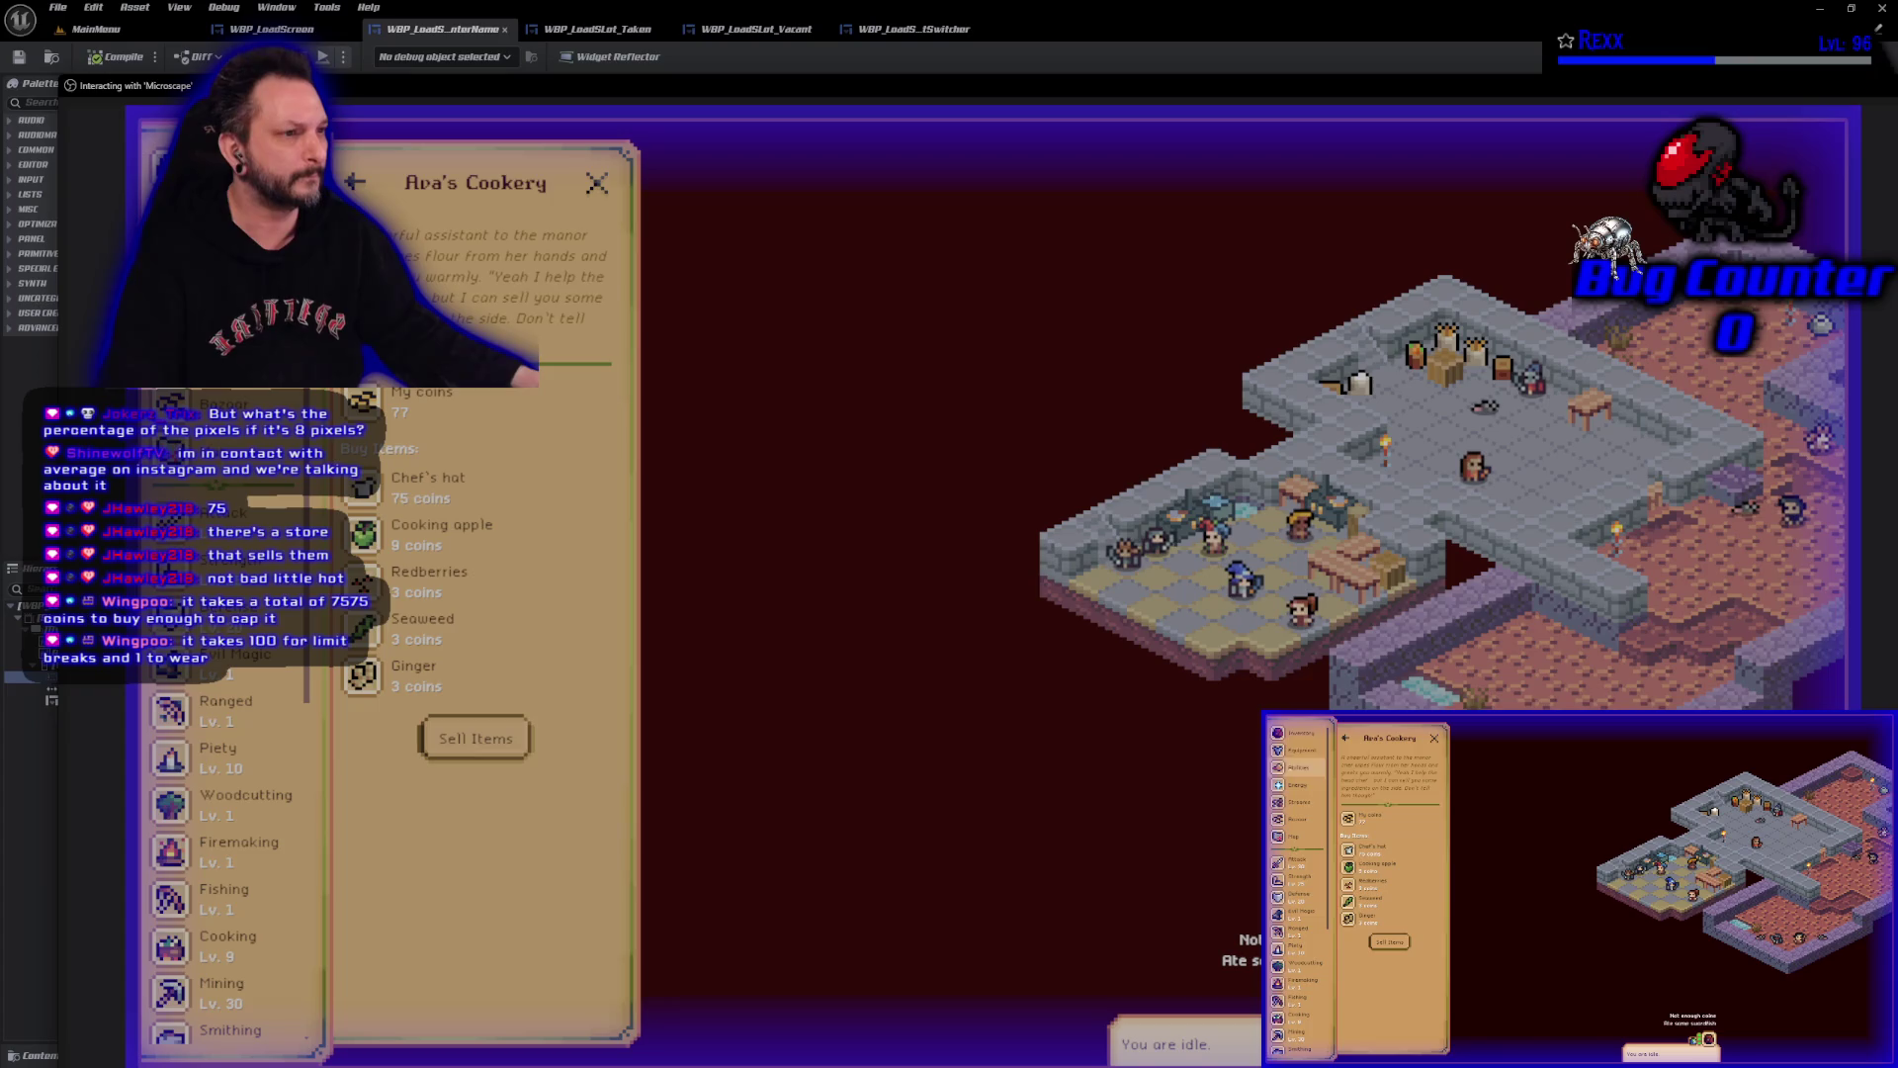
Open the inventory and check the equipped gear and stats.
left_click(183, 168)
scroll(470, 764, "down", 3)
scroll(470, 765, "down", 2)
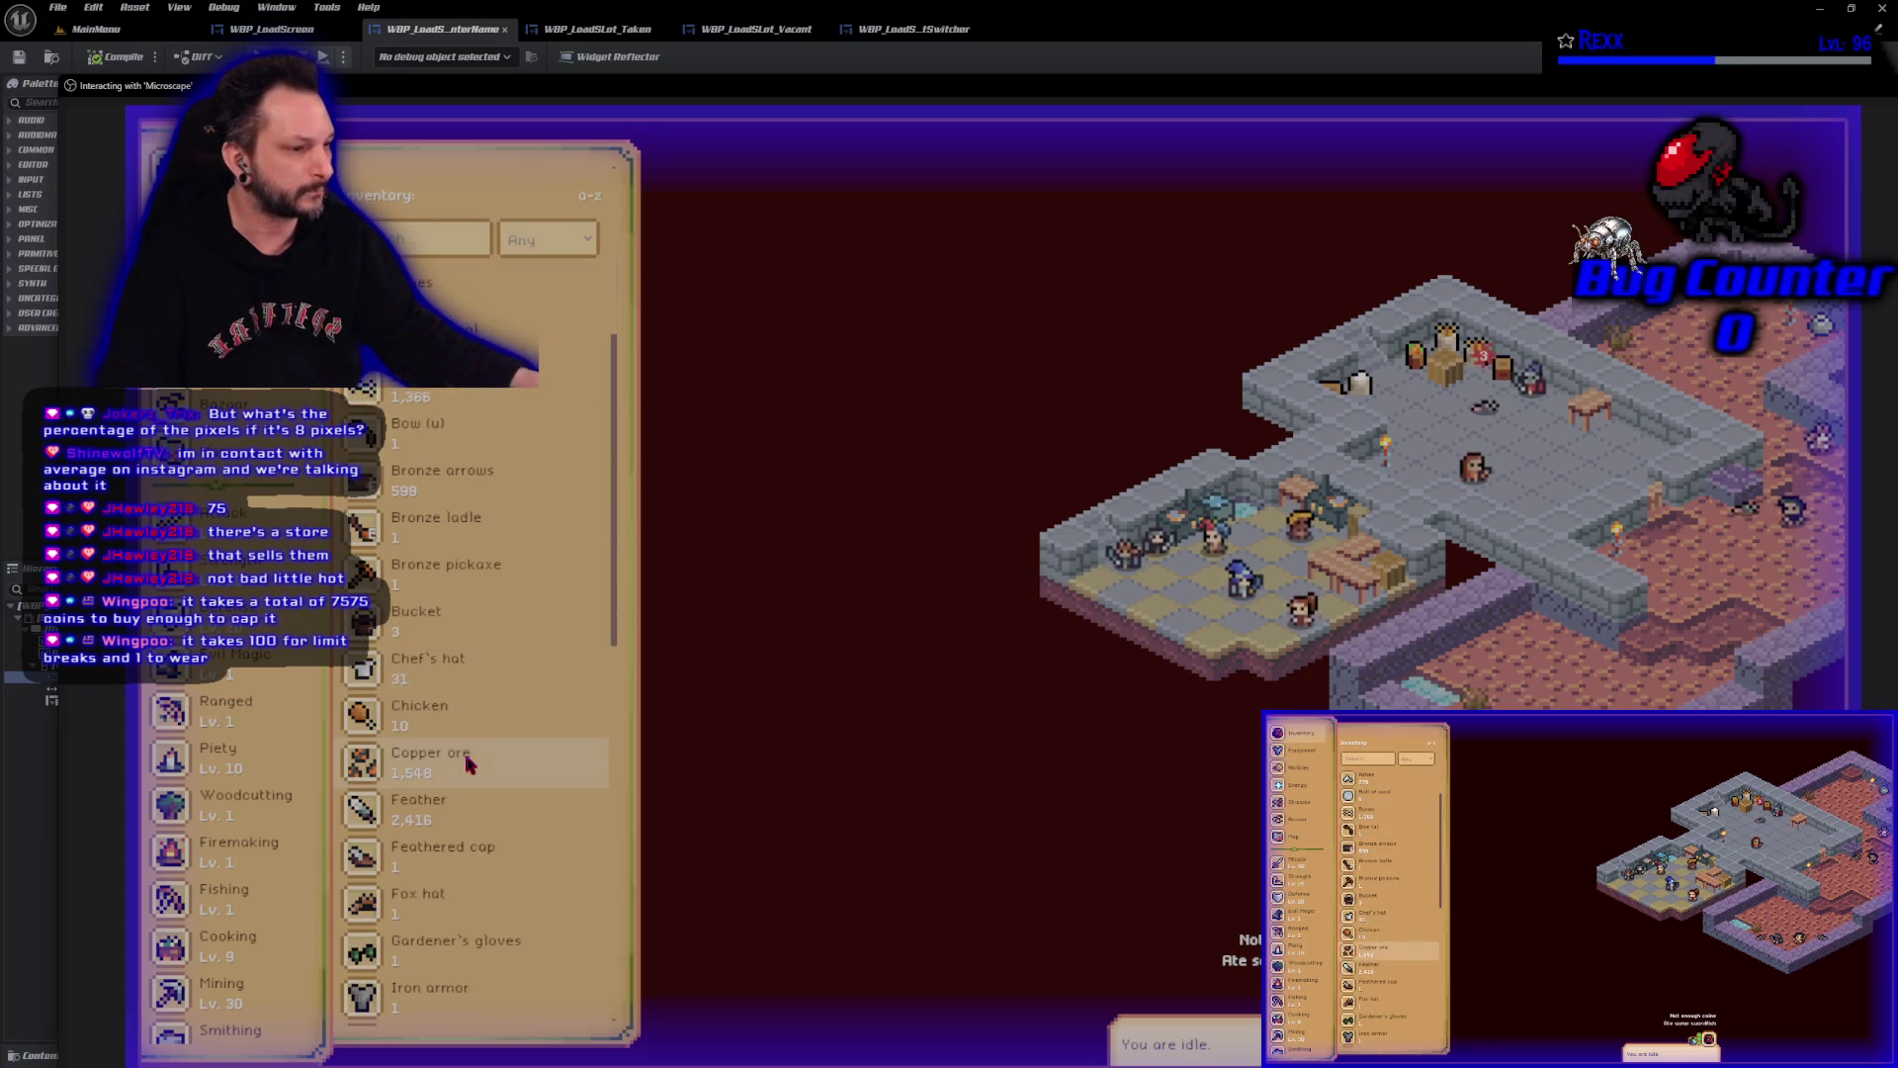
left_click(421, 686)
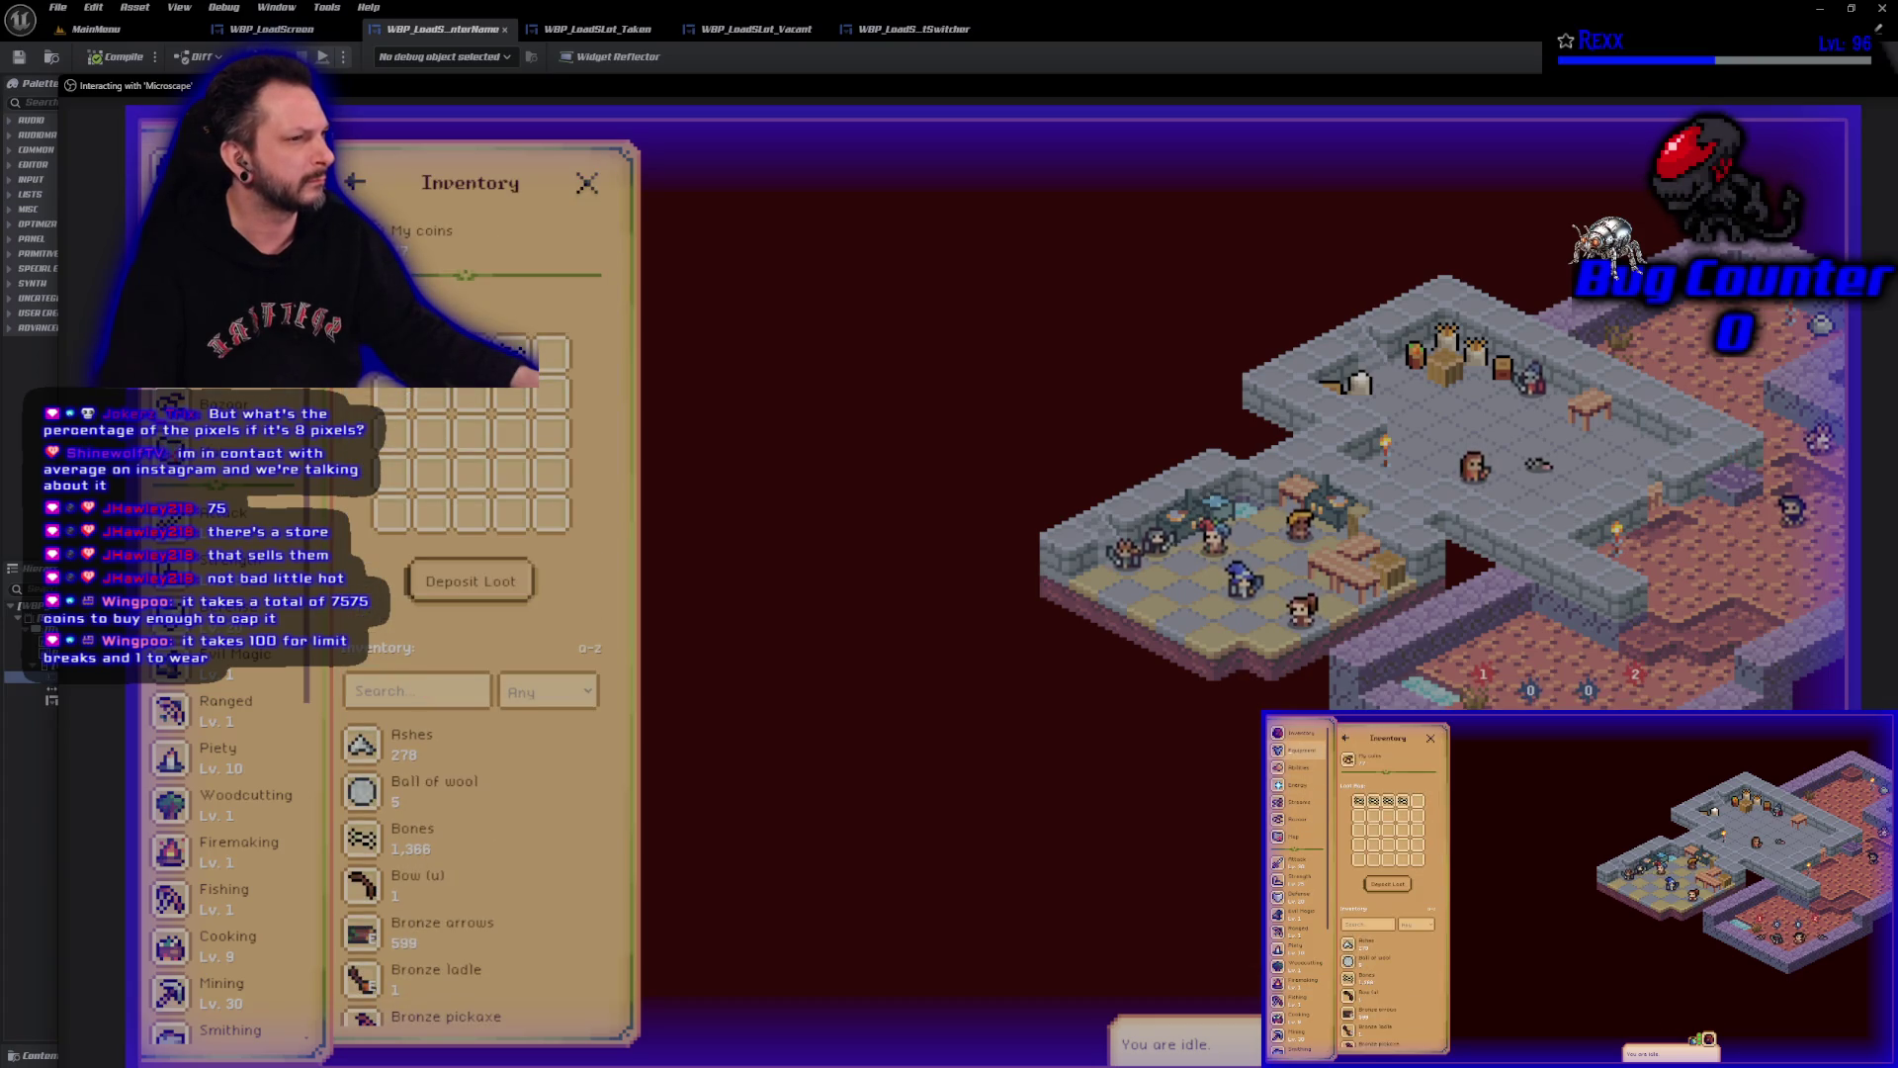
left_click(183, 218)
left_click(183, 168)
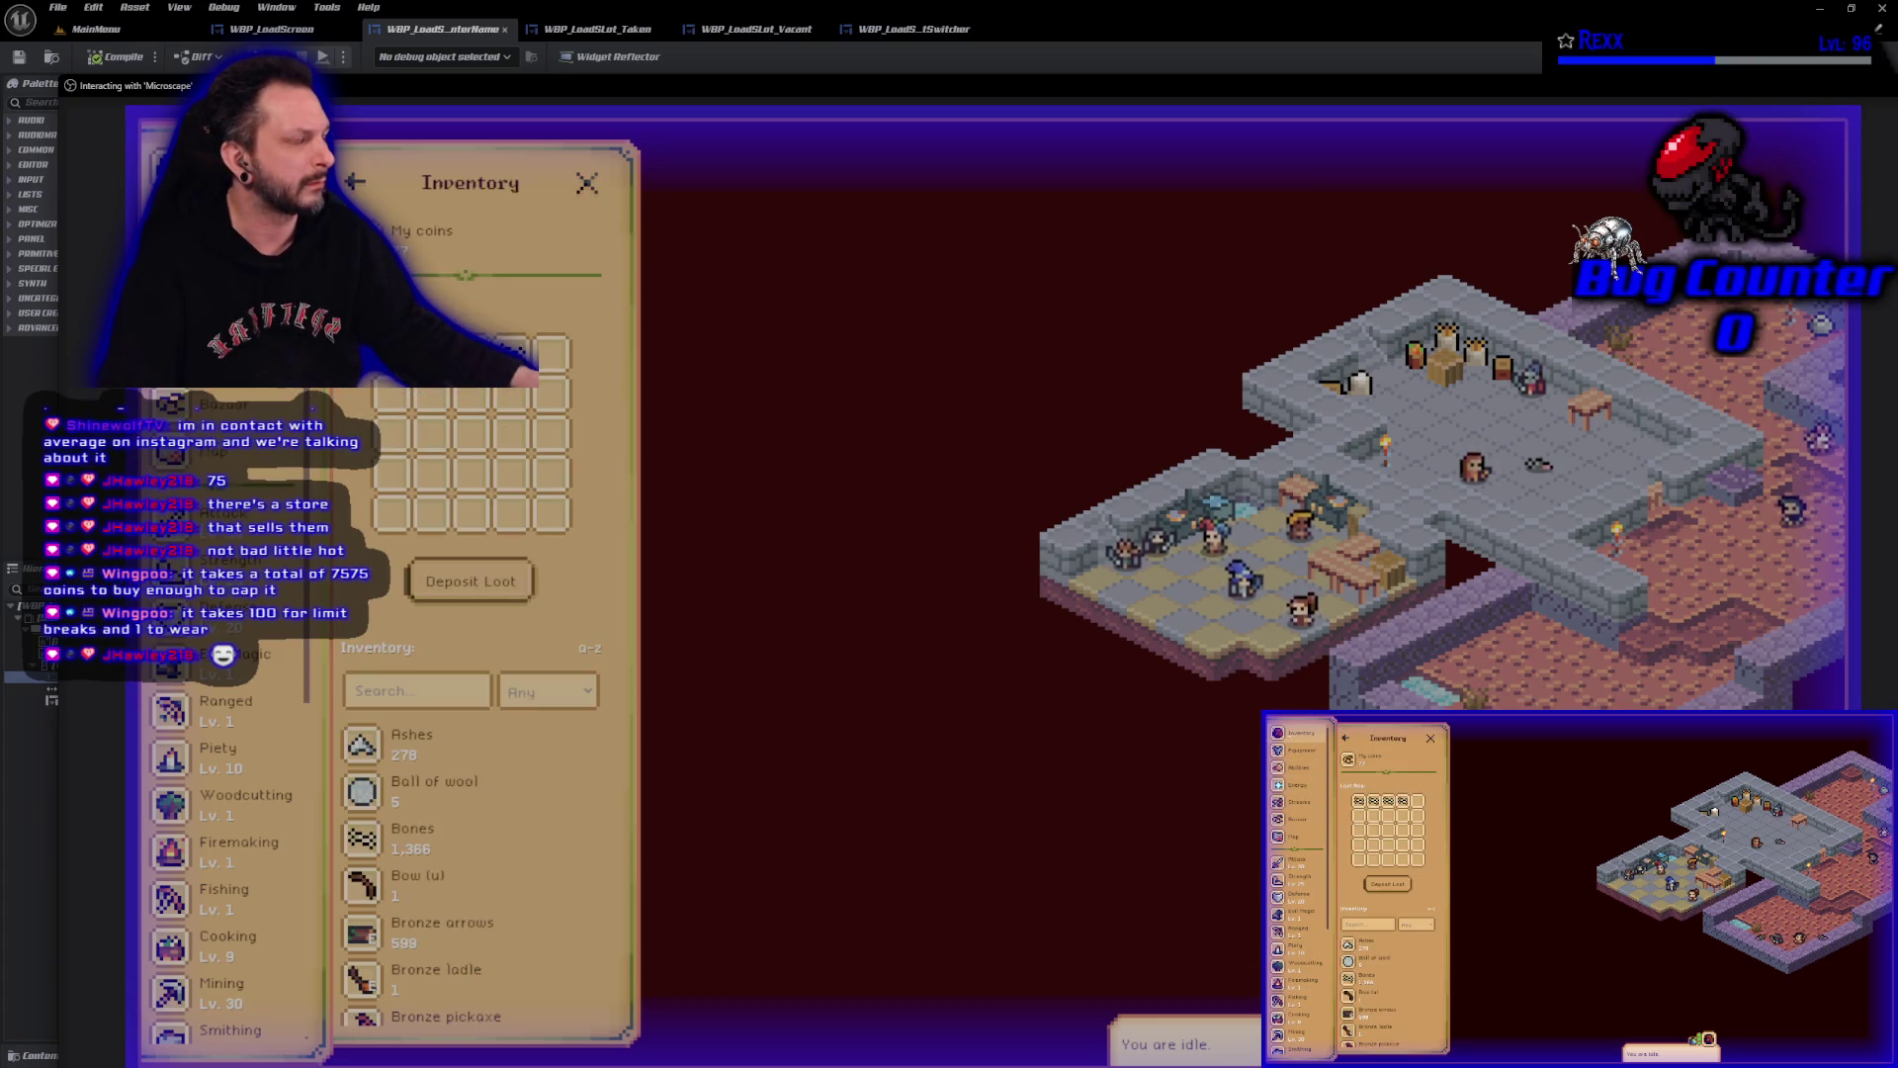
scroll(469, 781, "down", 4)
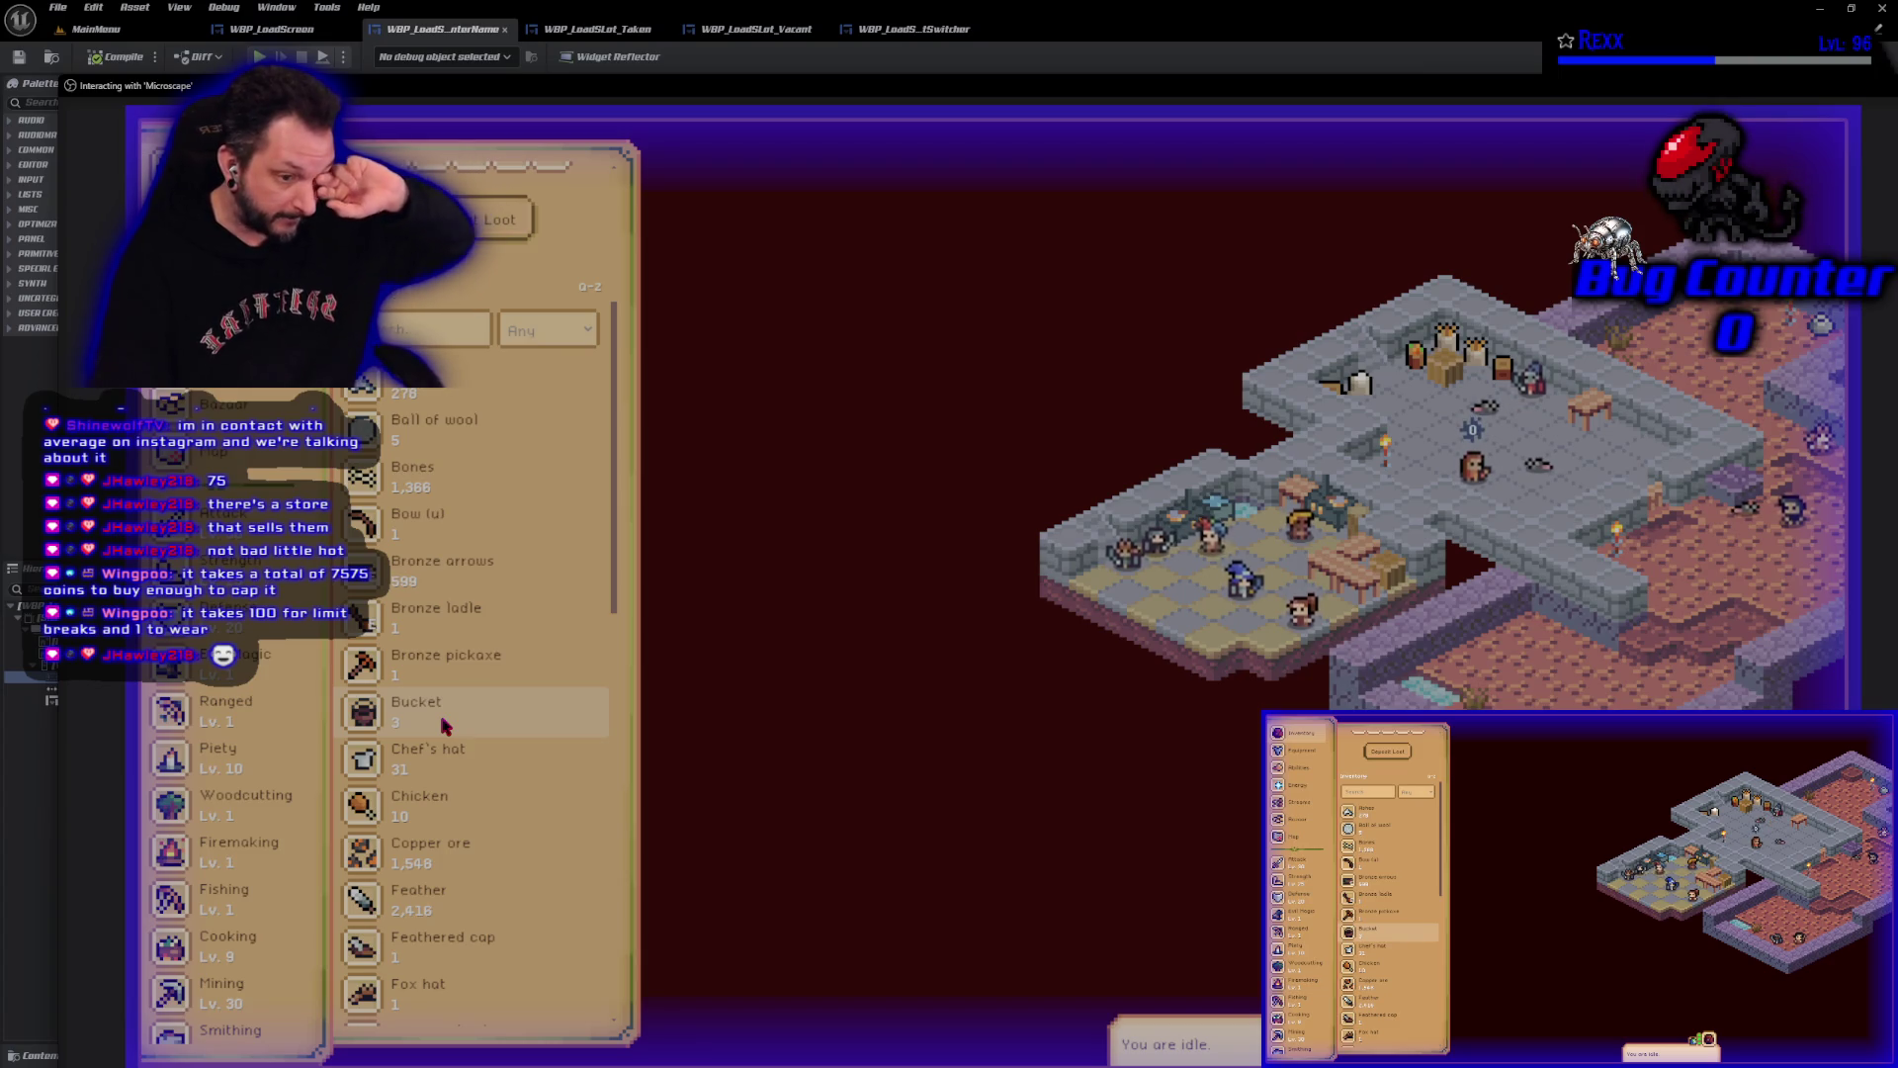
View the Chef's Hat and Small Coin Pouch item details, closing each afterwards.
left_click(430, 757)
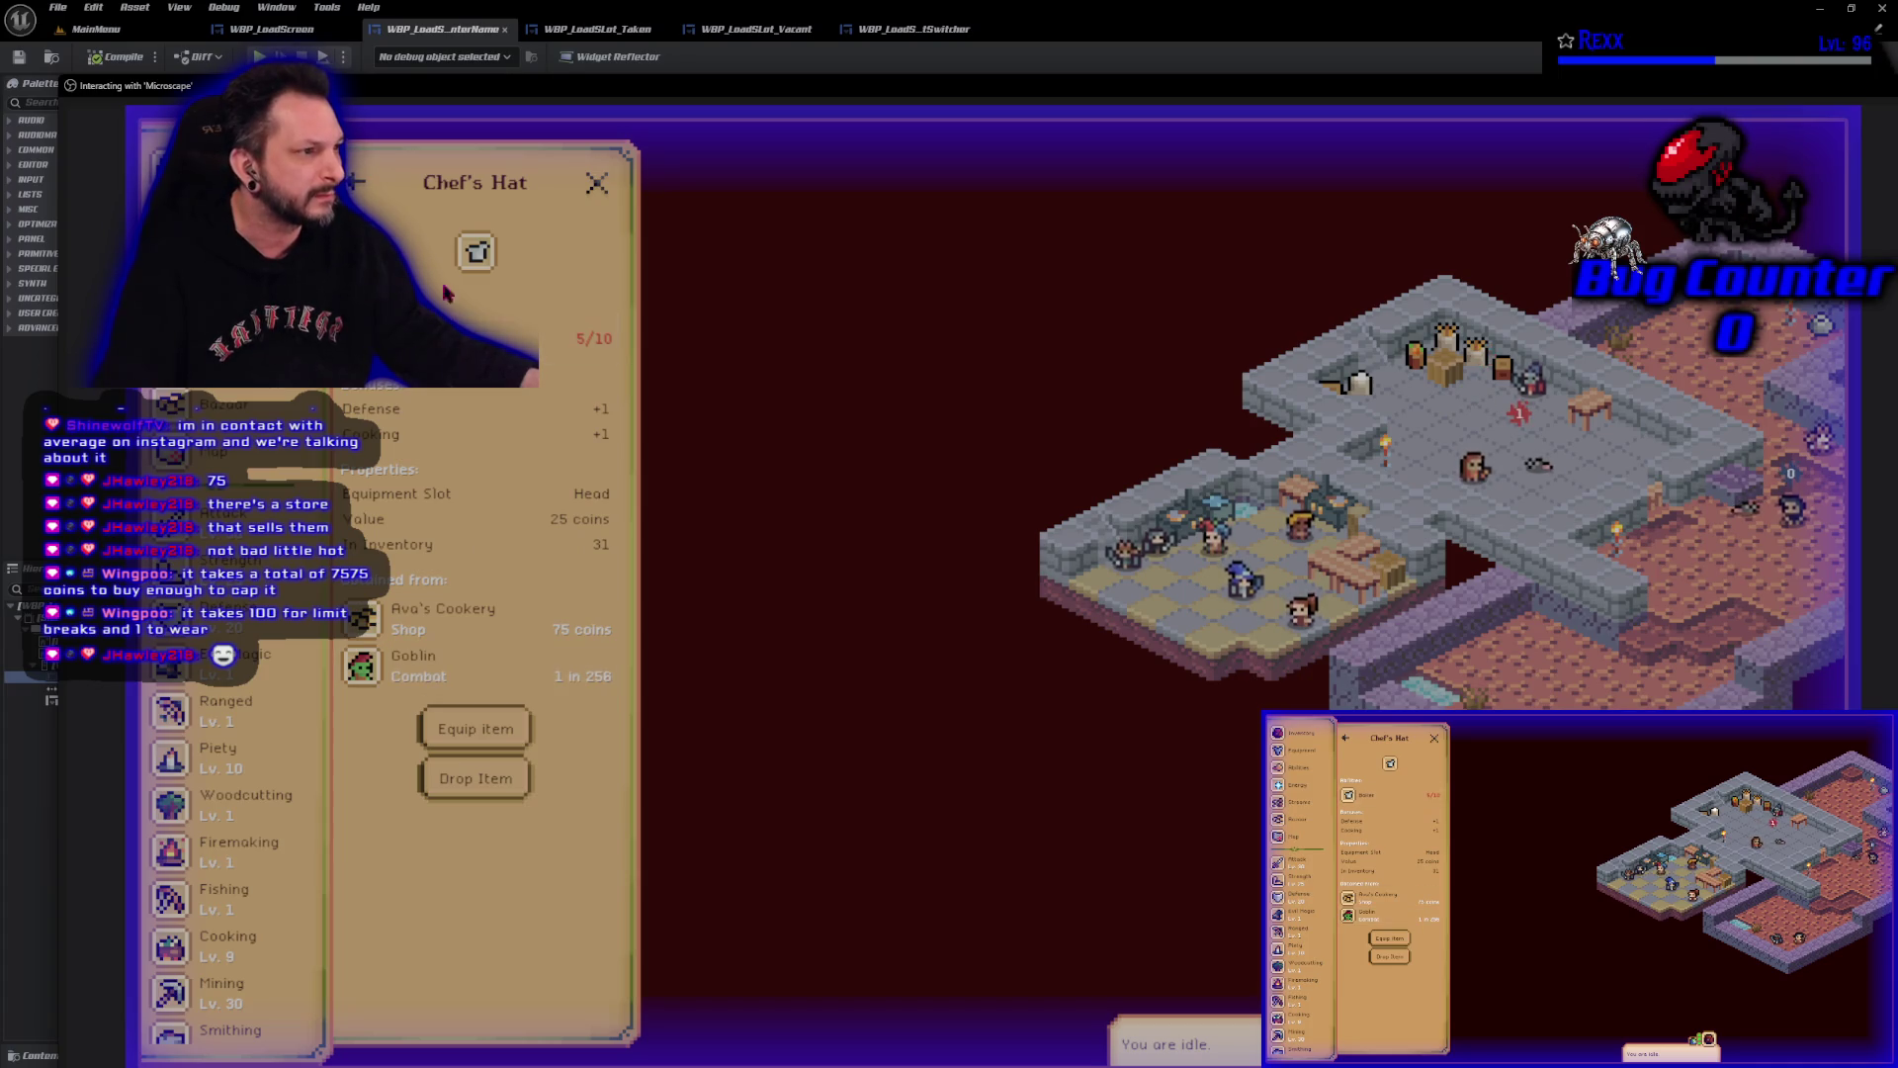
left_click(356, 183)
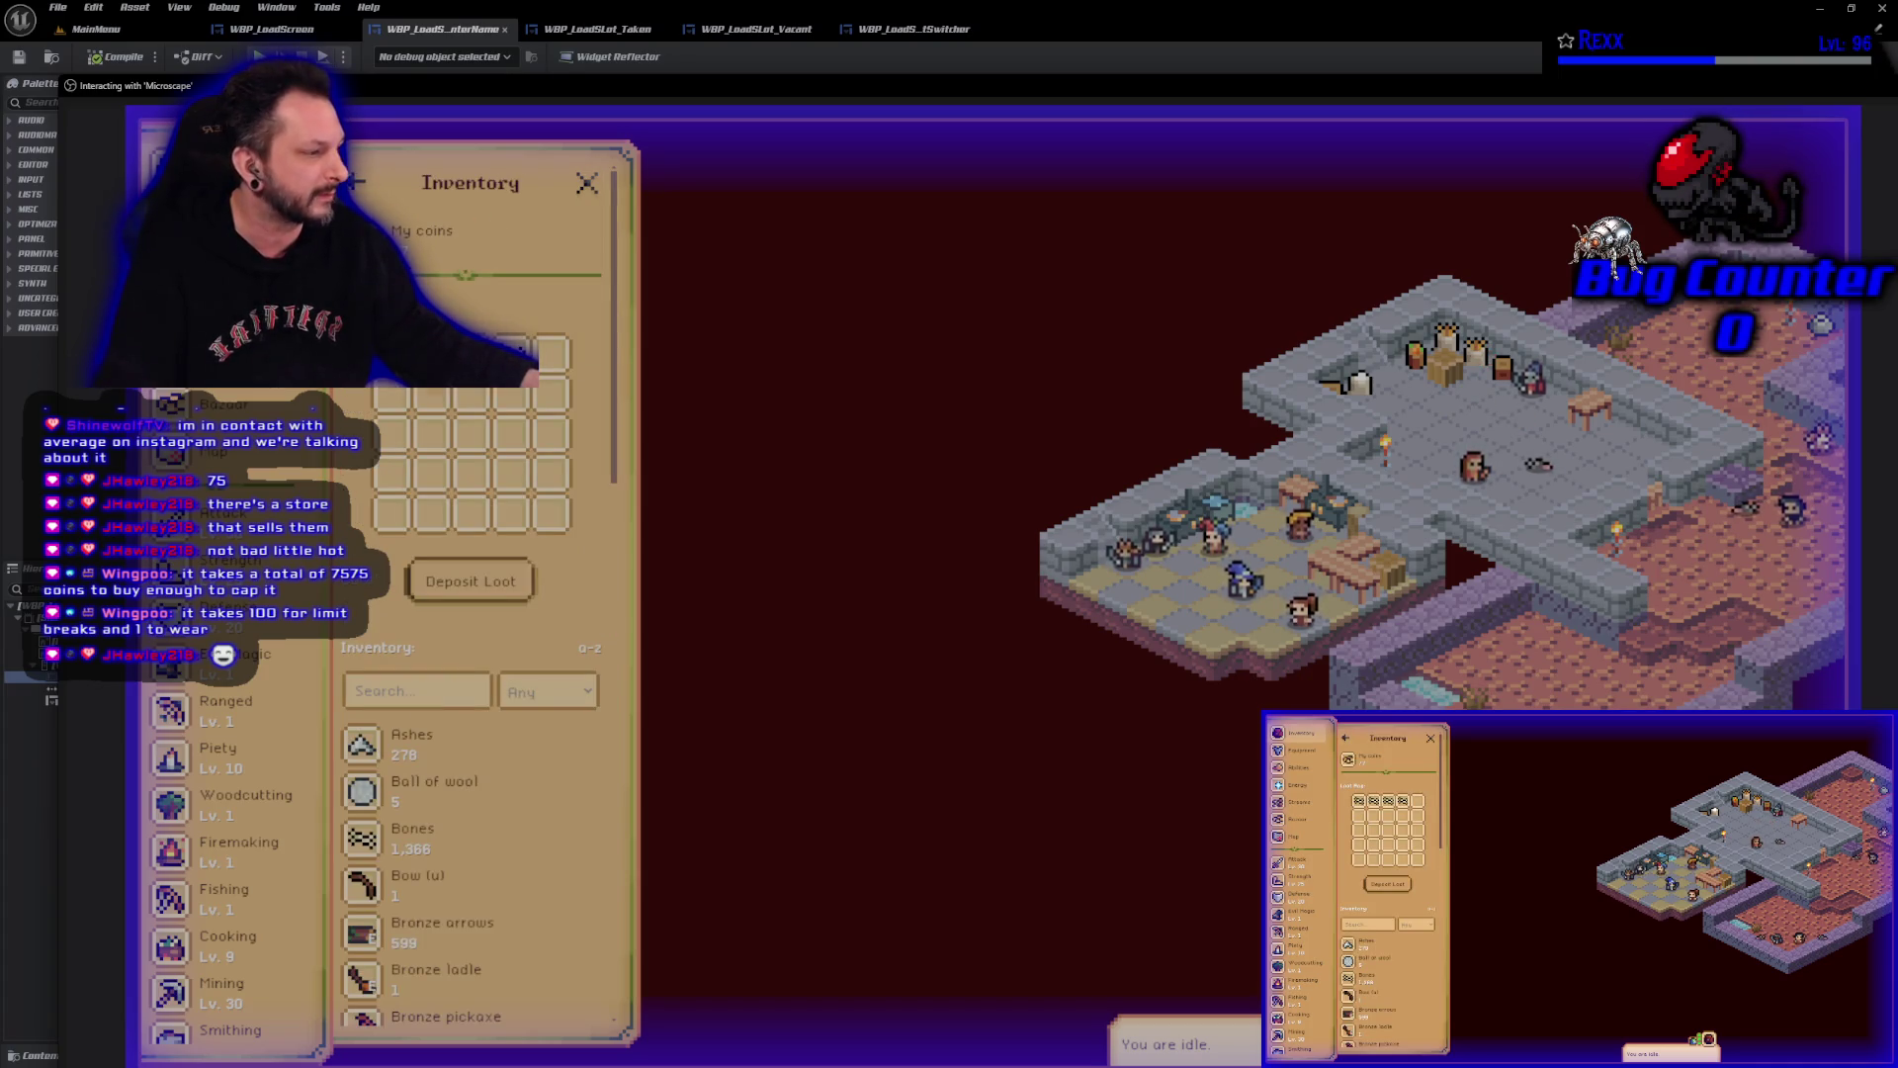
scroll(494, 643, "down", 5)
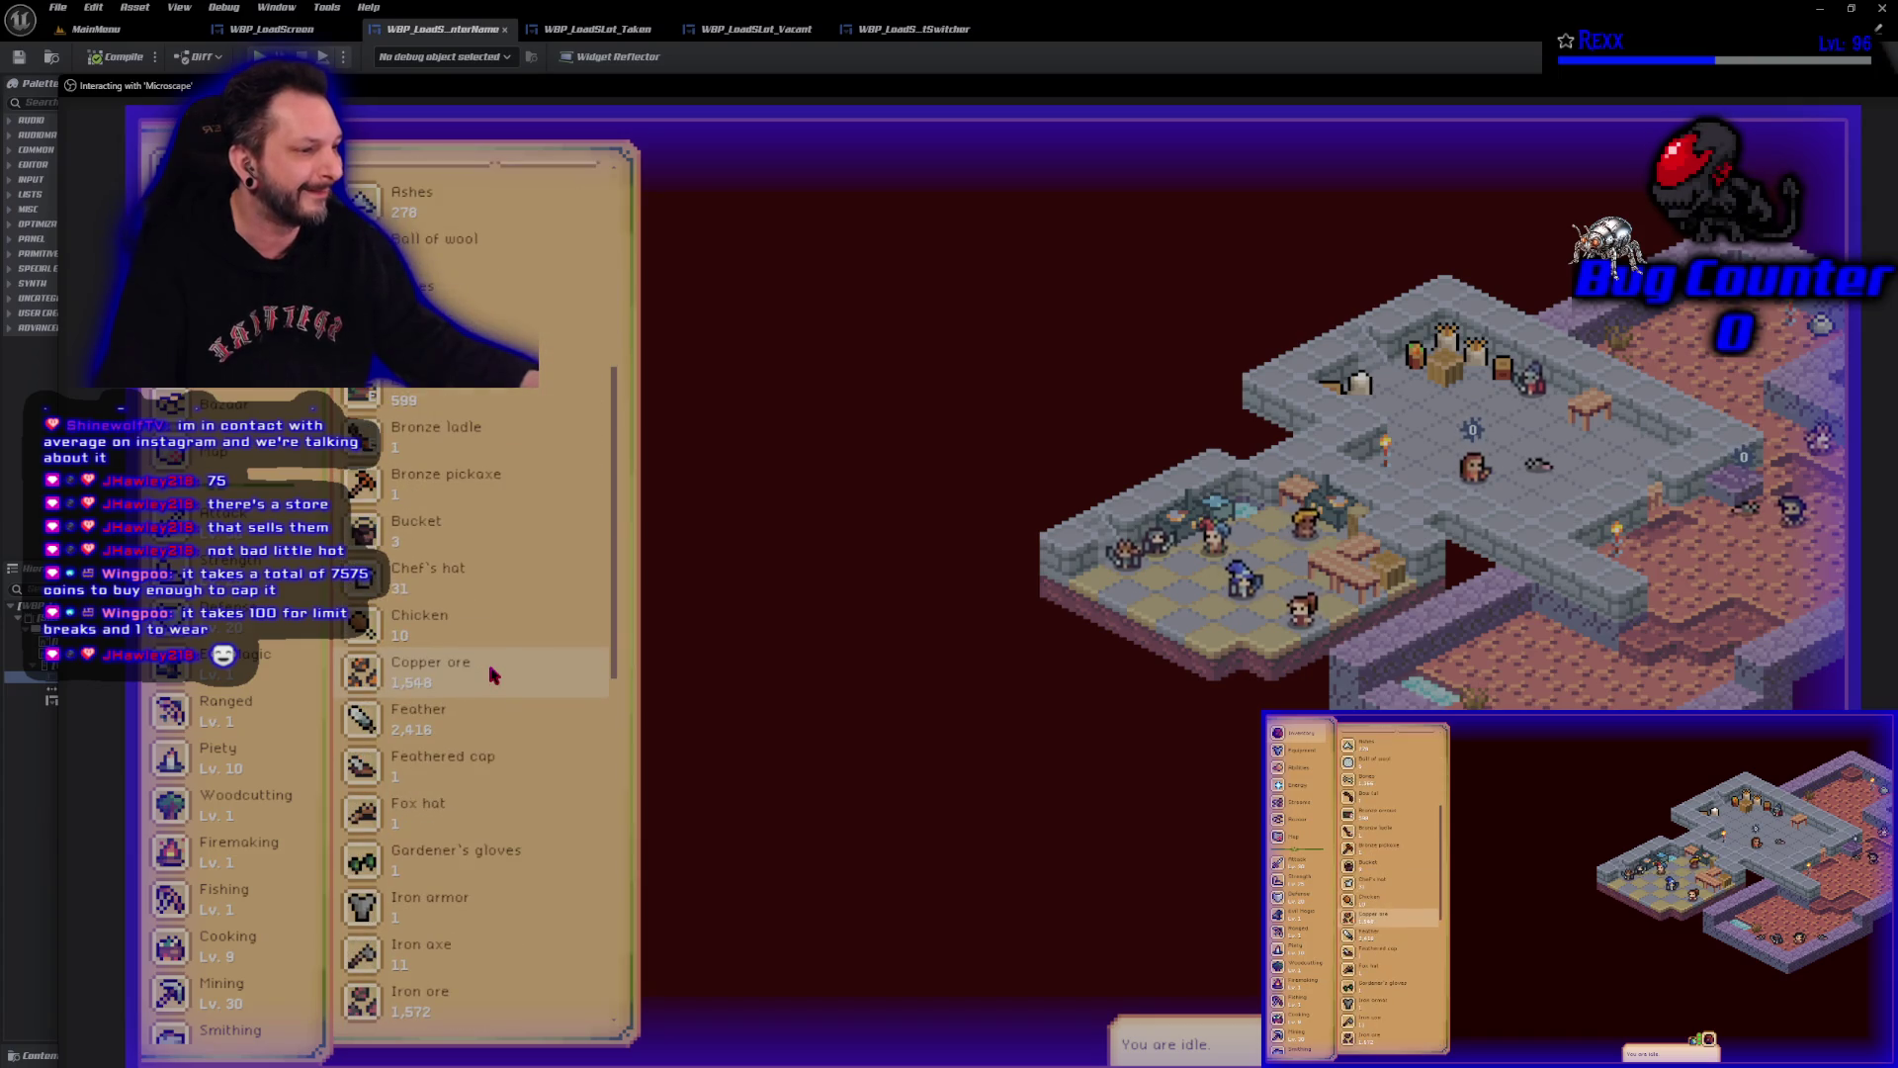
scroll(495, 675, "up", 5)
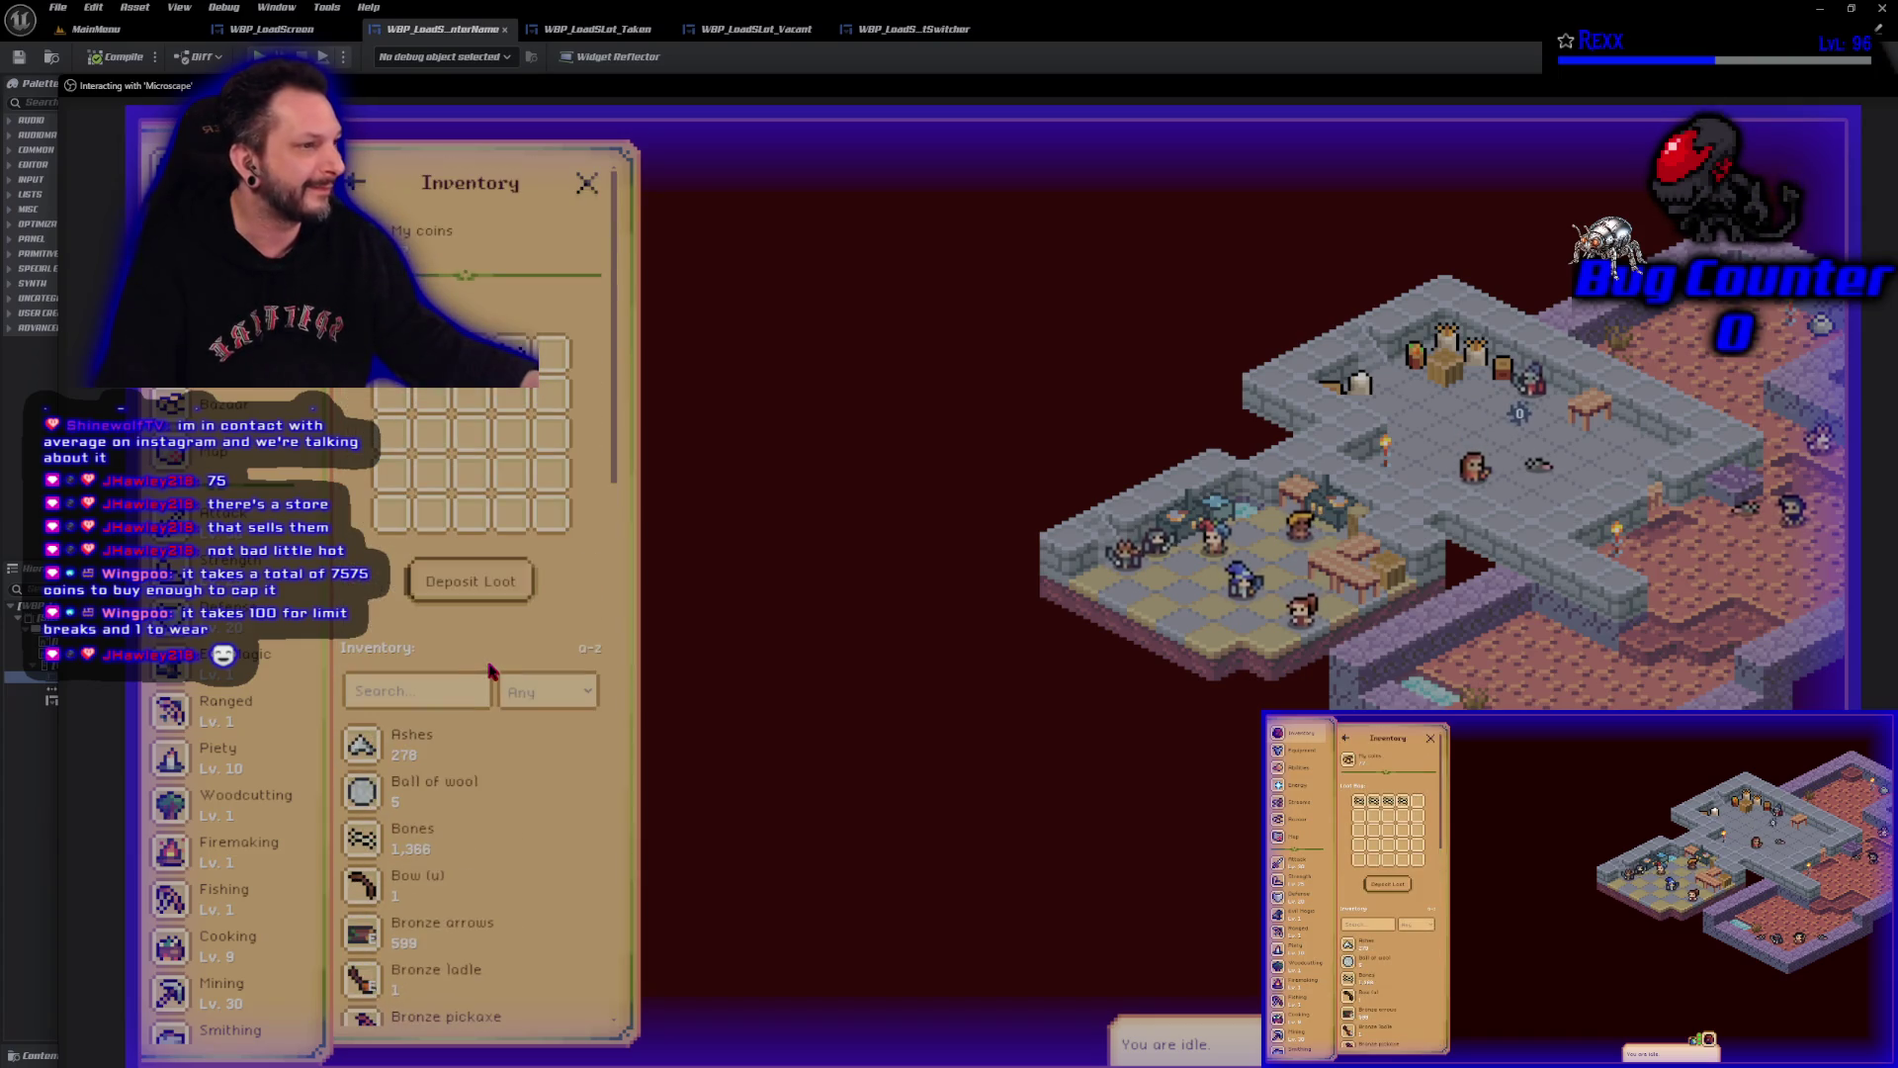
scroll(538, 1004, "down", 15)
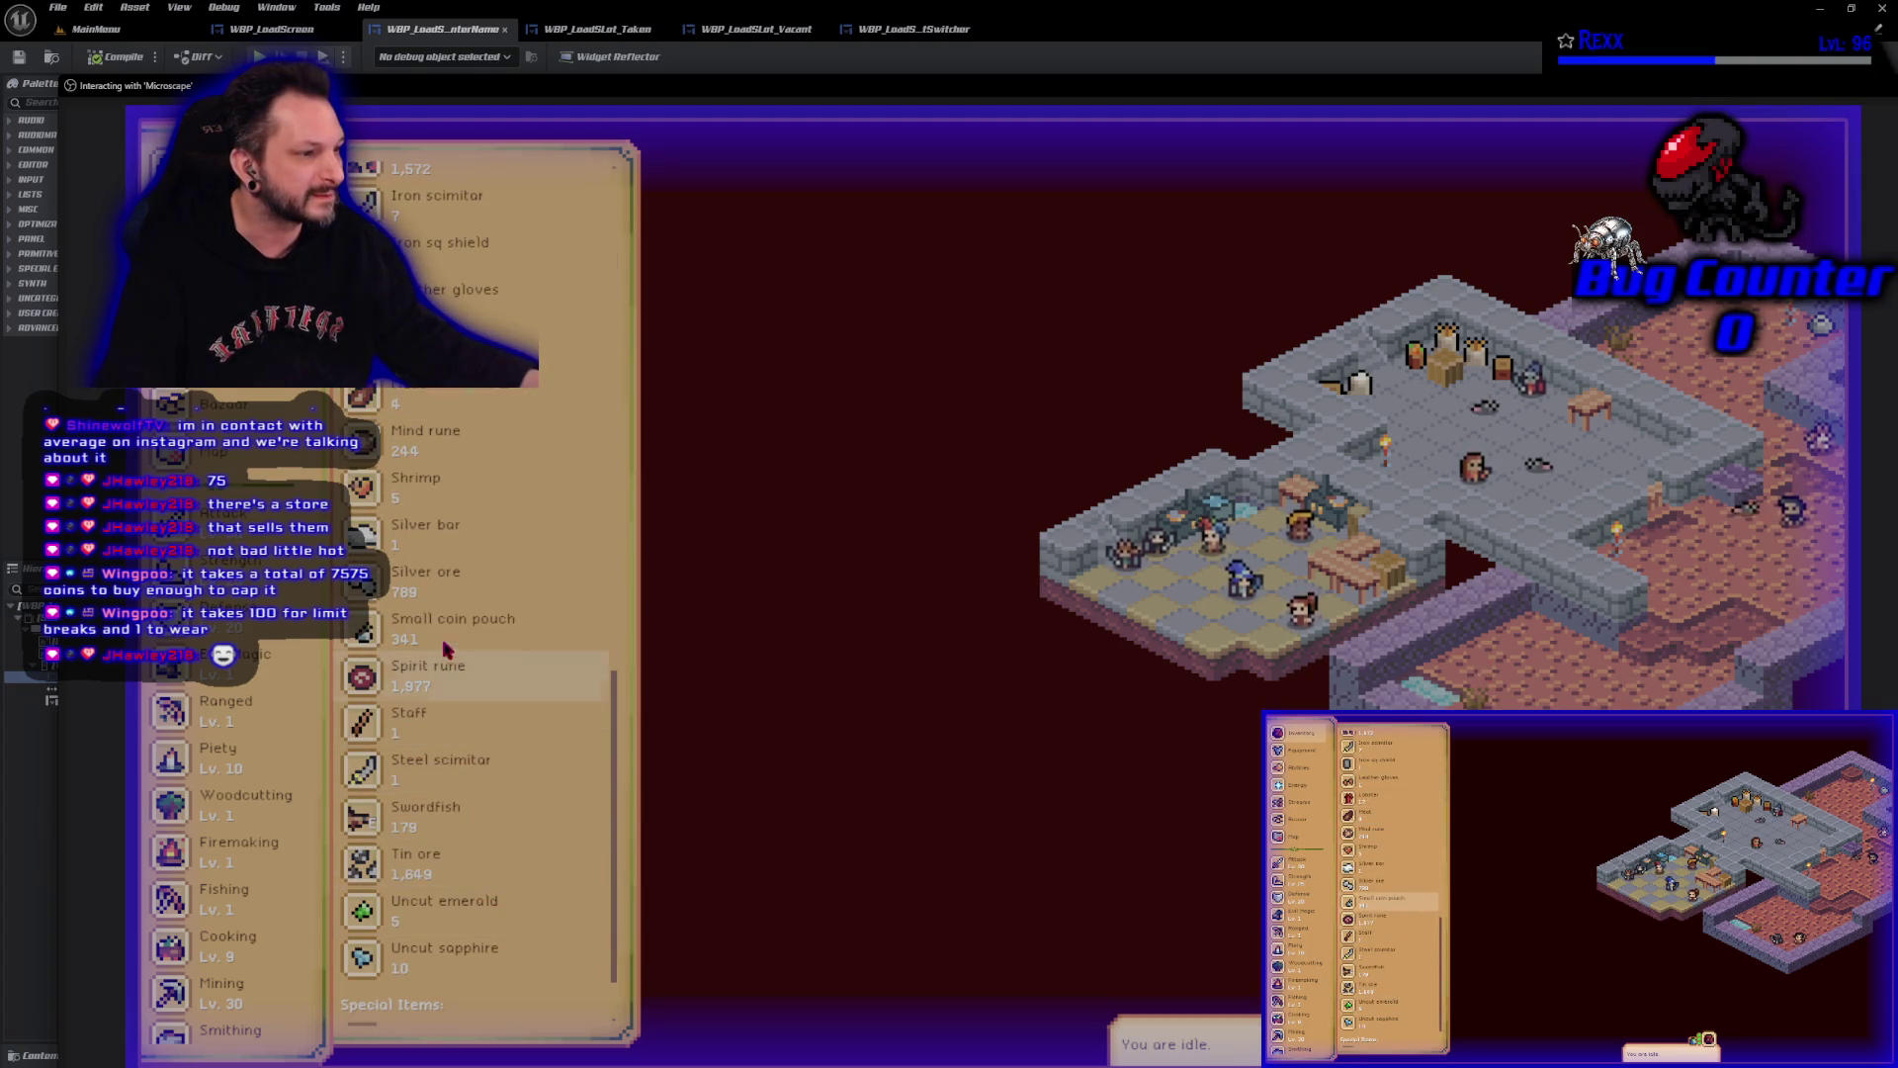
left_click(445, 539)
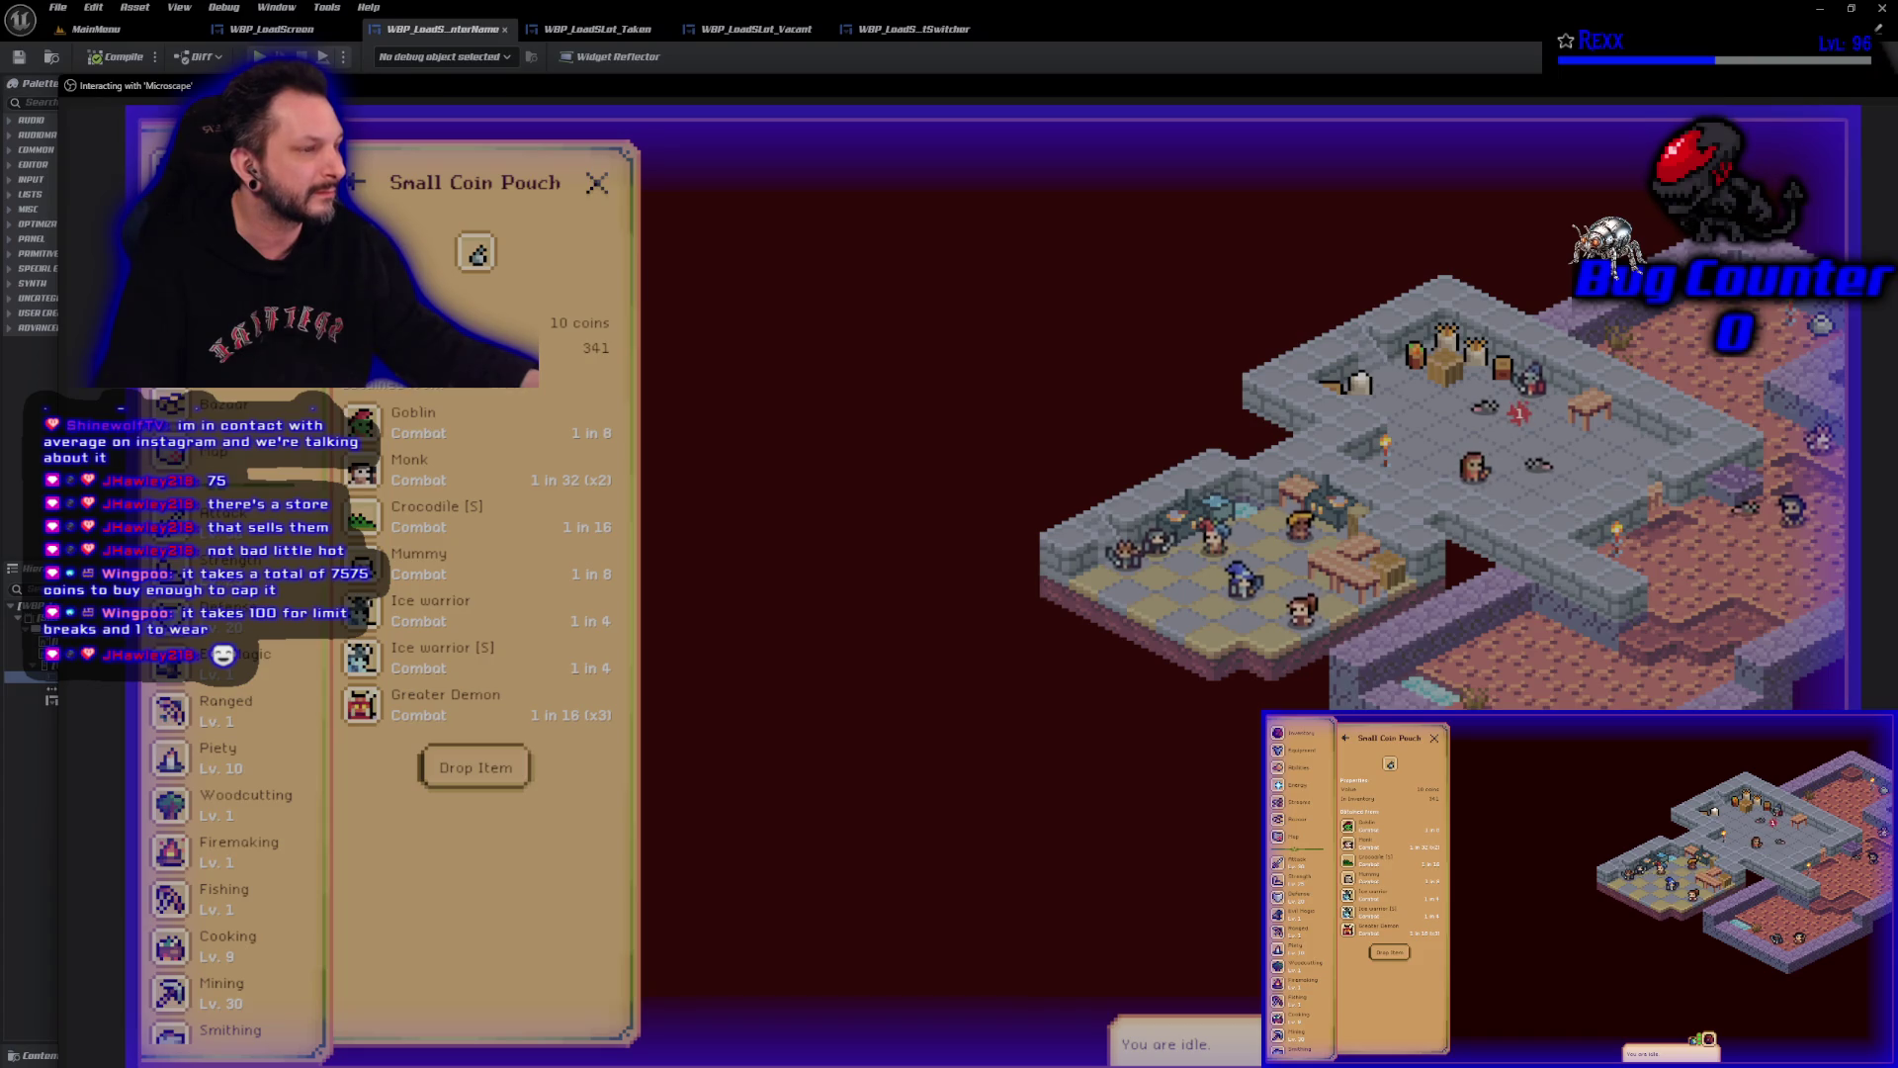
left_click(596, 183)
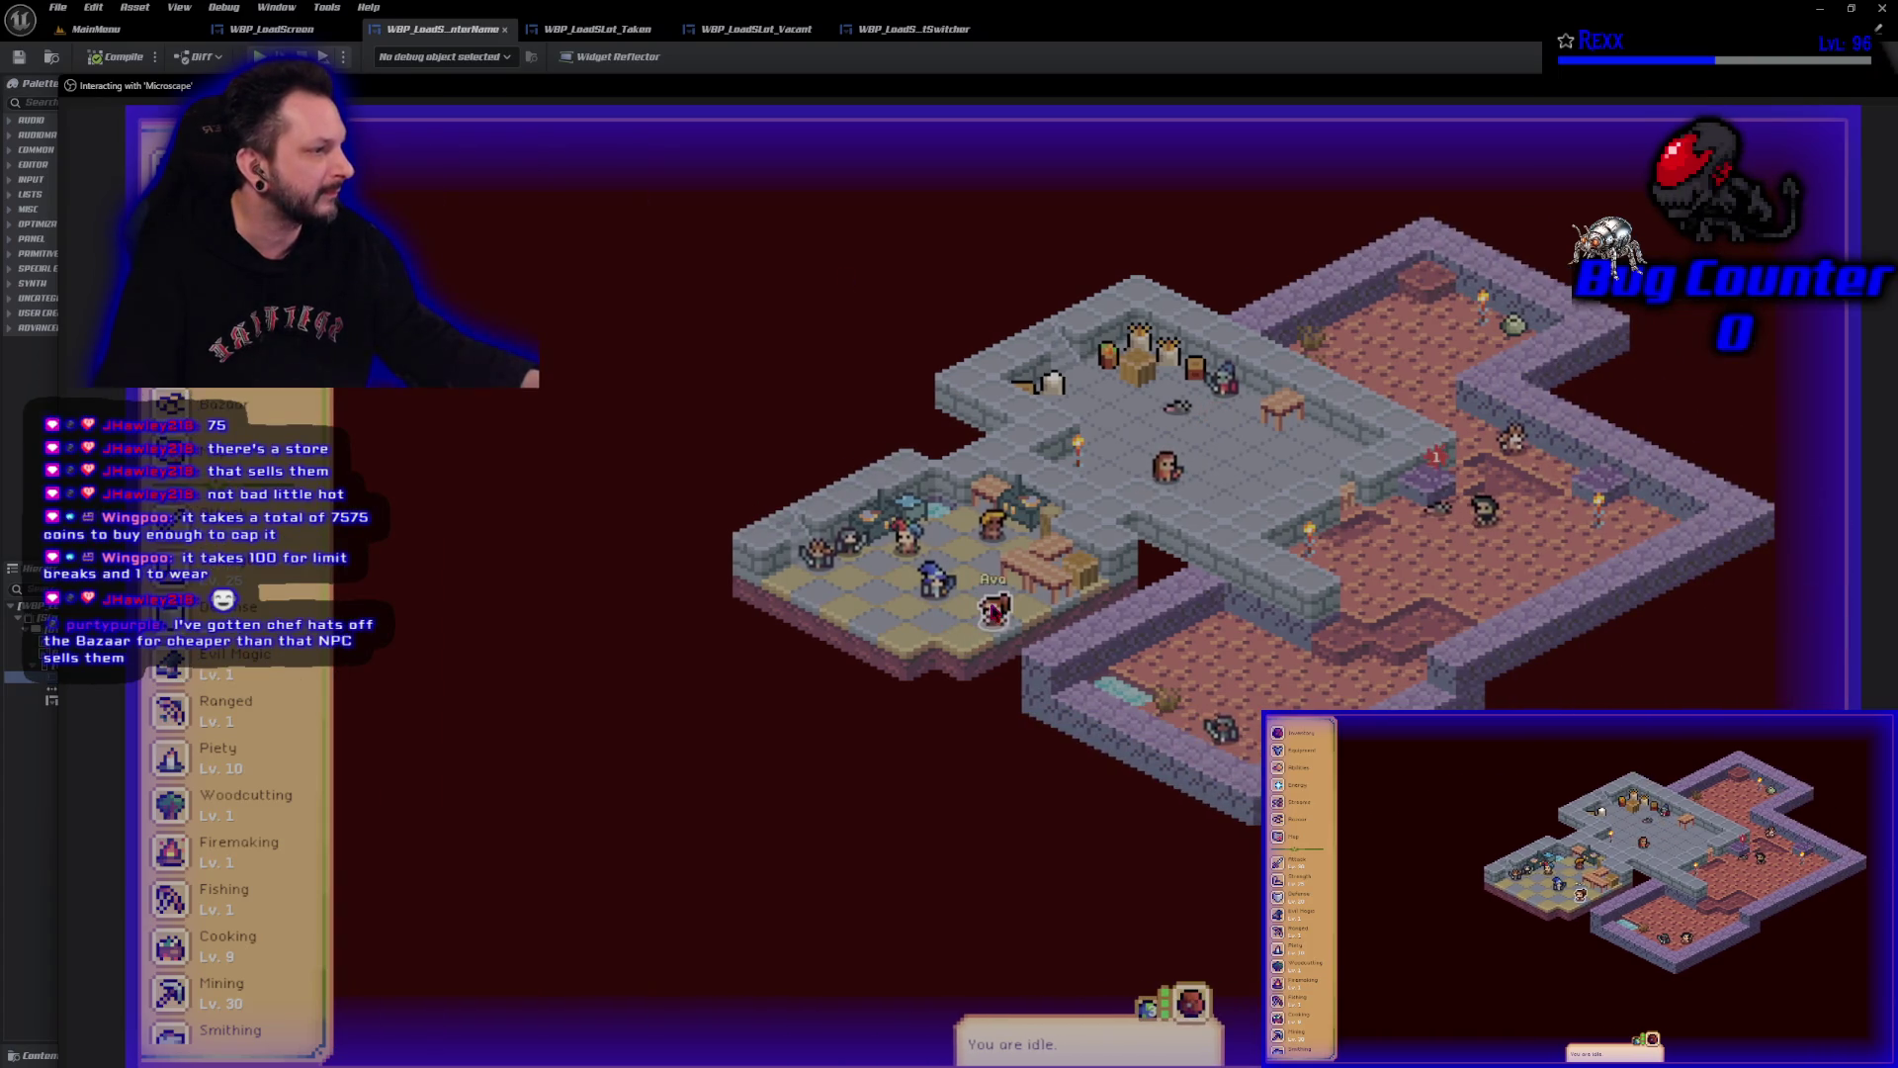
Sell 340 small coin pouches to Ava for 3,400 coins, then open the Buy Items page.
left_click(885, 575)
left_click(474, 336)
left_click(499, 742)
scroll(502, 746, "down", 10)
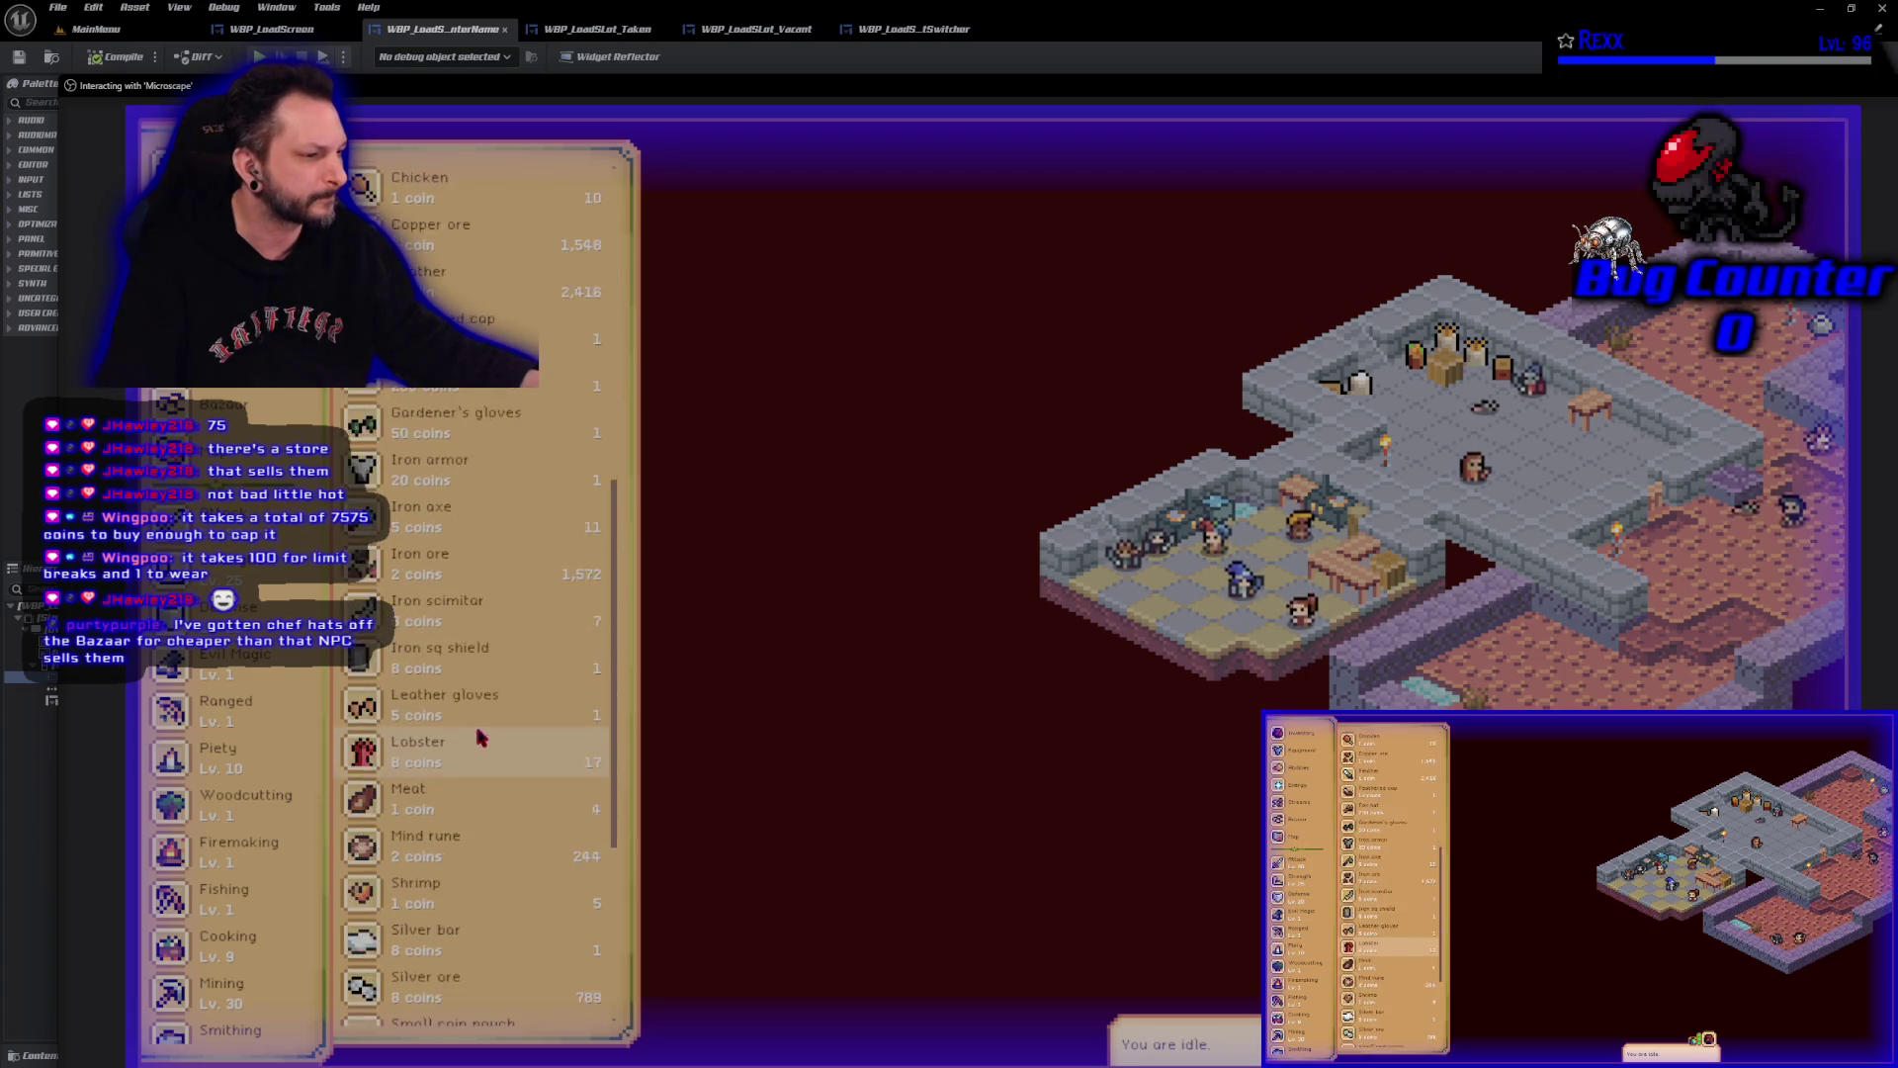
left_click(499, 860)
type("340")
left_click(906, 684)
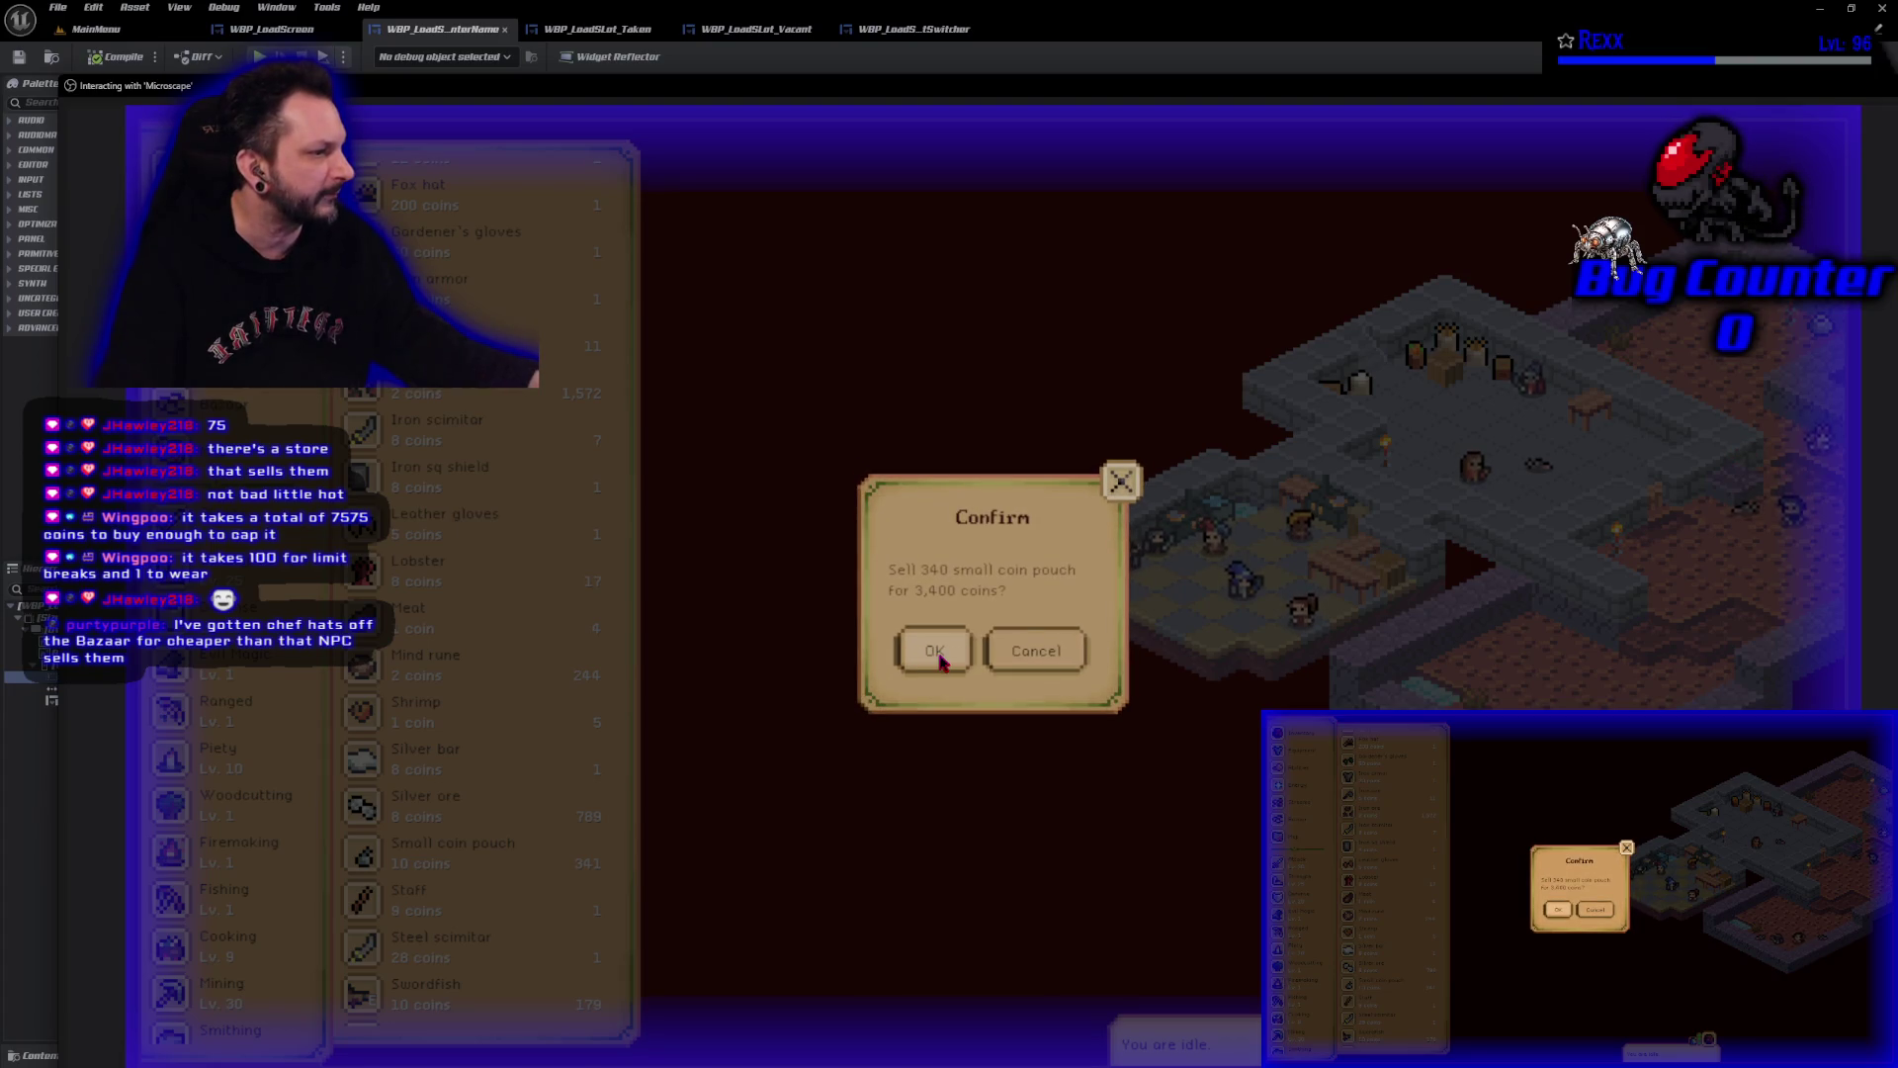
left_click(936, 656)
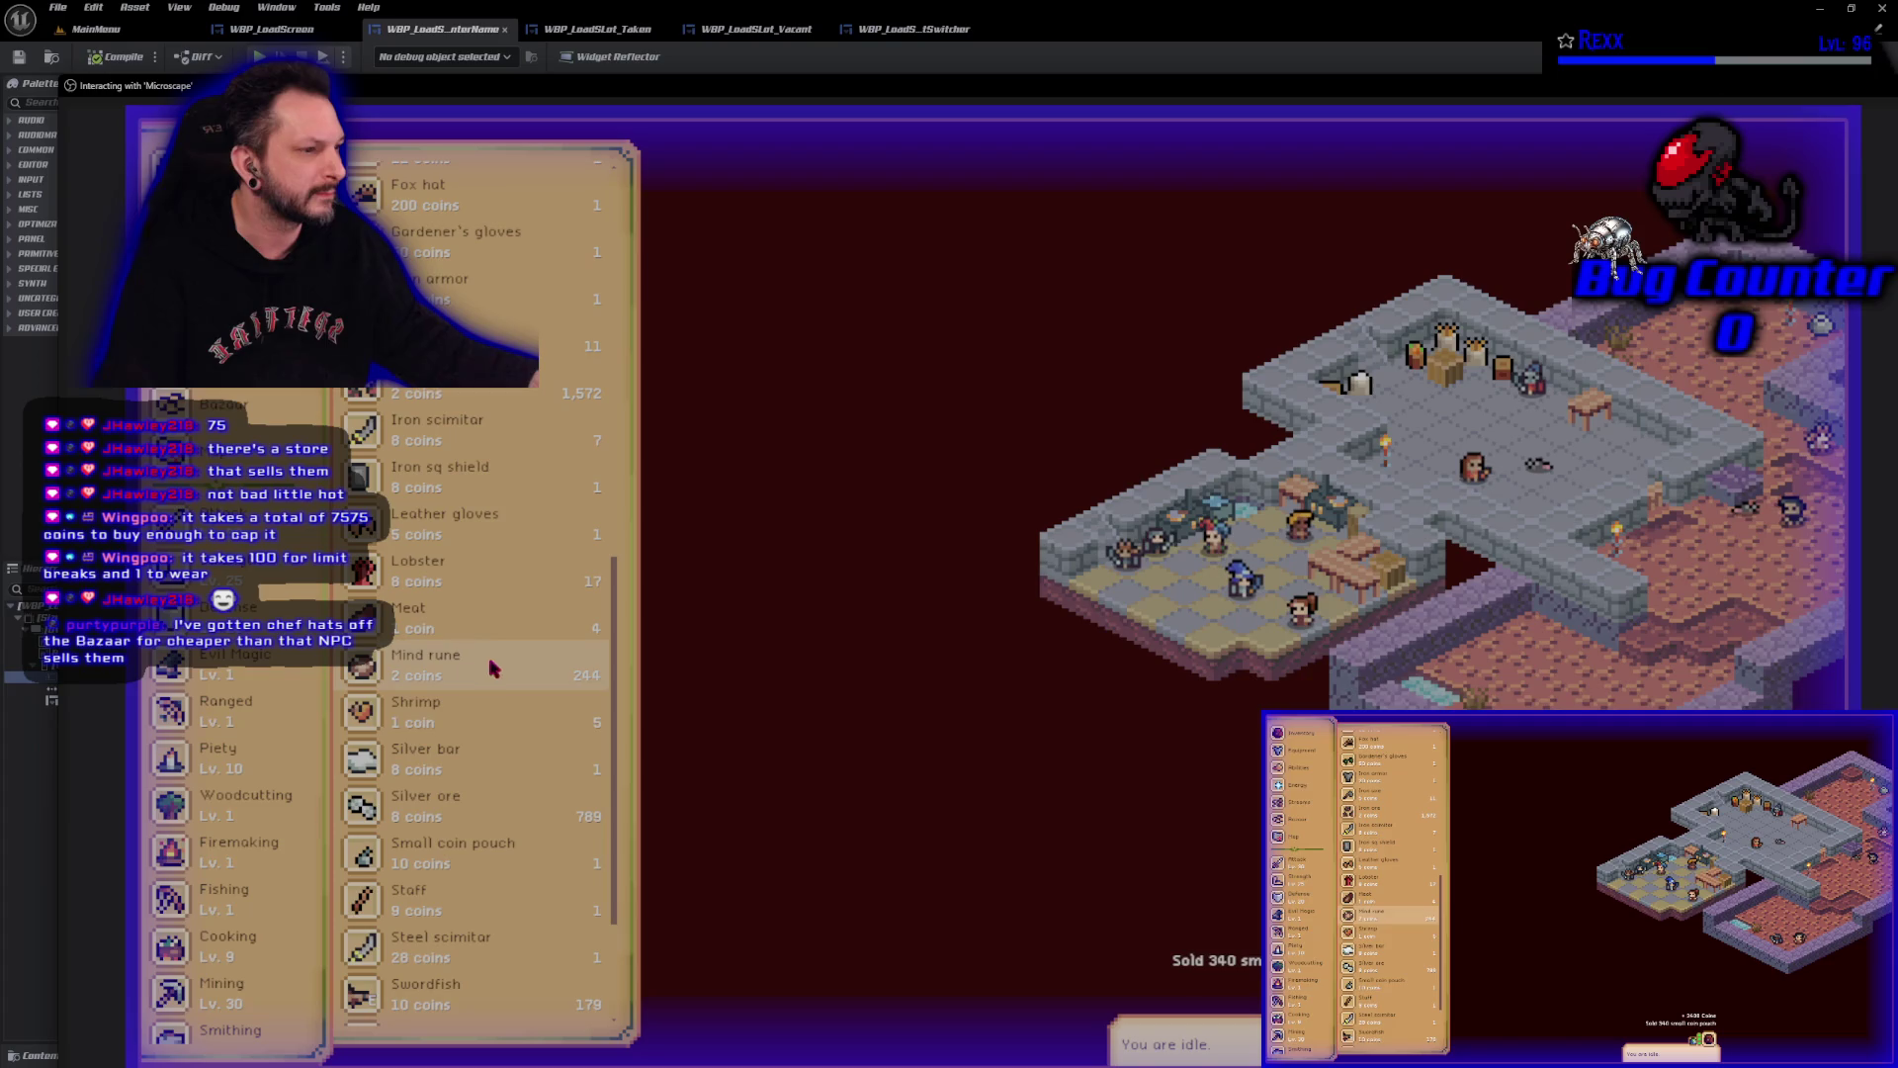
scroll(435, 716, "up", 10)
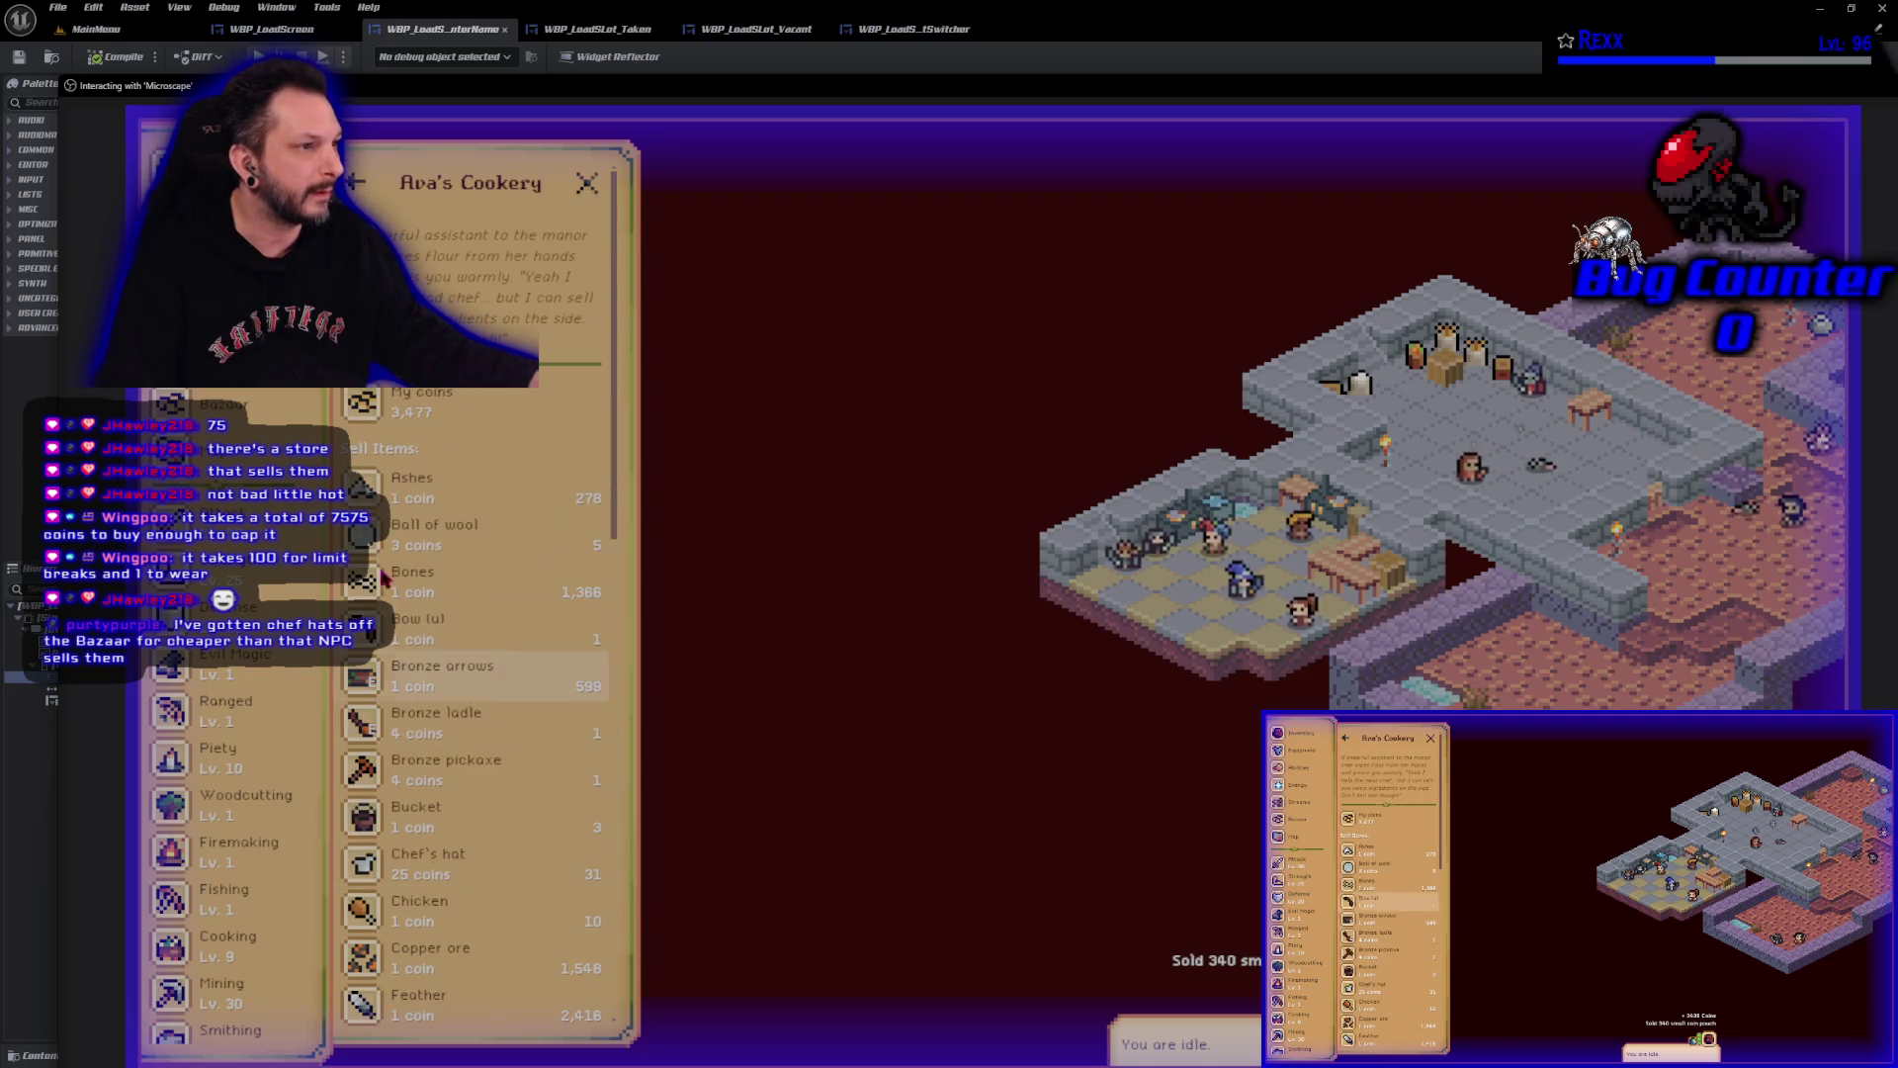
left_click(366, 188)
left_click(425, 321)
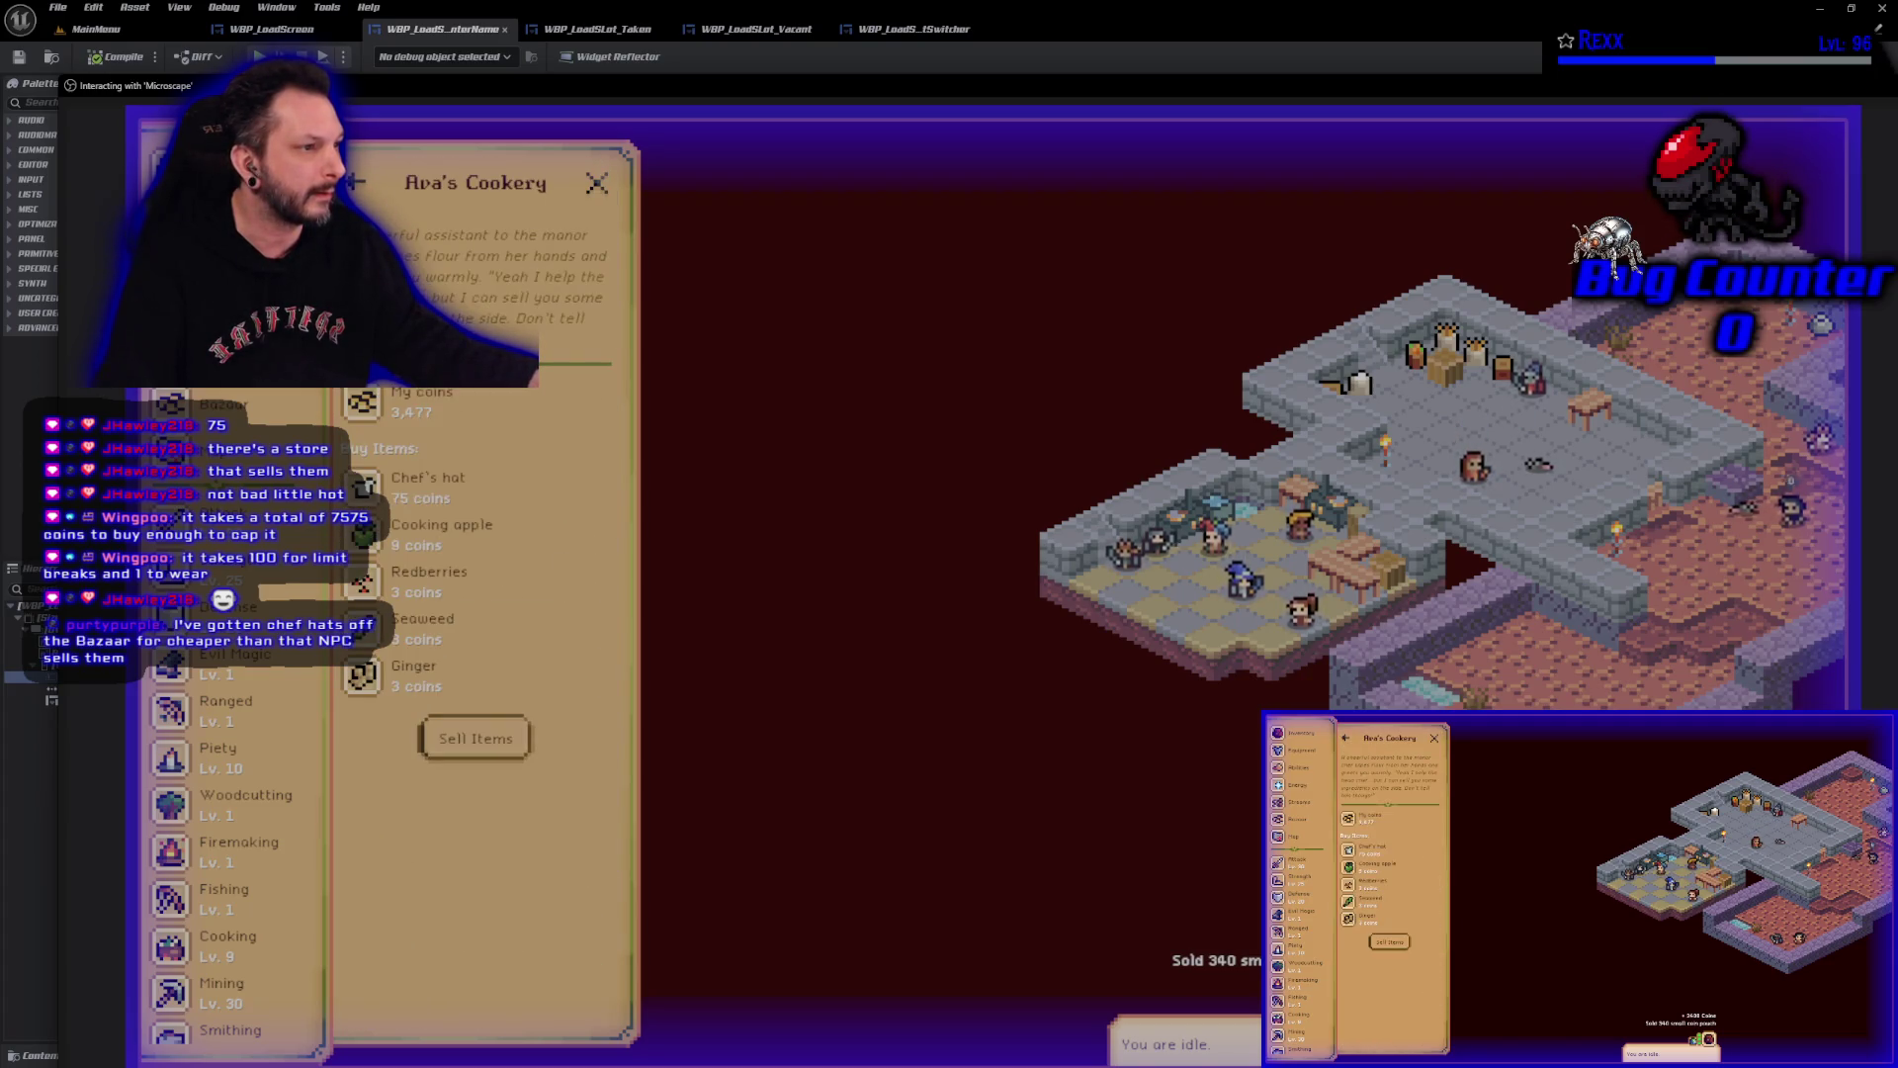
Buy 3 more Chef's hats from the Buy Items shop.
left_click(454, 472)
type("3")
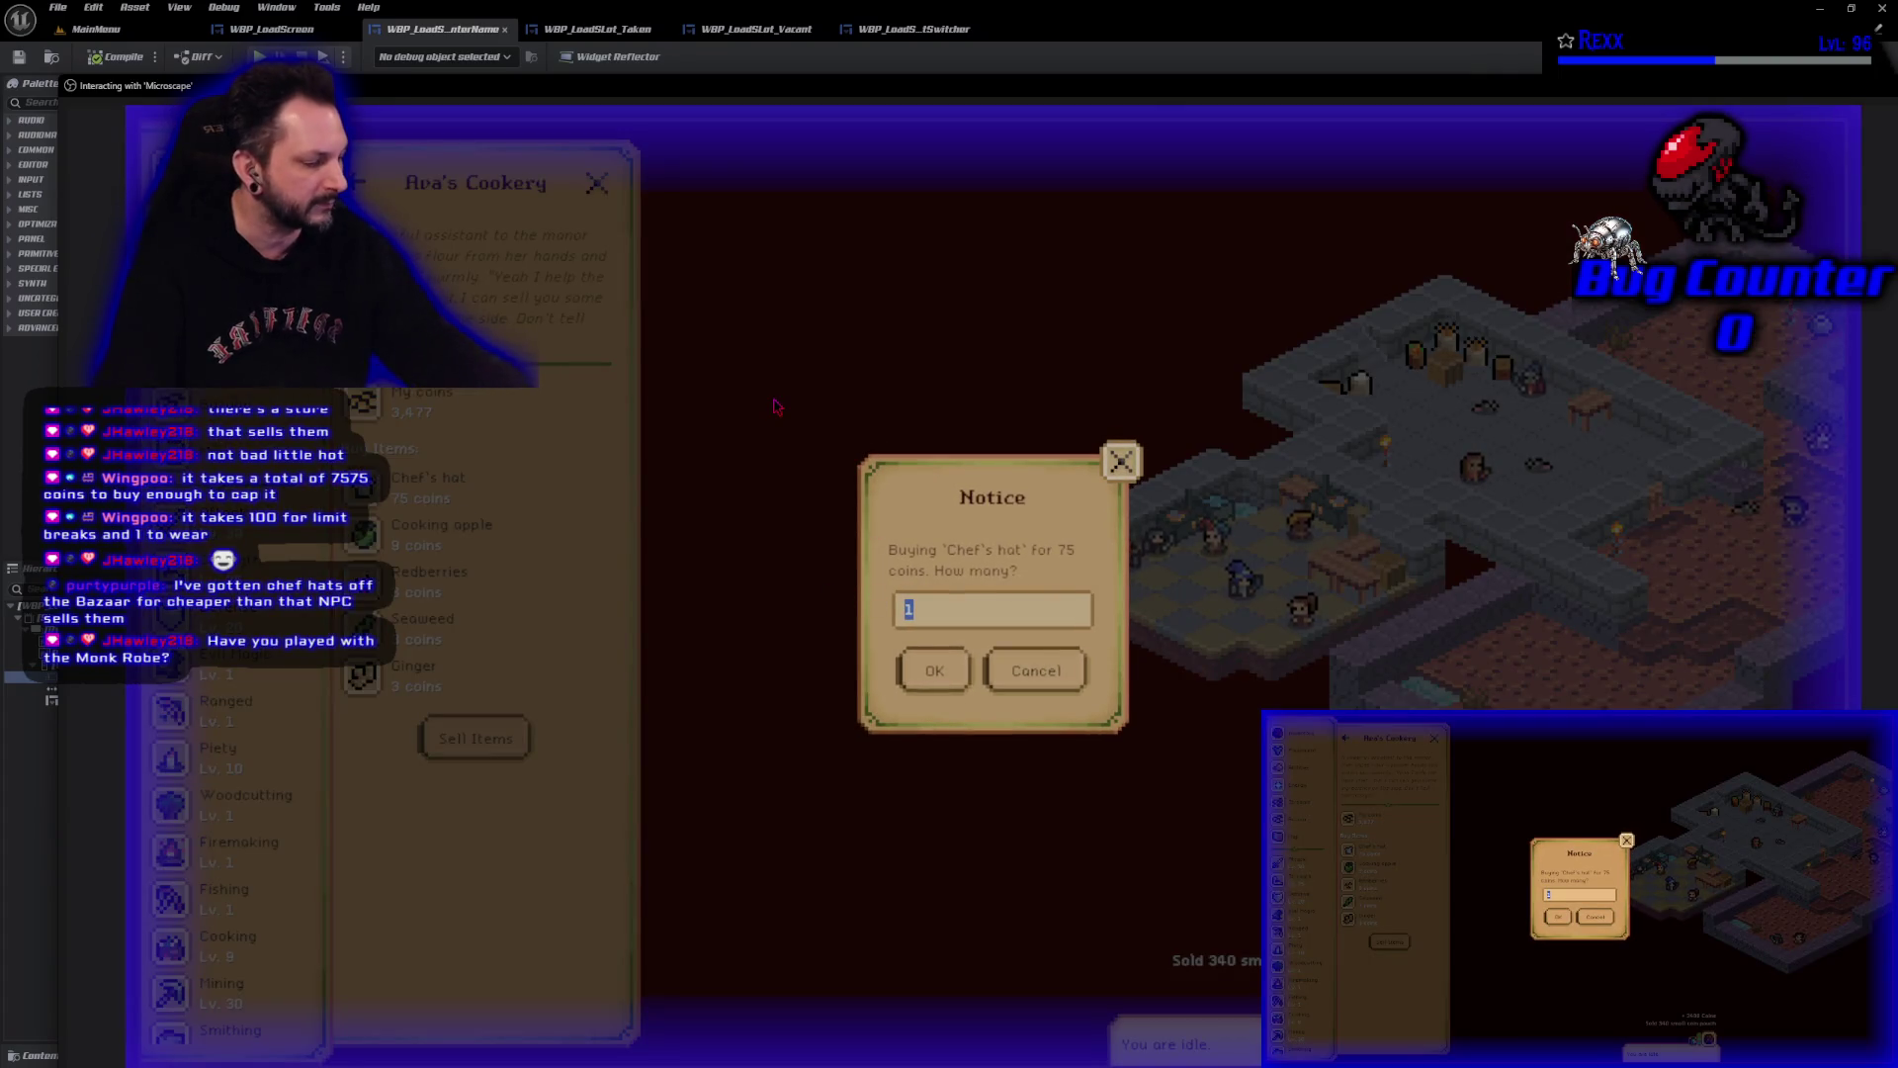
left_click(934, 671)
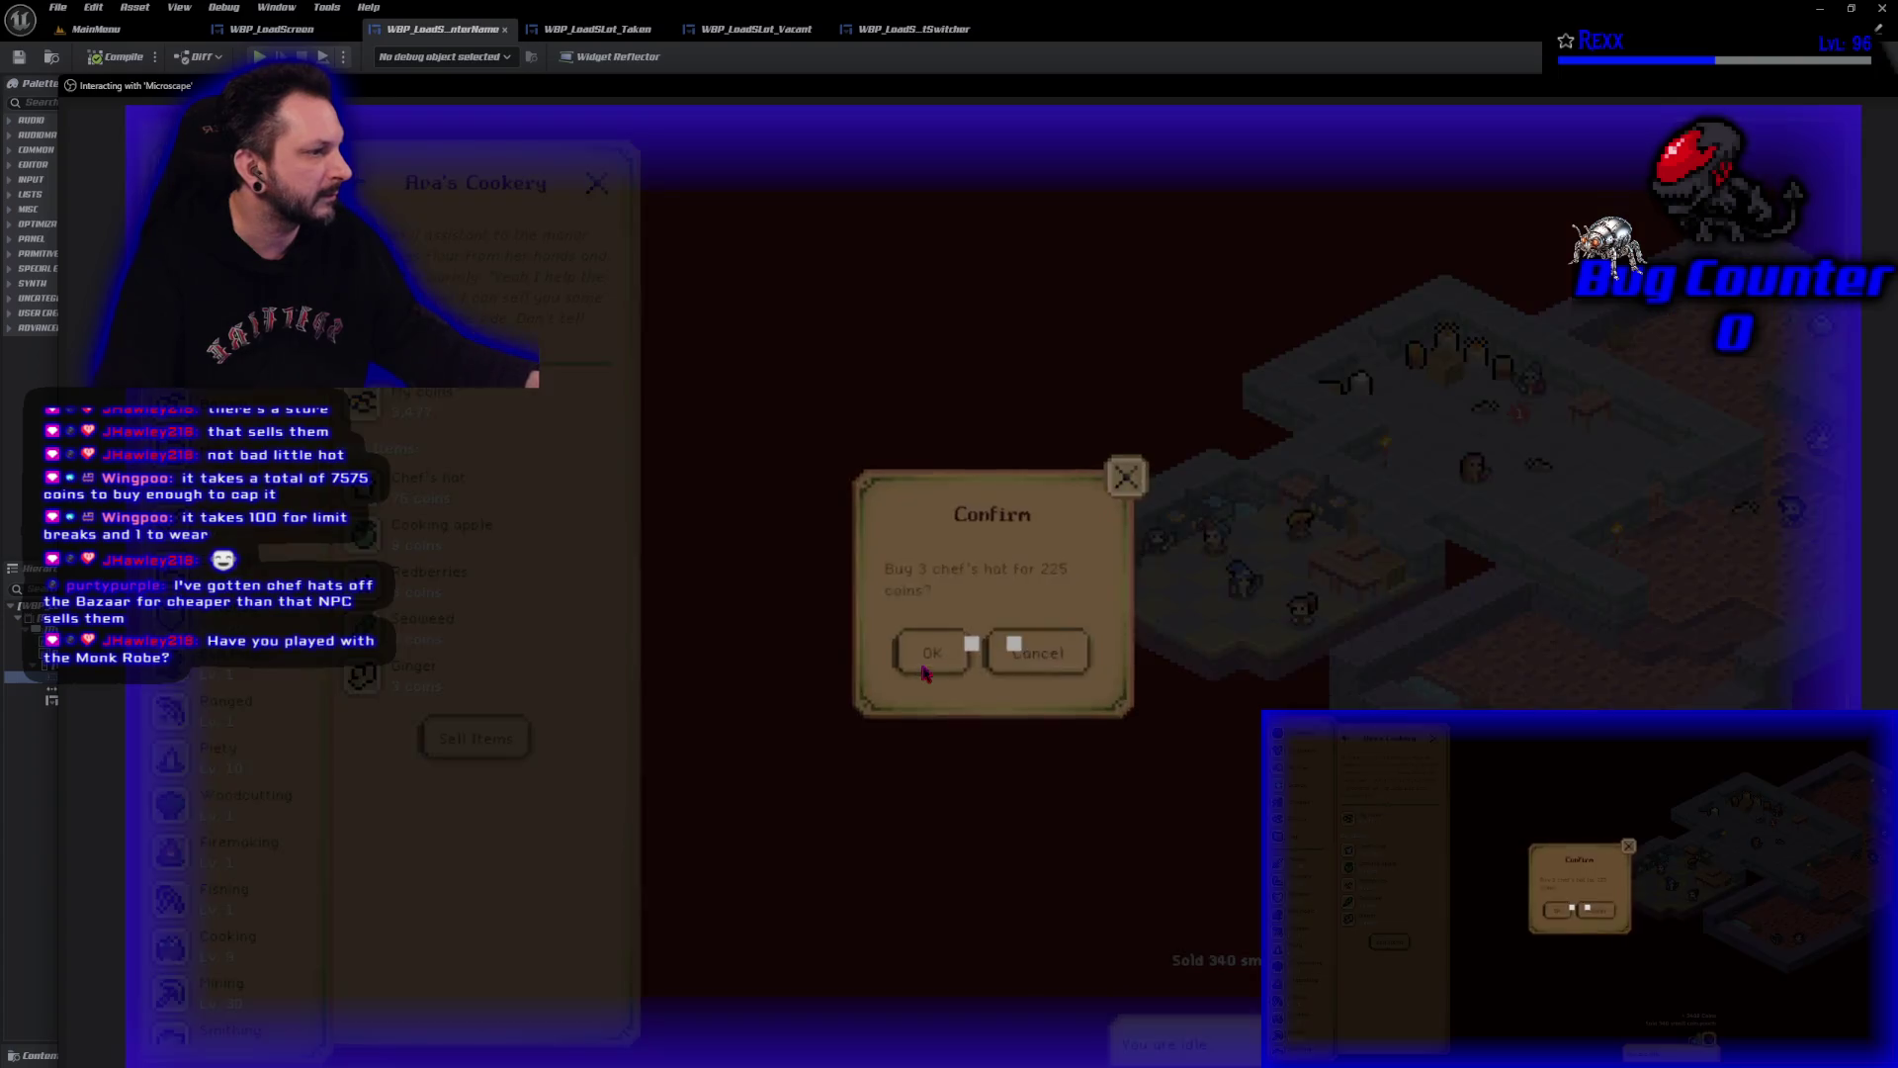
left_click(926, 672)
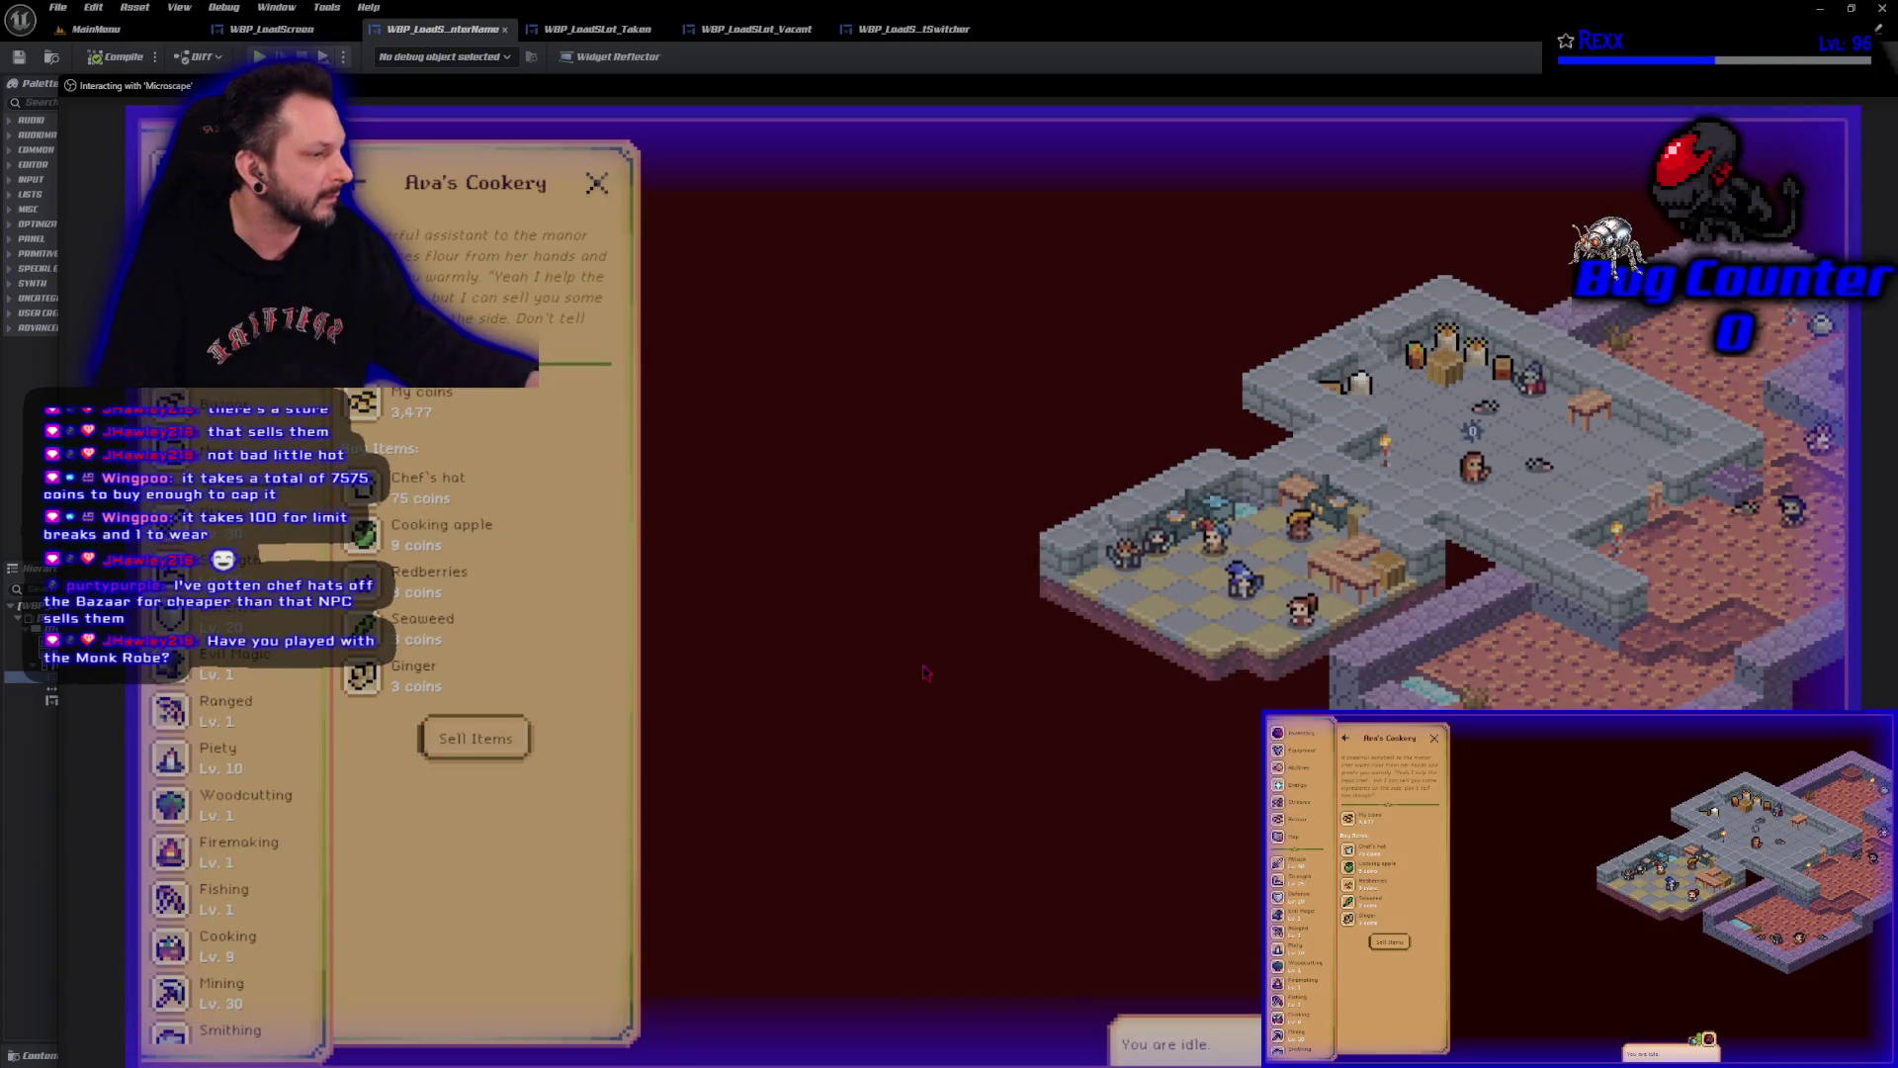
Invest 33 Chef's hats into Microscape's Baker limit break, leaving one Chef's hat.
key("Escape")
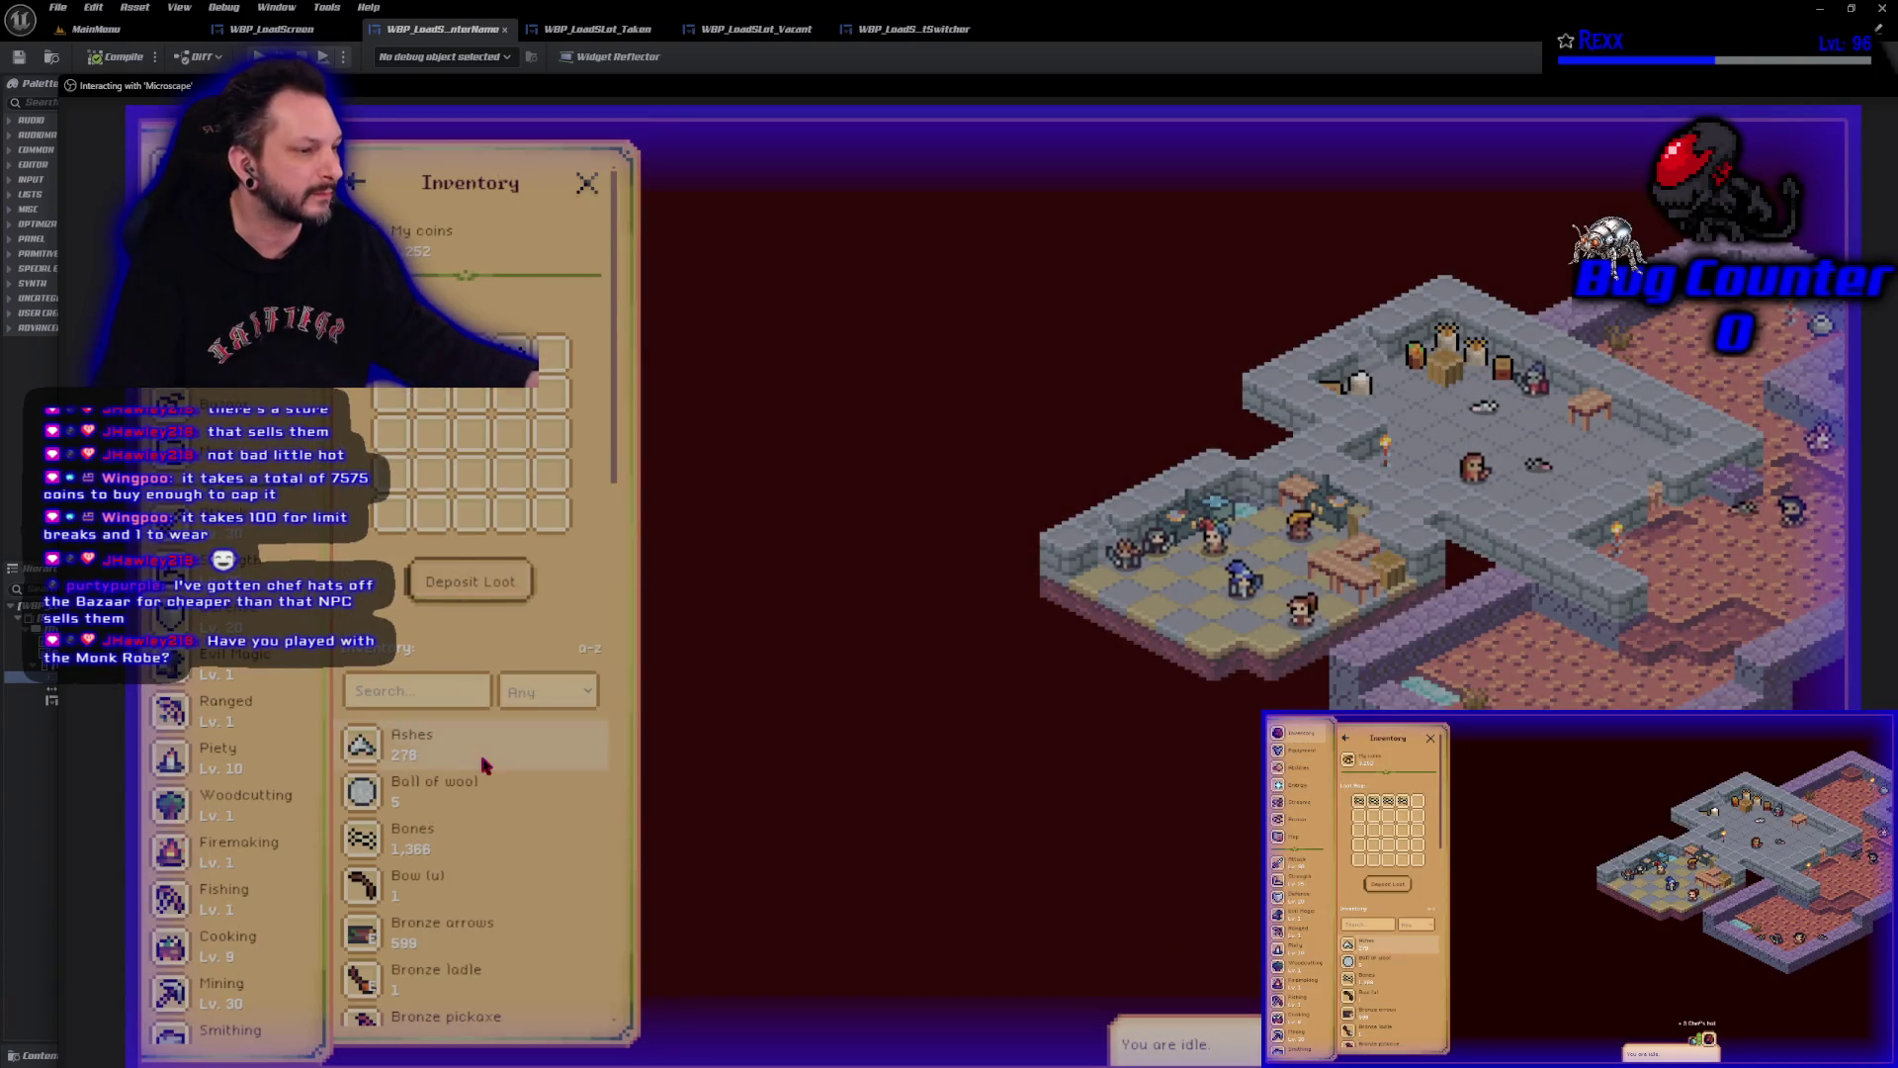
scroll(485, 764, "down", 5)
left_click(488, 769)
left_click(491, 767)
left_click(977, 698)
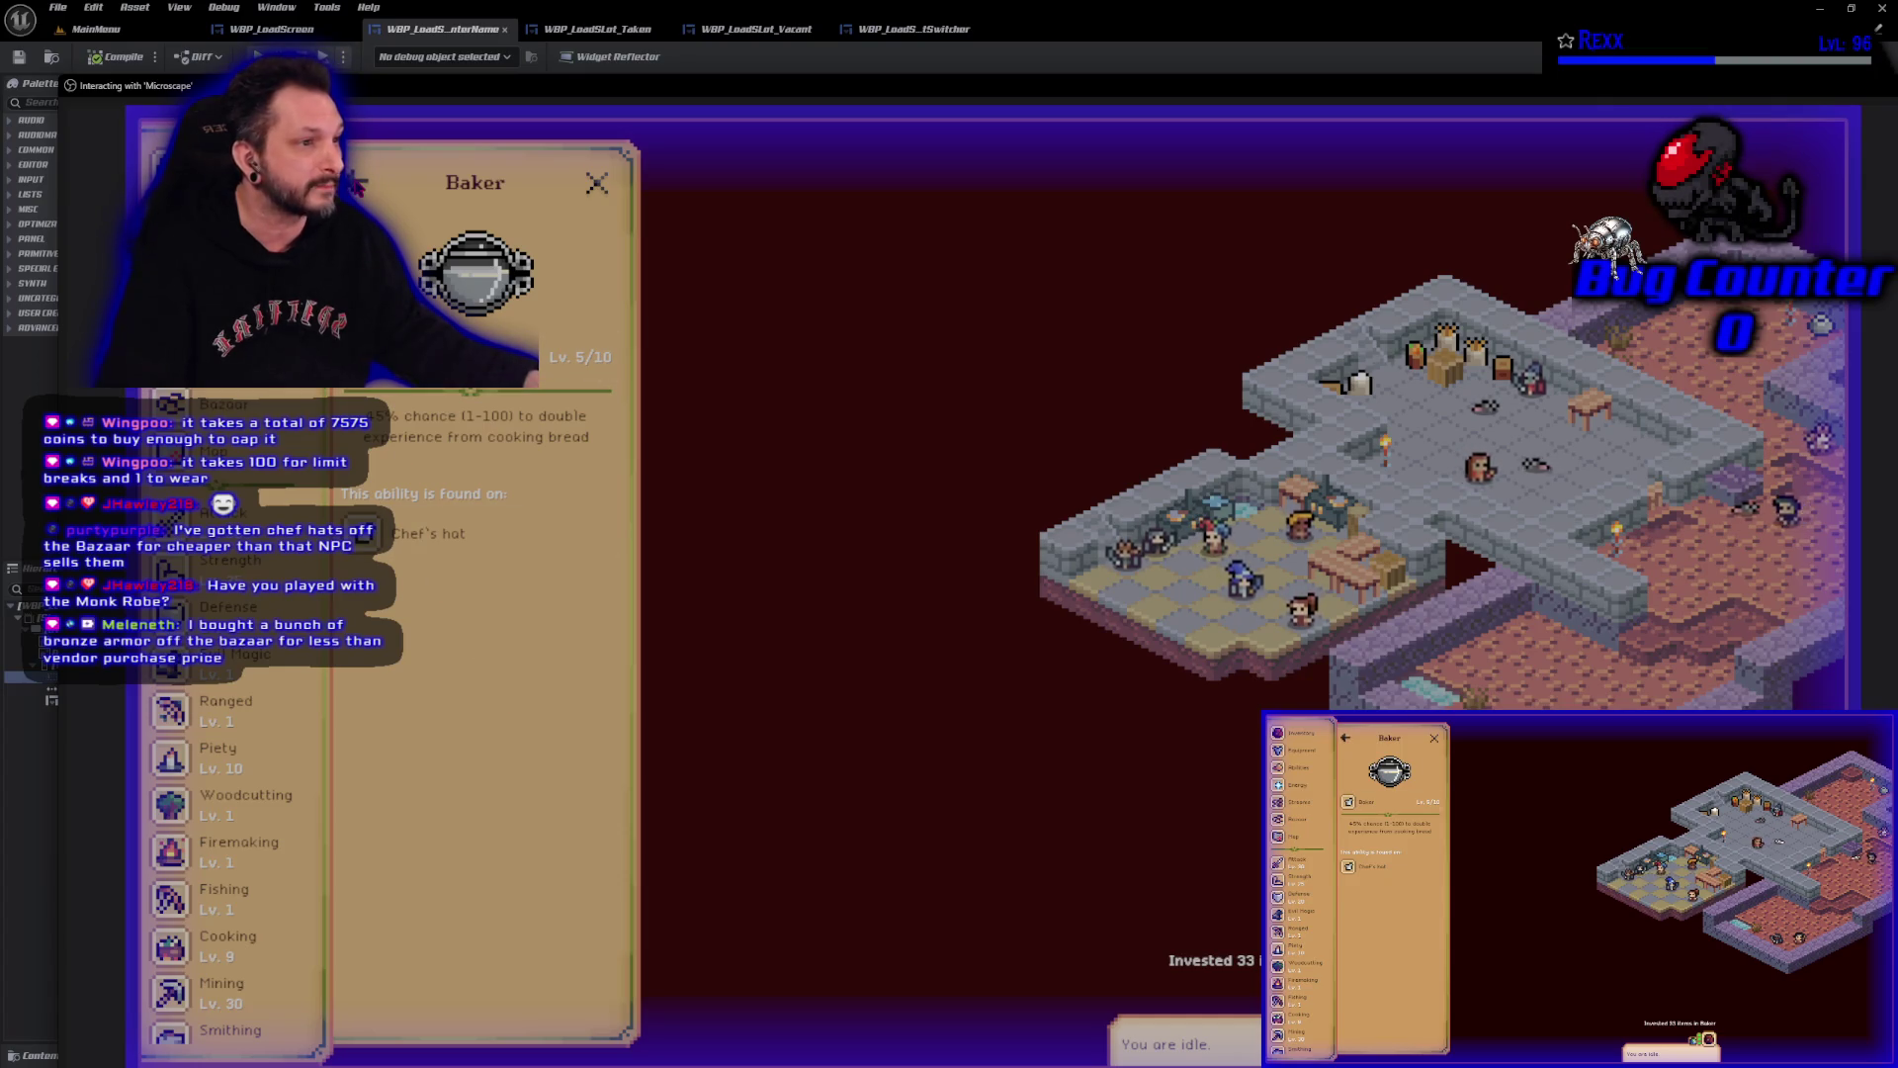
left_click(420, 532)
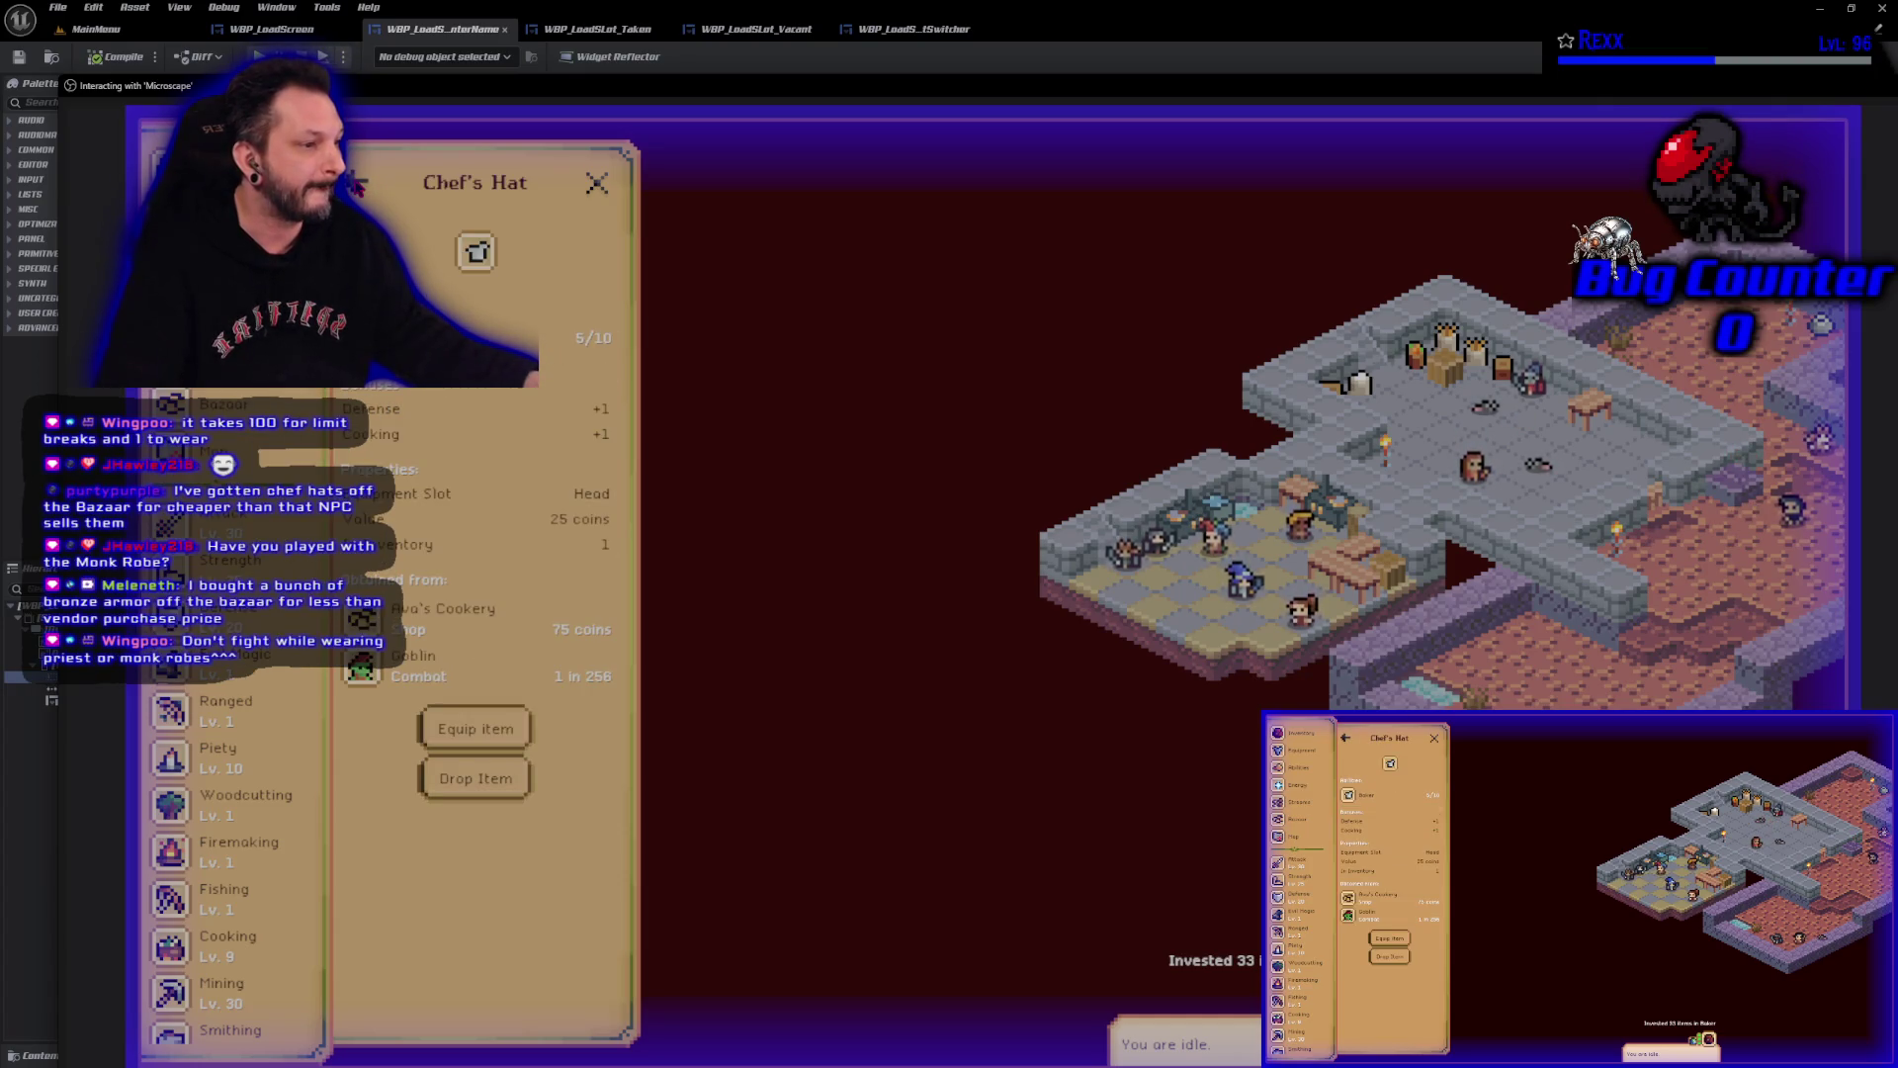
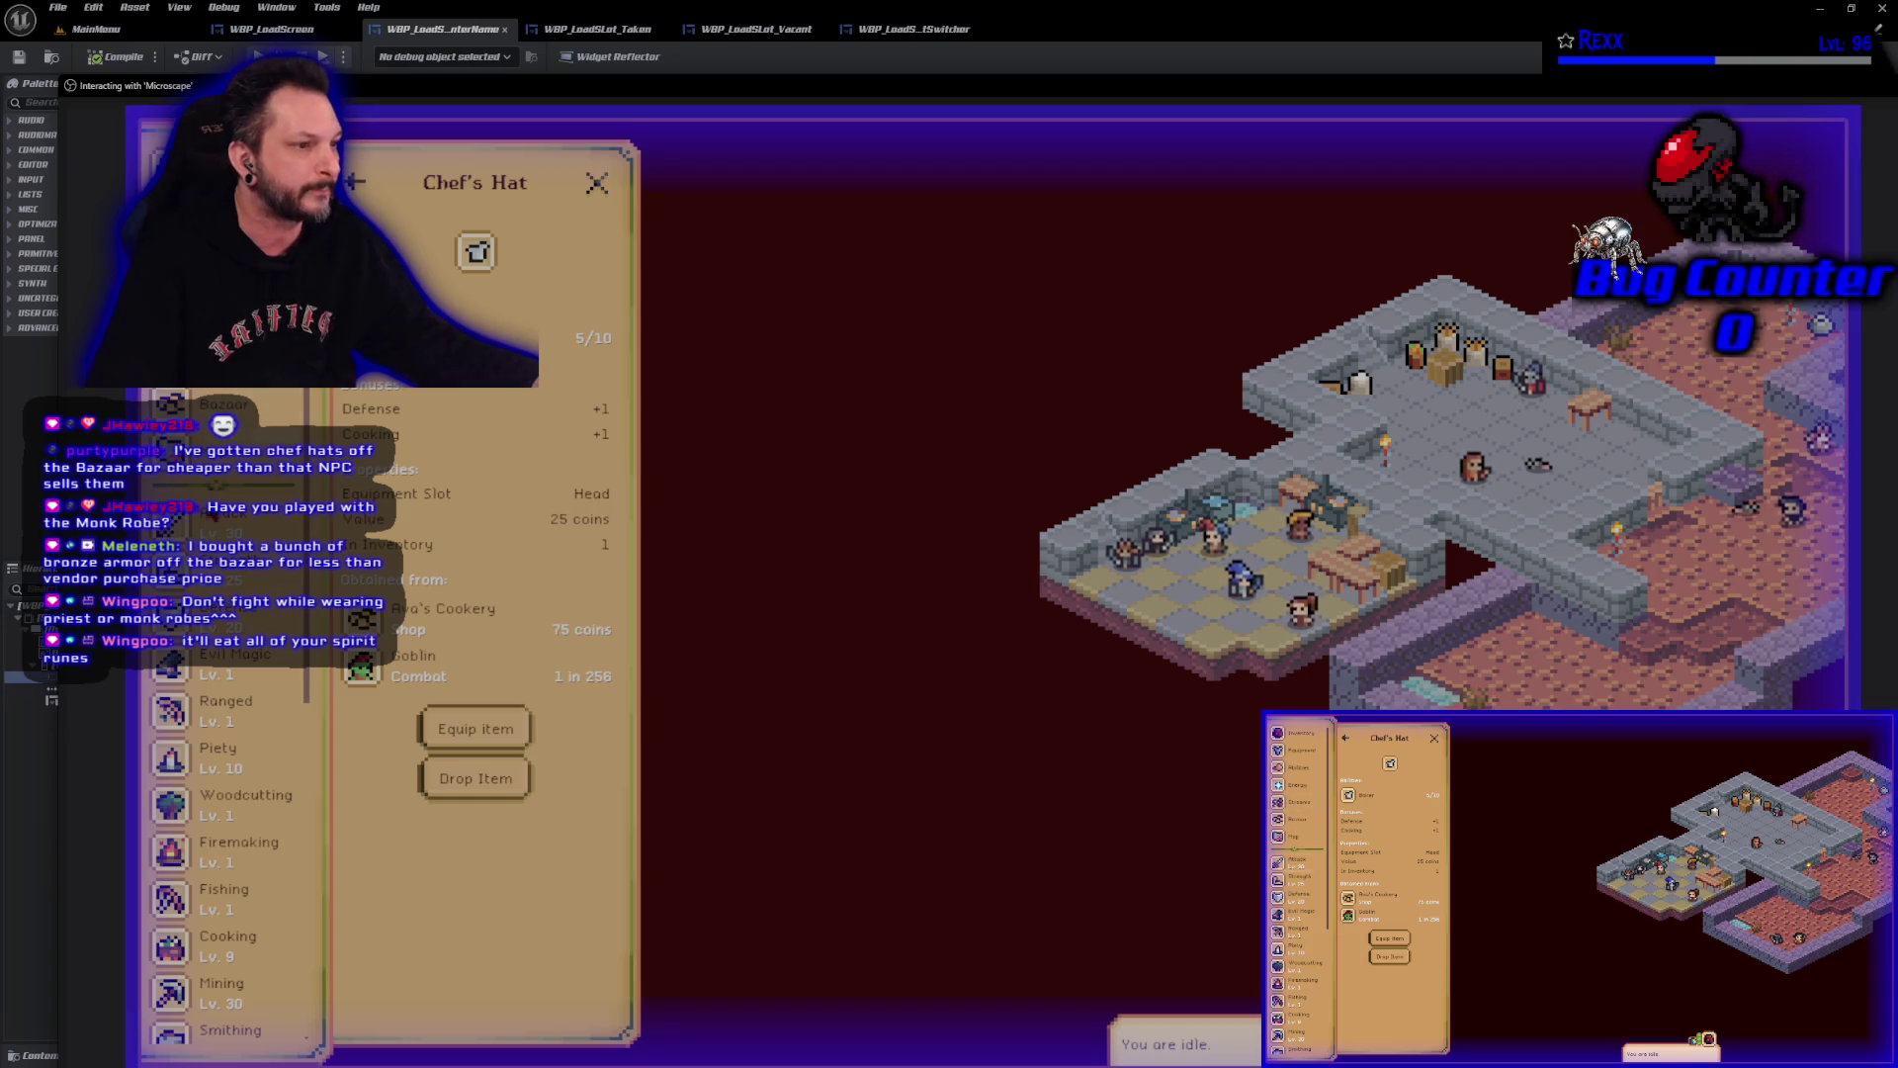
Compare the Monk's and Skeleton's stats and drop tables in the Strength list, then reopen the Monk.
left_click(227, 561)
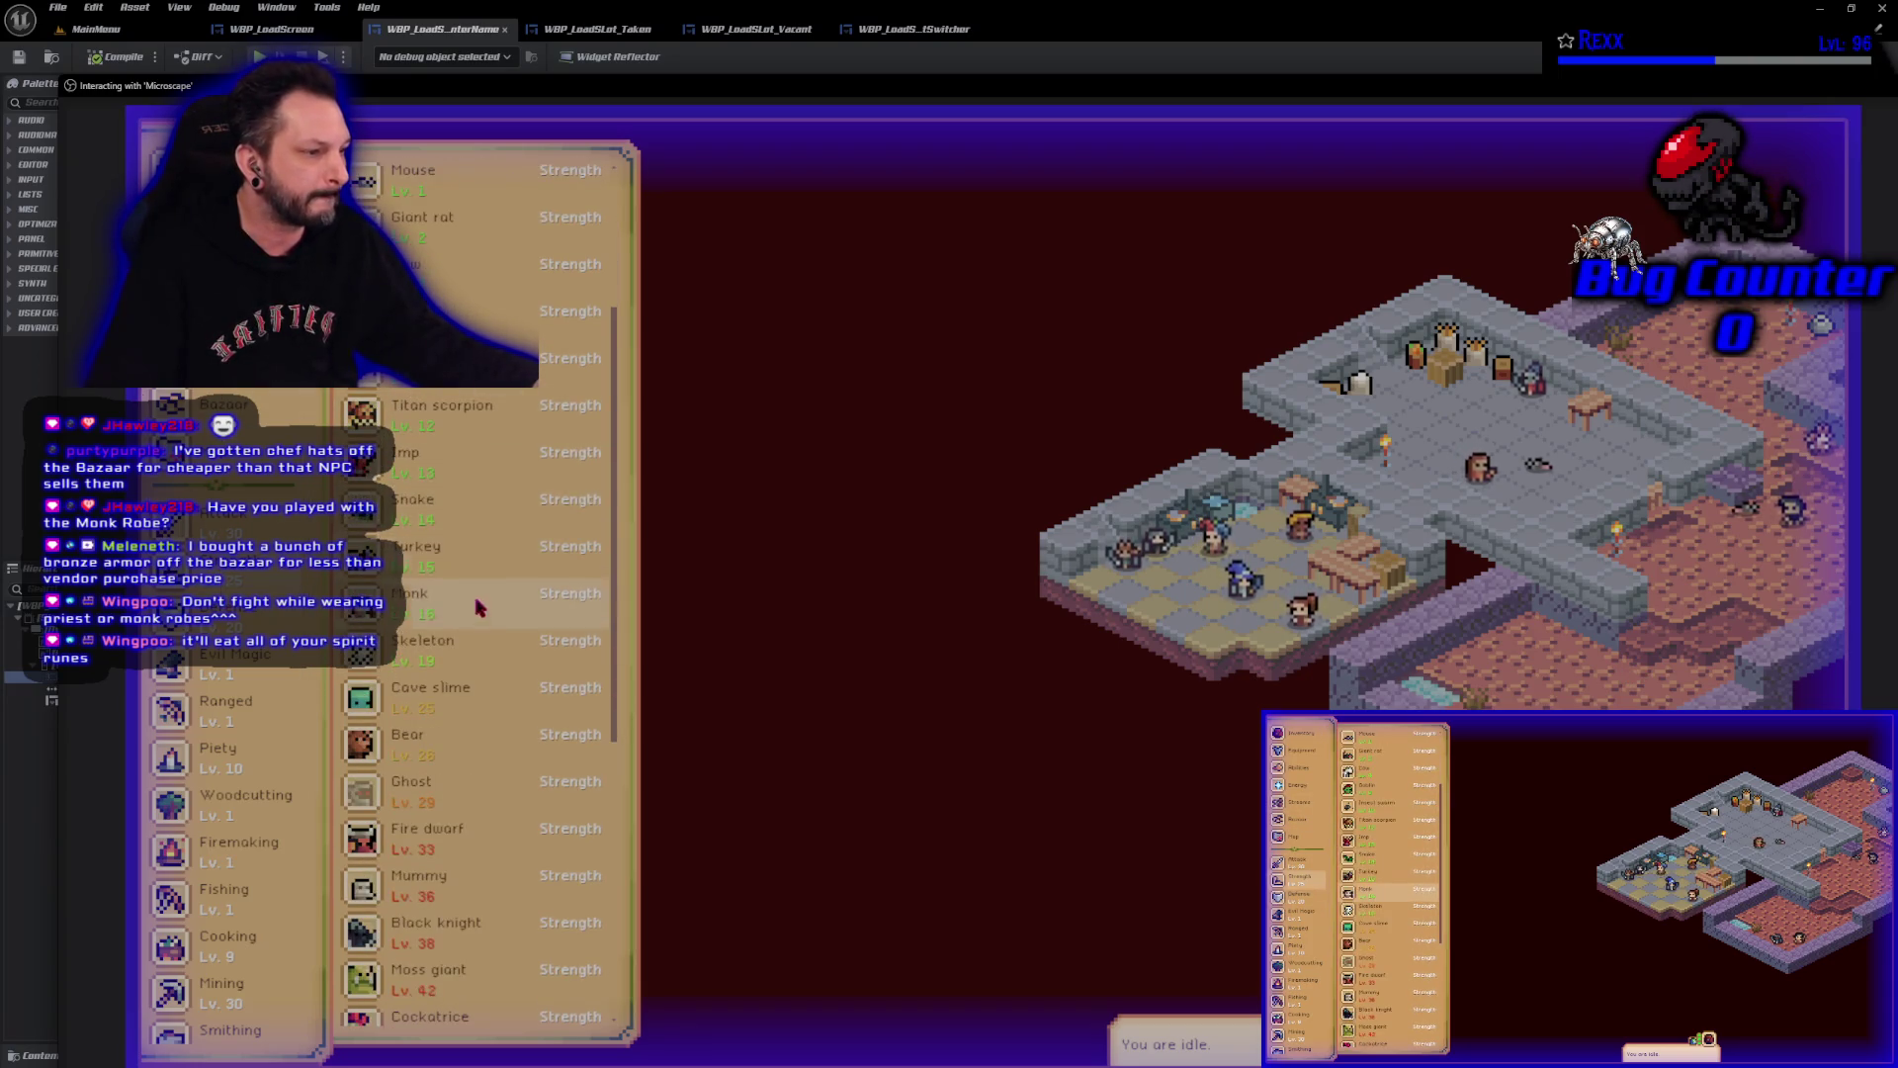
left_click(478, 606)
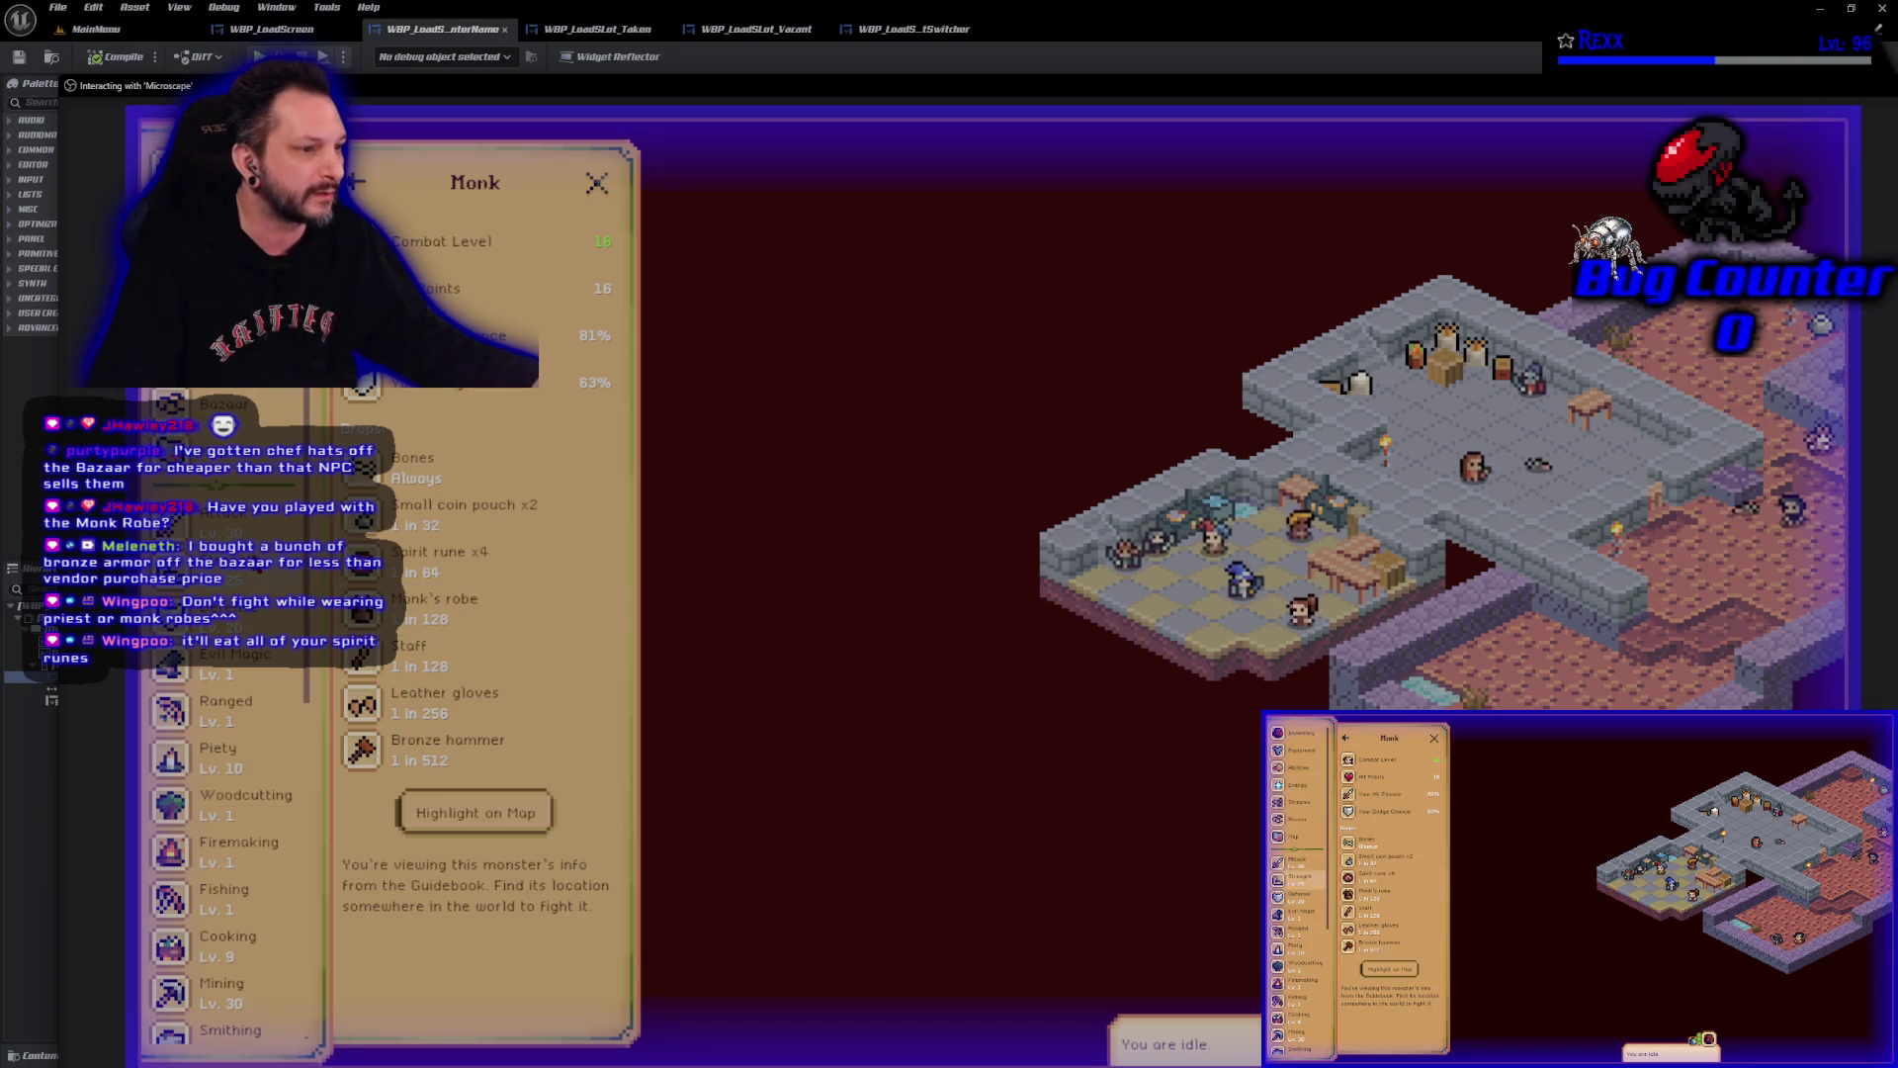
key("Escape")
scroll(467, 700, "down", 3)
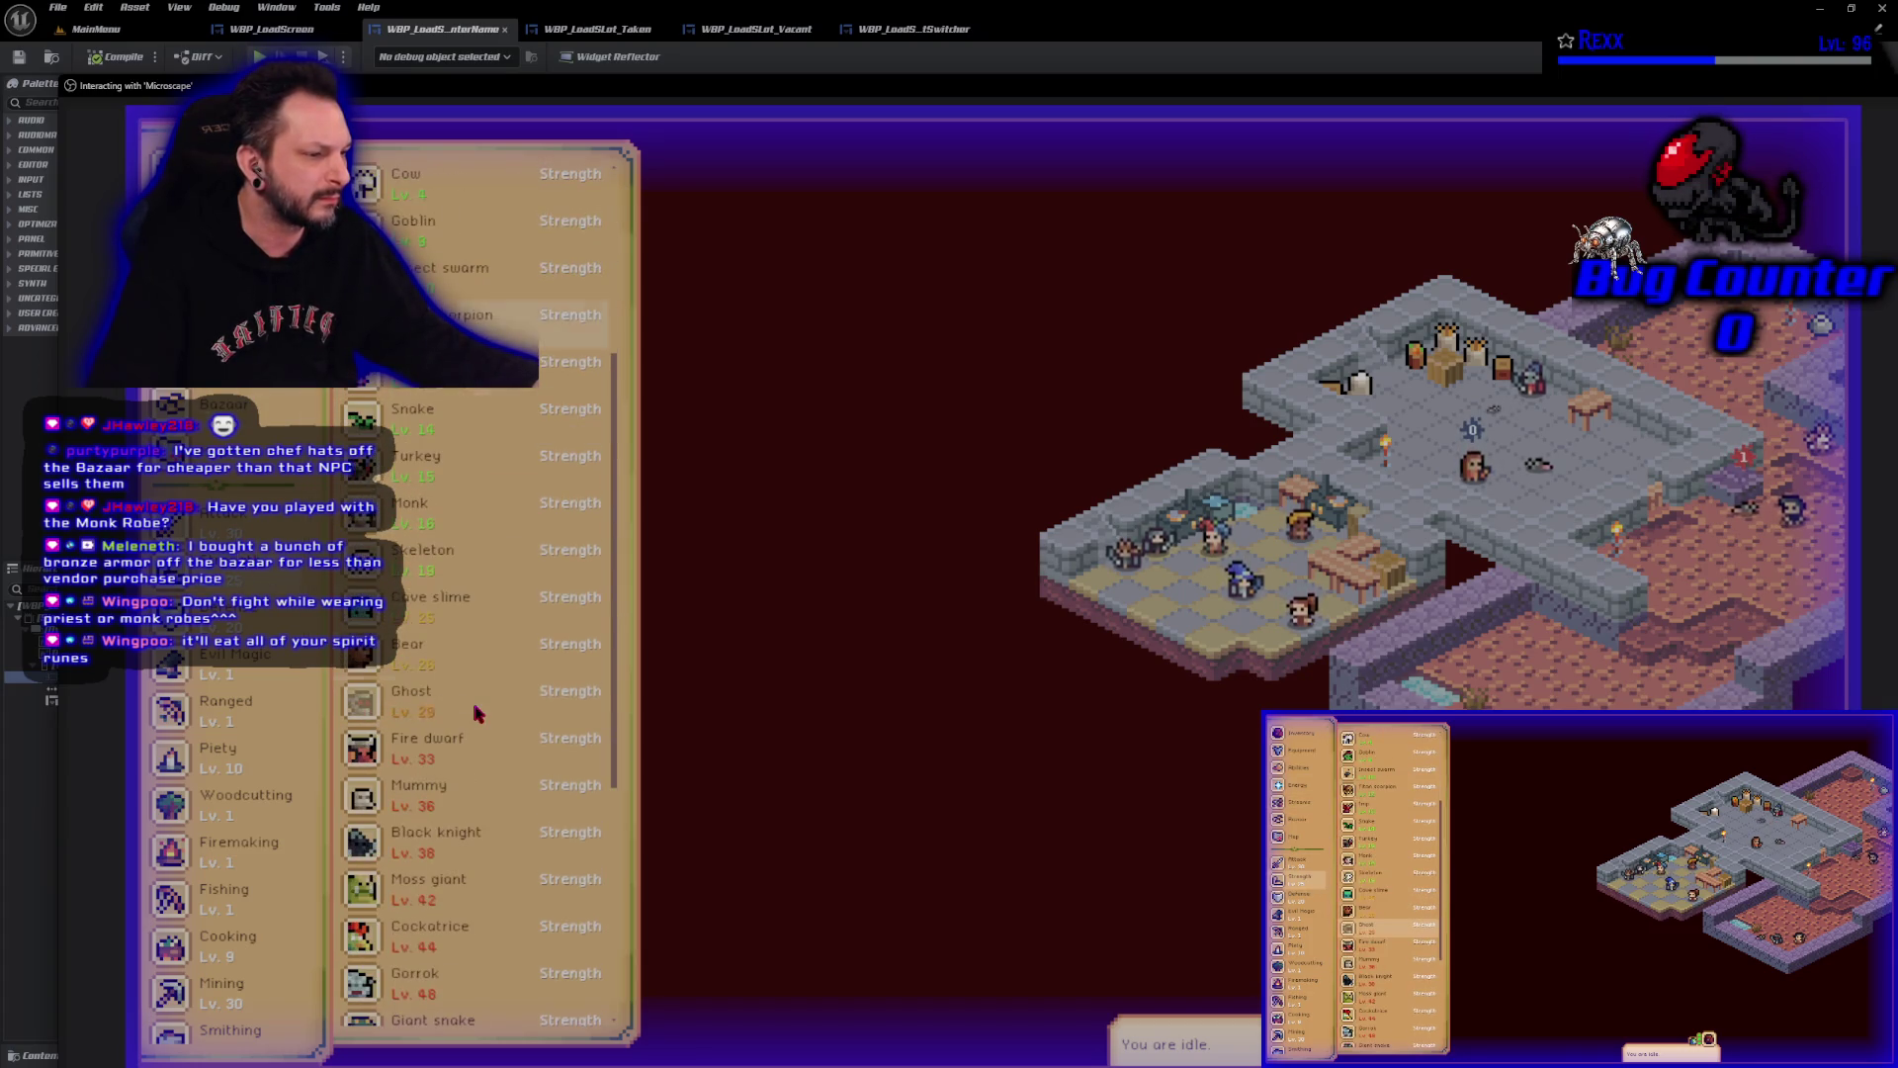
left_click(447, 560)
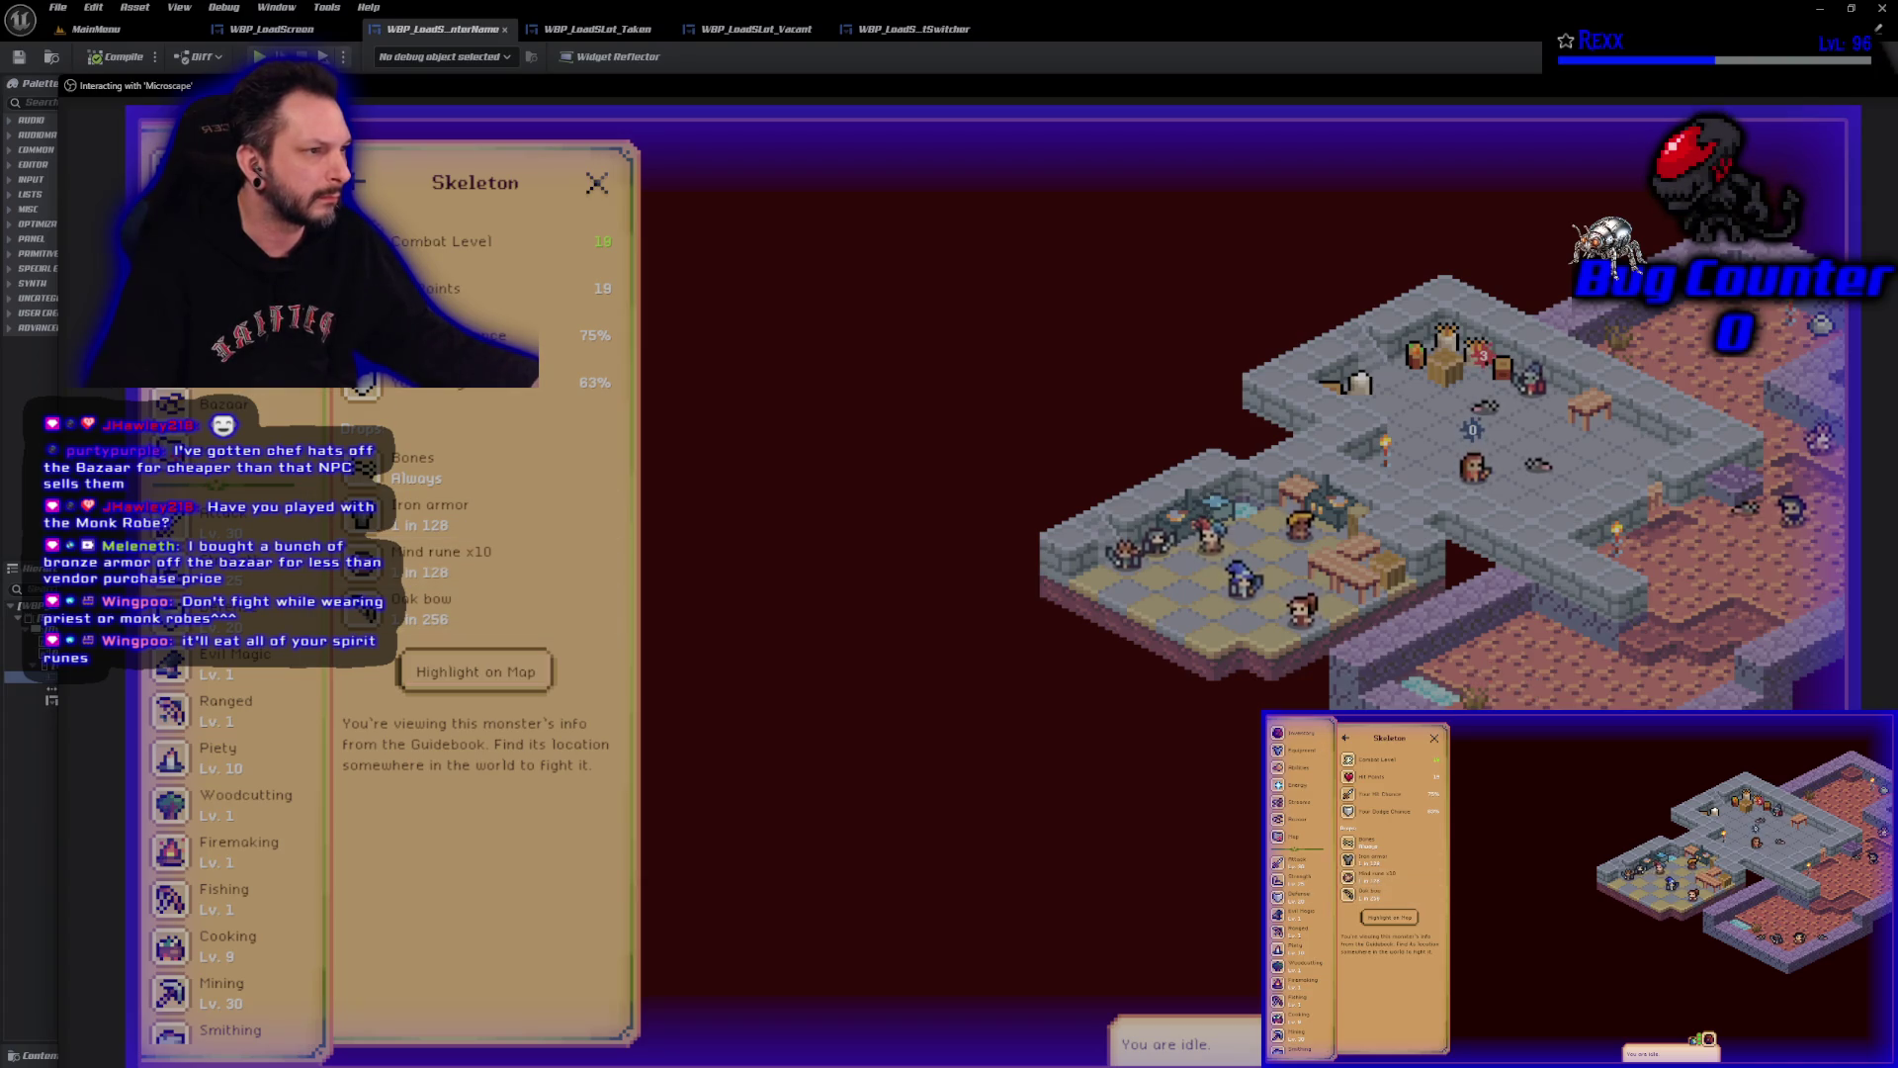
left_click(276, 565)
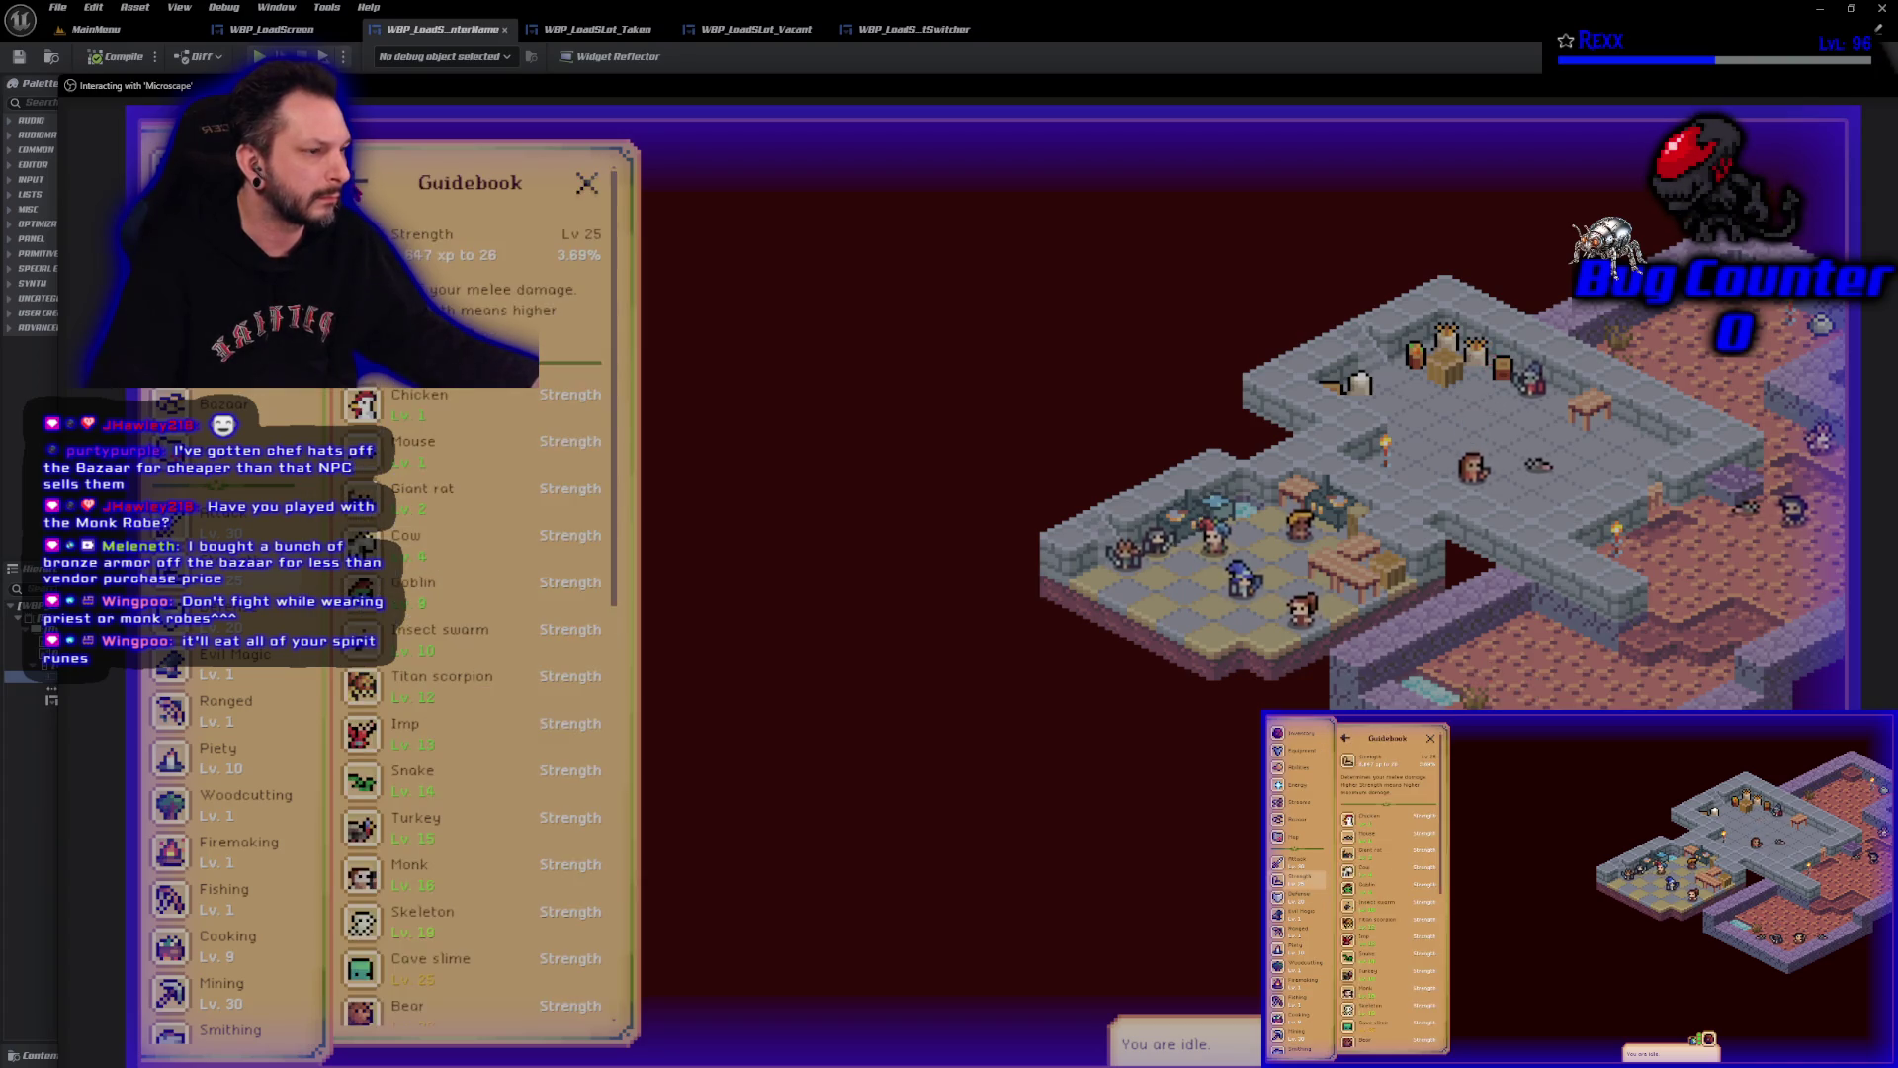
left_click(478, 870)
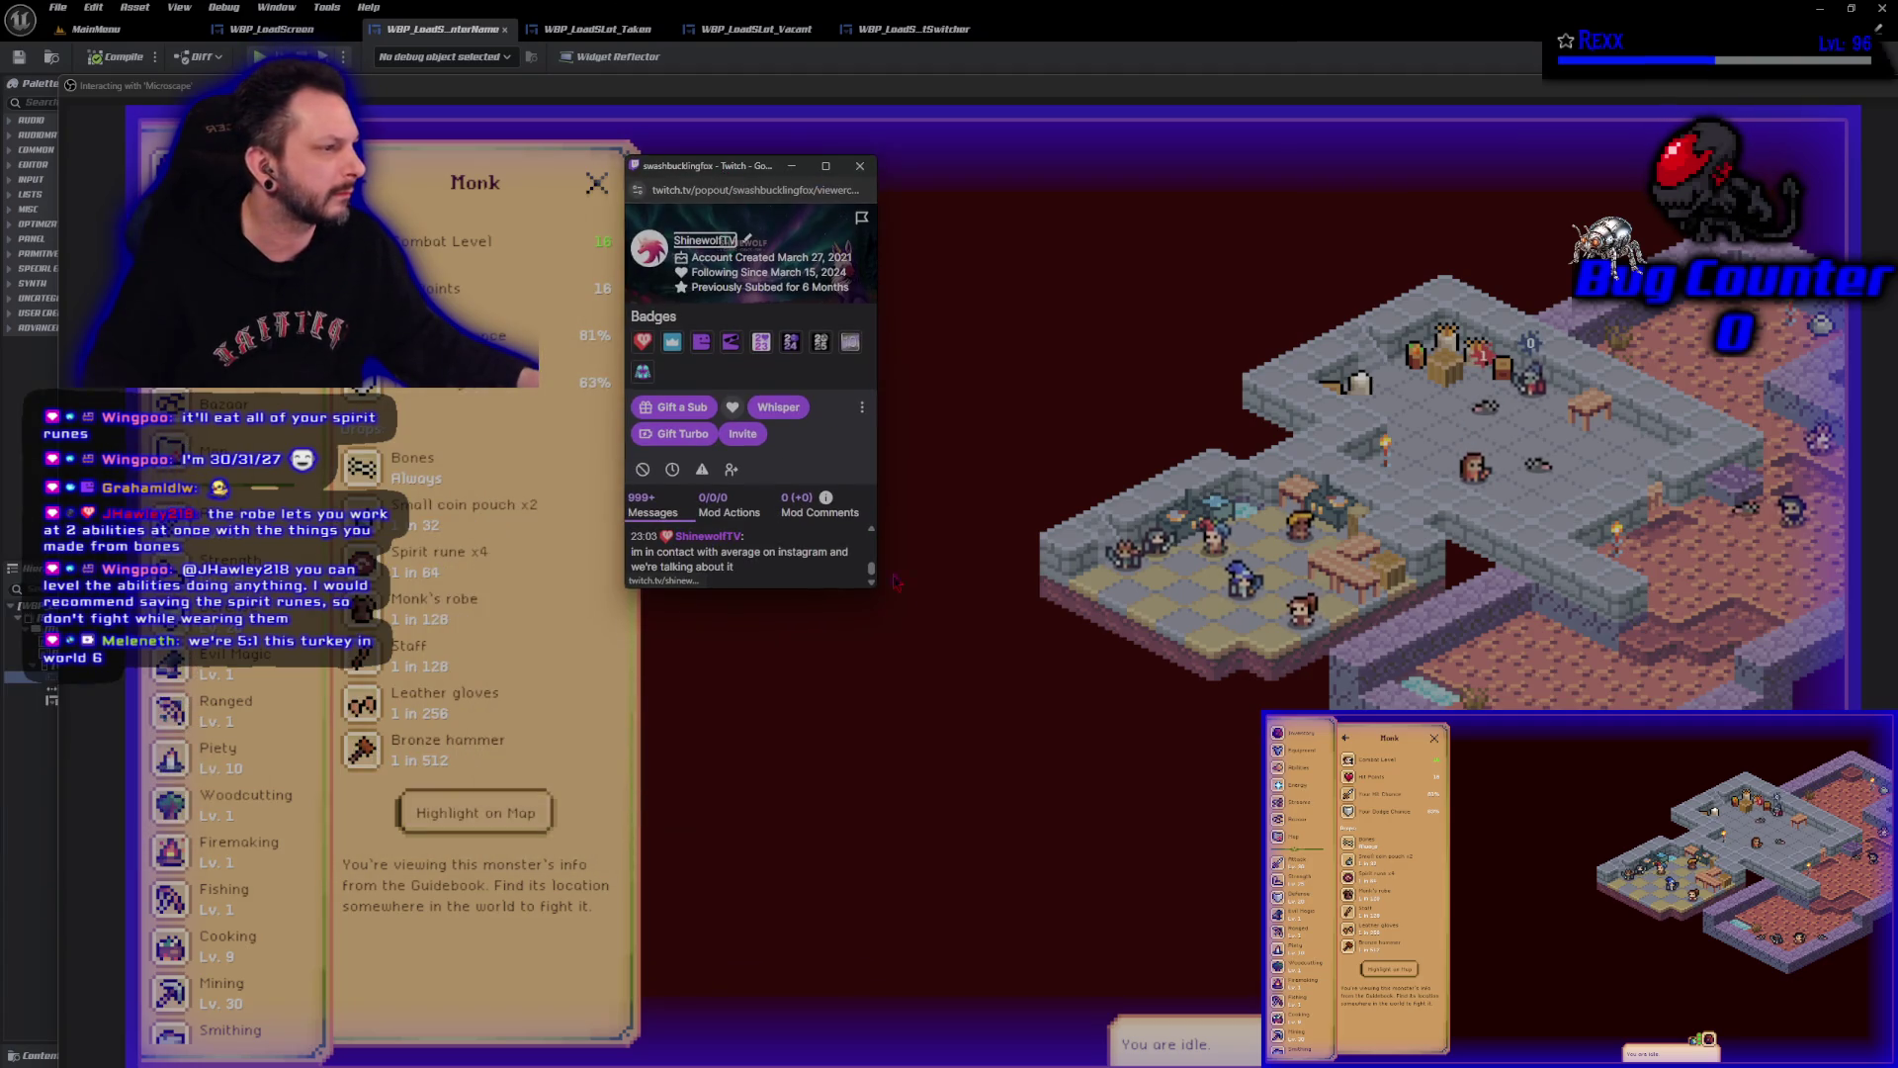
Enlarge the chatter's Twitch viewer card to read their past messages, then close it.
mouse_move(872, 588)
left_mouse_down()
mouse_move(1547, 890)
mouse_move(1550, 919)
left_mouse_up()
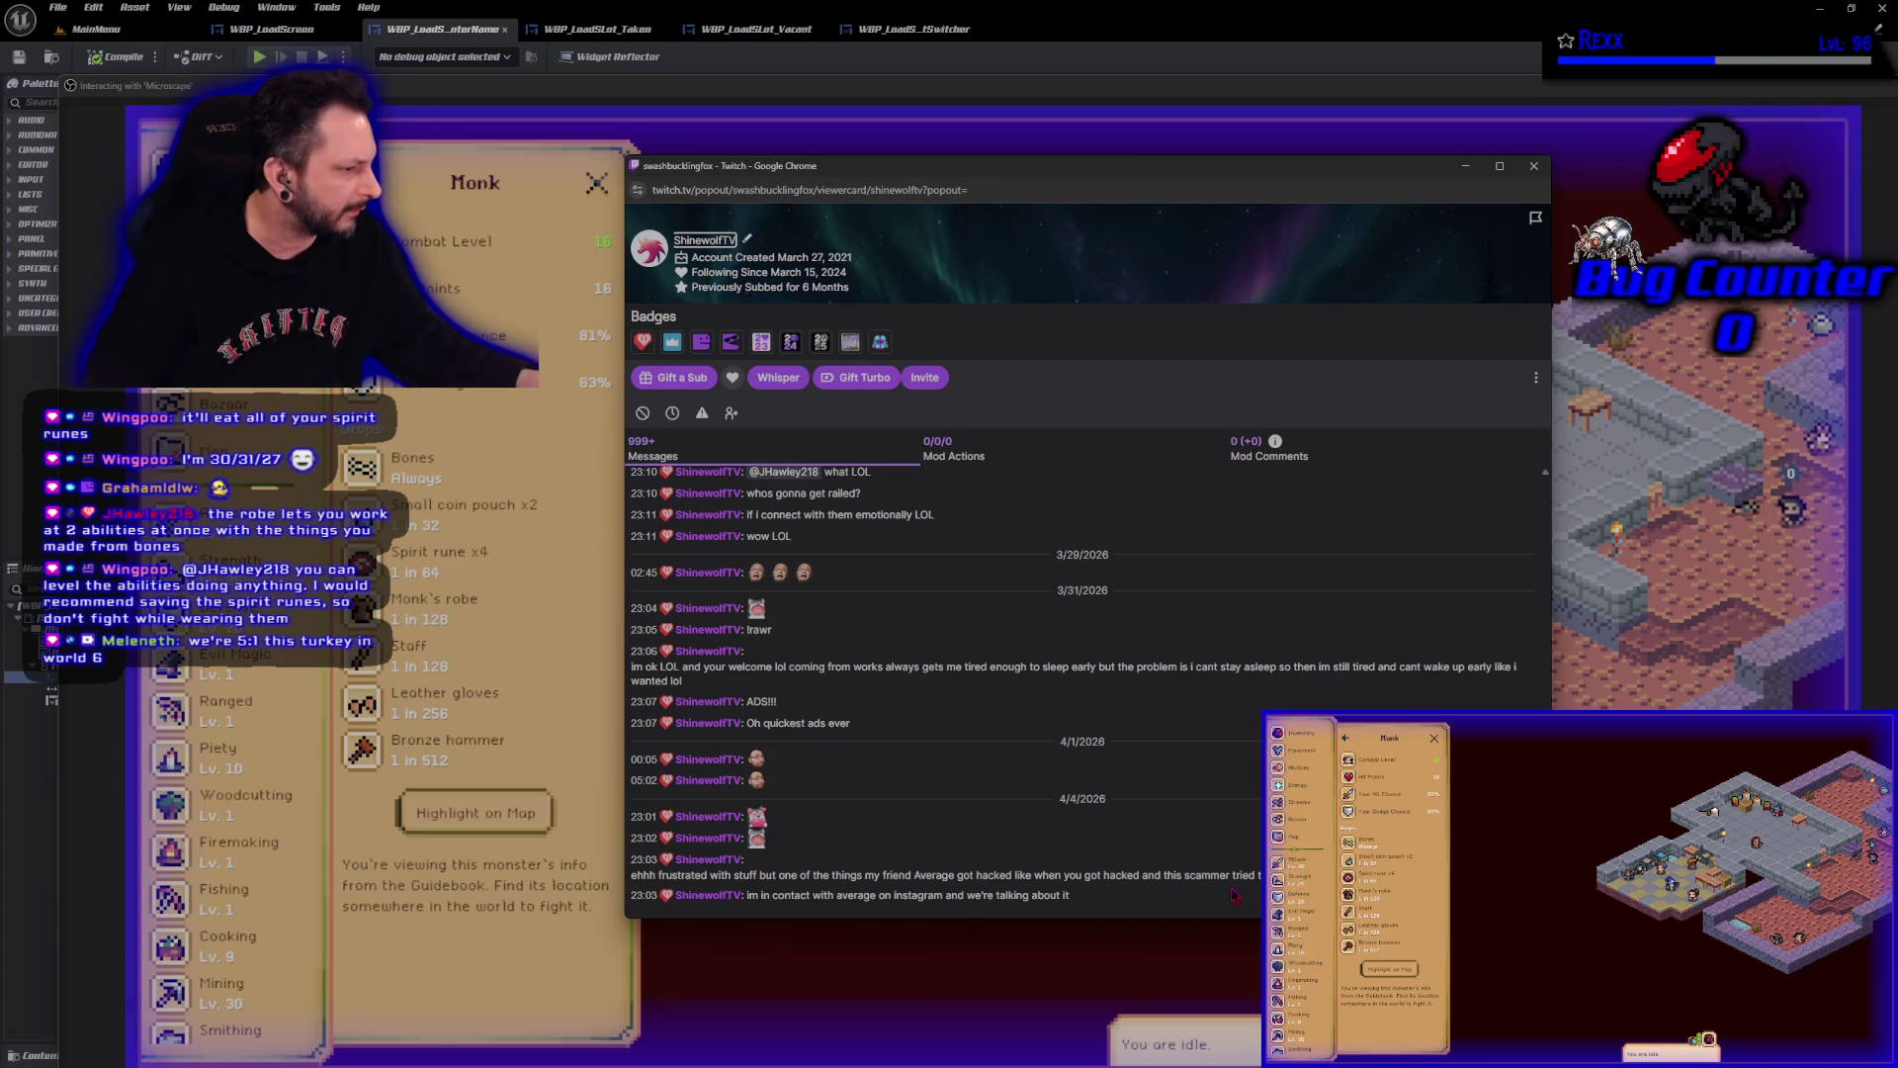
left_click(1533, 165)
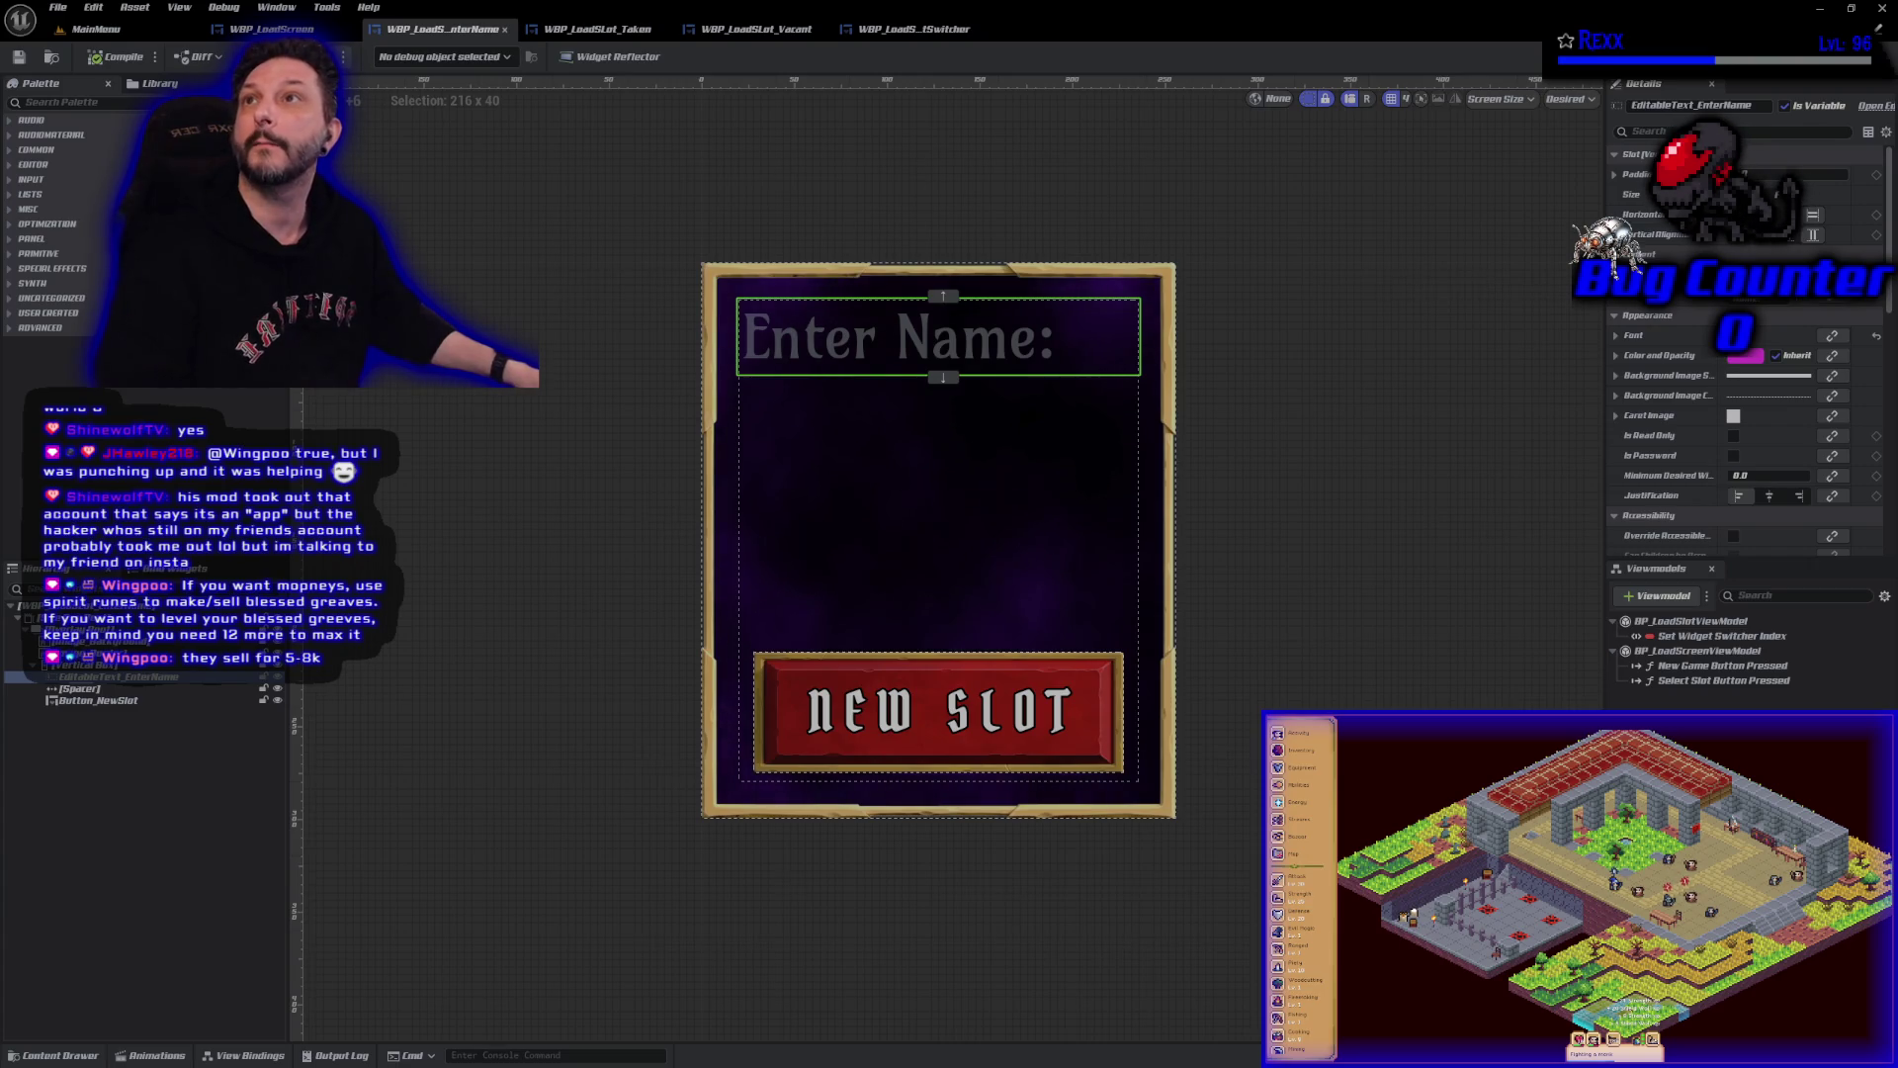
Switch to the running Microscape game window with Alt+Tab.
key("alt+Tab")
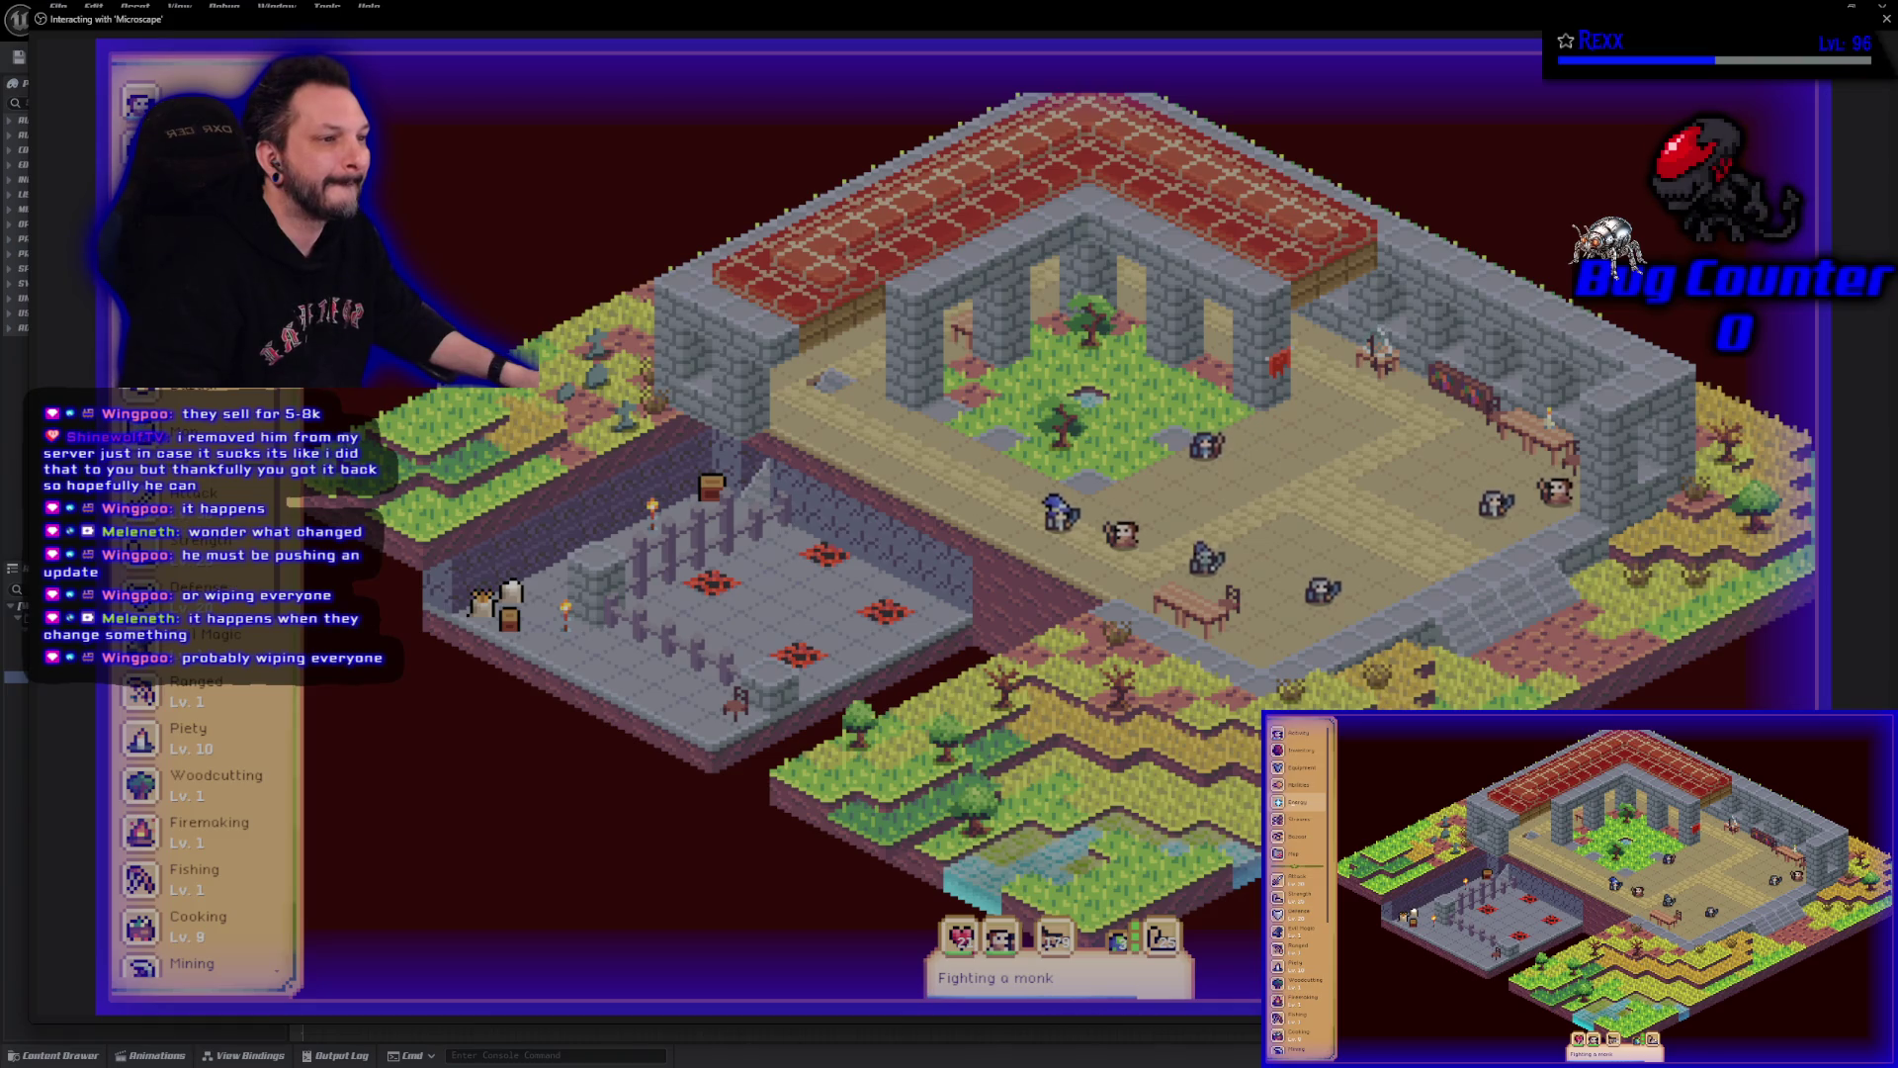
Glance at the Energy panel and Drop Festival event, then stop play and open the widget's Event Graph.
left_click(139, 295)
left_click(557, 116)
scroll(200, 702, "down", 5)
scroll(200, 702, "down", 3)
left_click(203, 905)
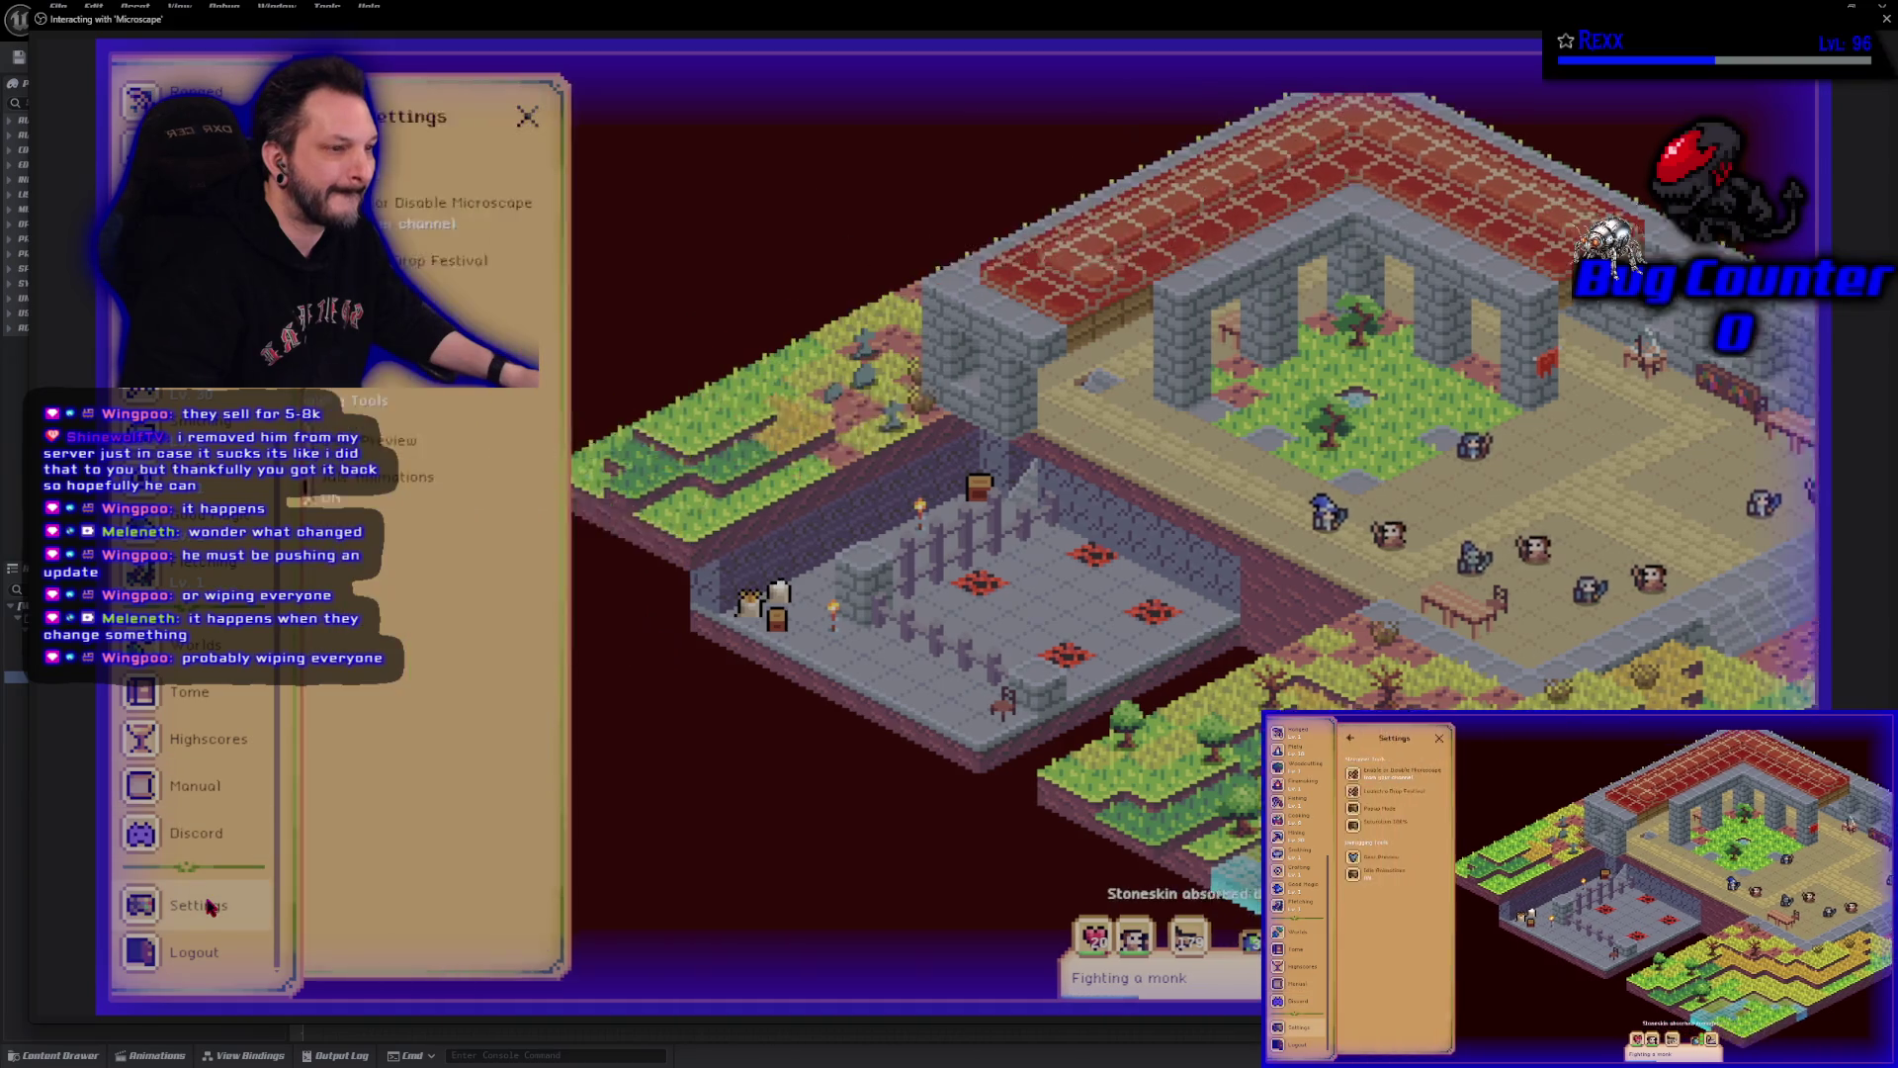
left_click(450, 265)
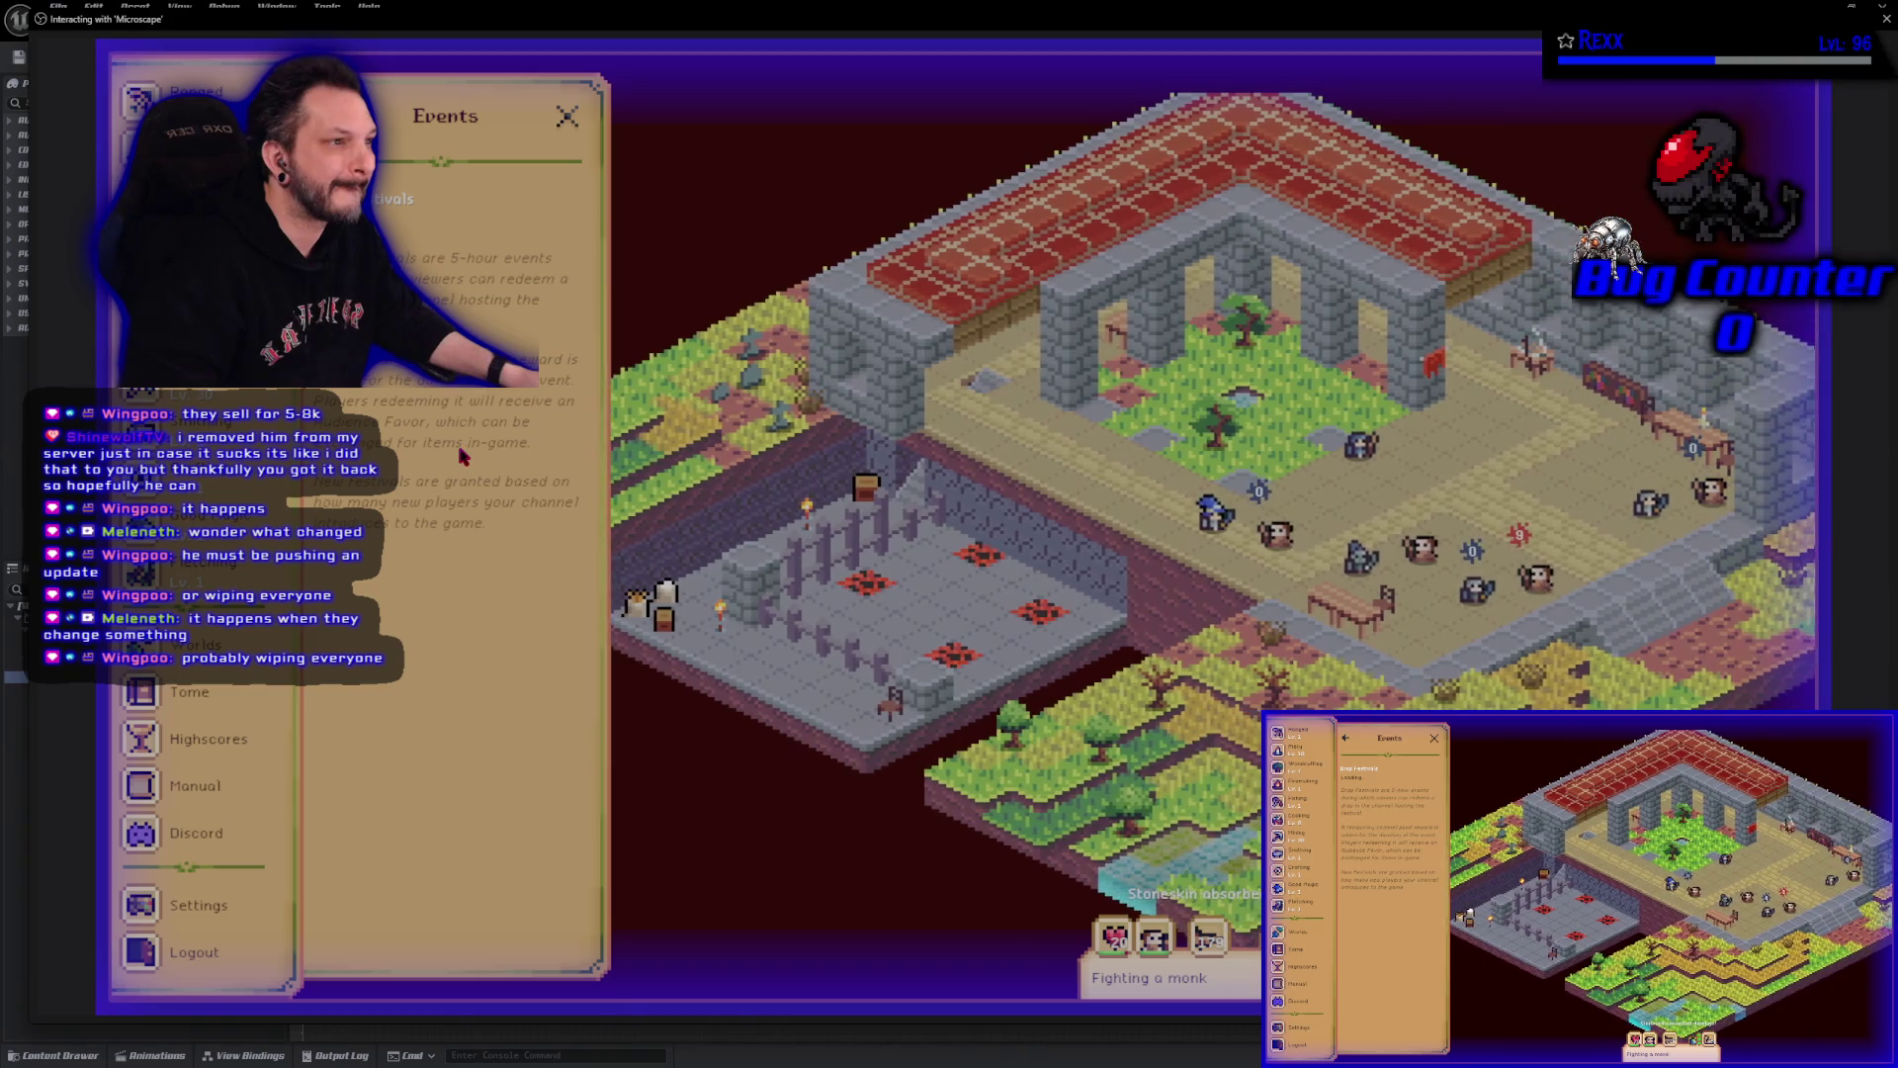
left_click(564, 121)
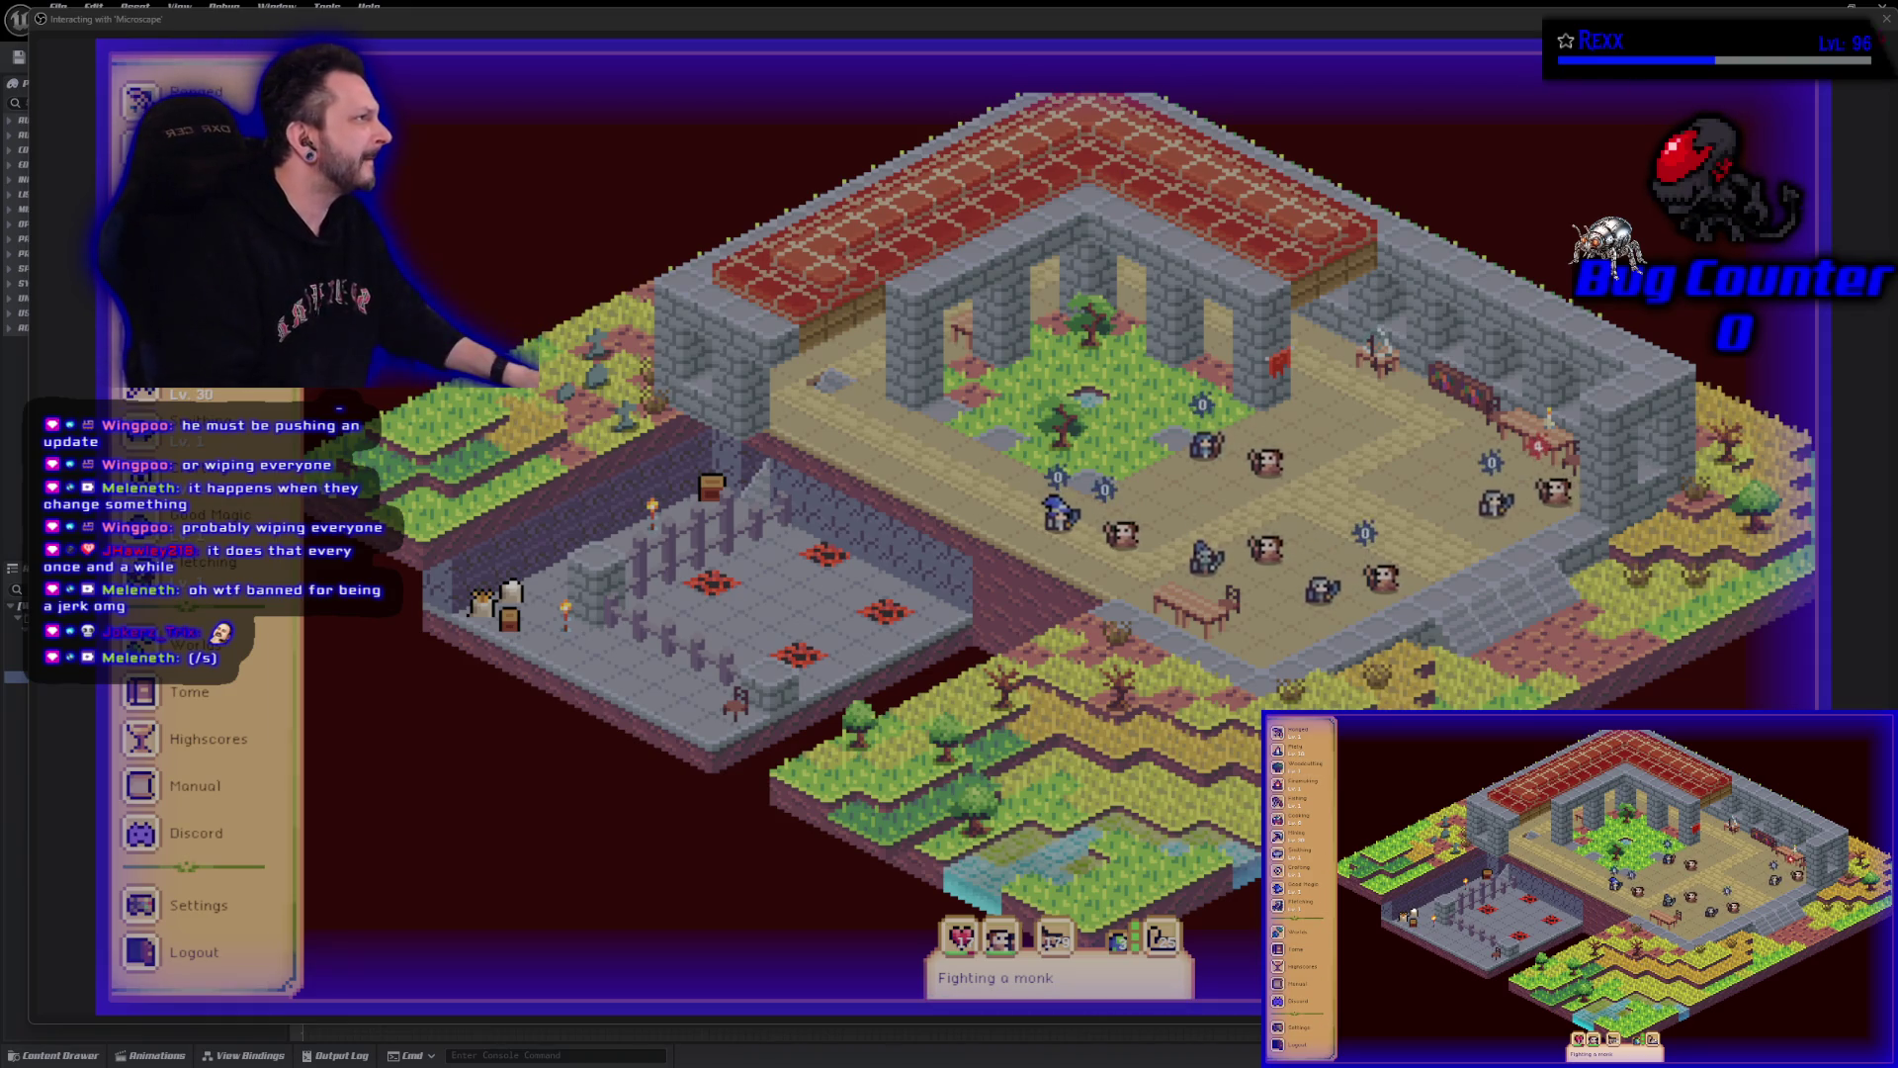
left_click(1886, 18)
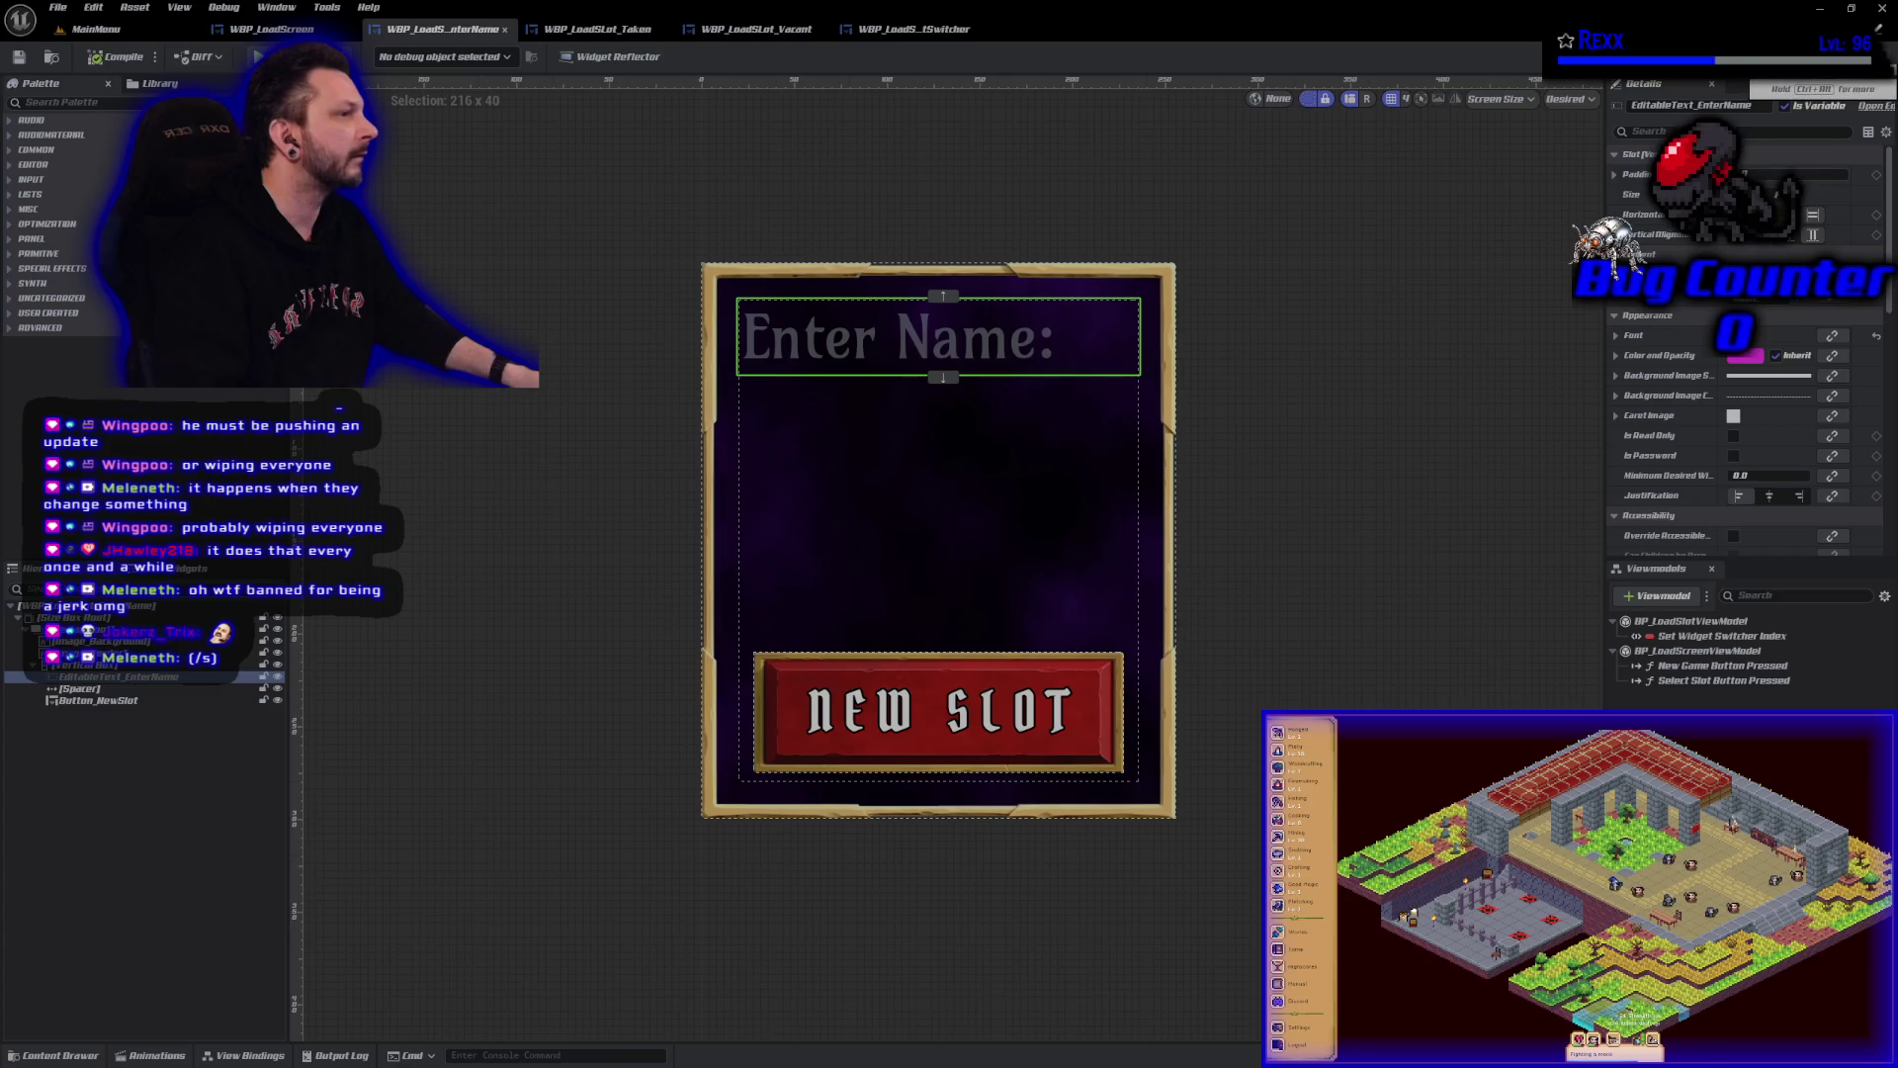
left_click(1871, 56)
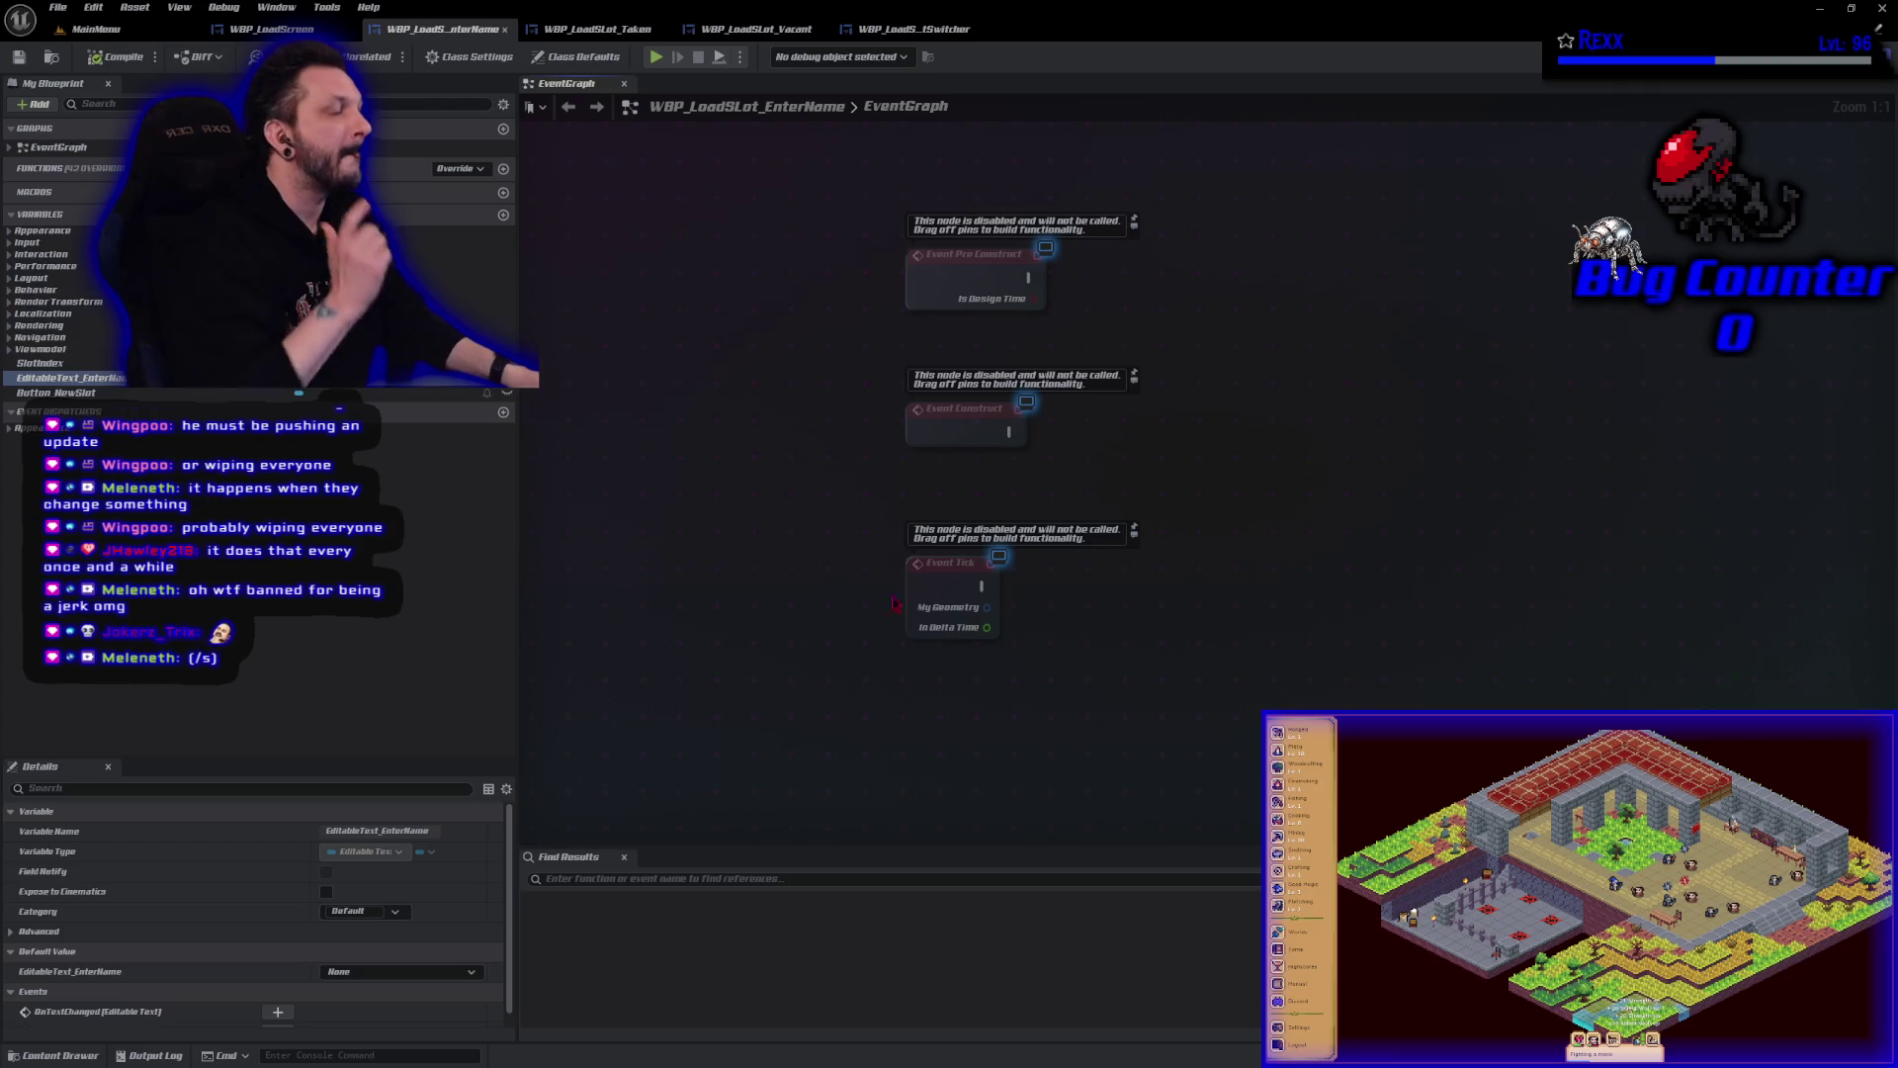
Add an Event BlueprintInitializeWidget node and place it near the other events.
right_click(979, 733)
type("event blue")
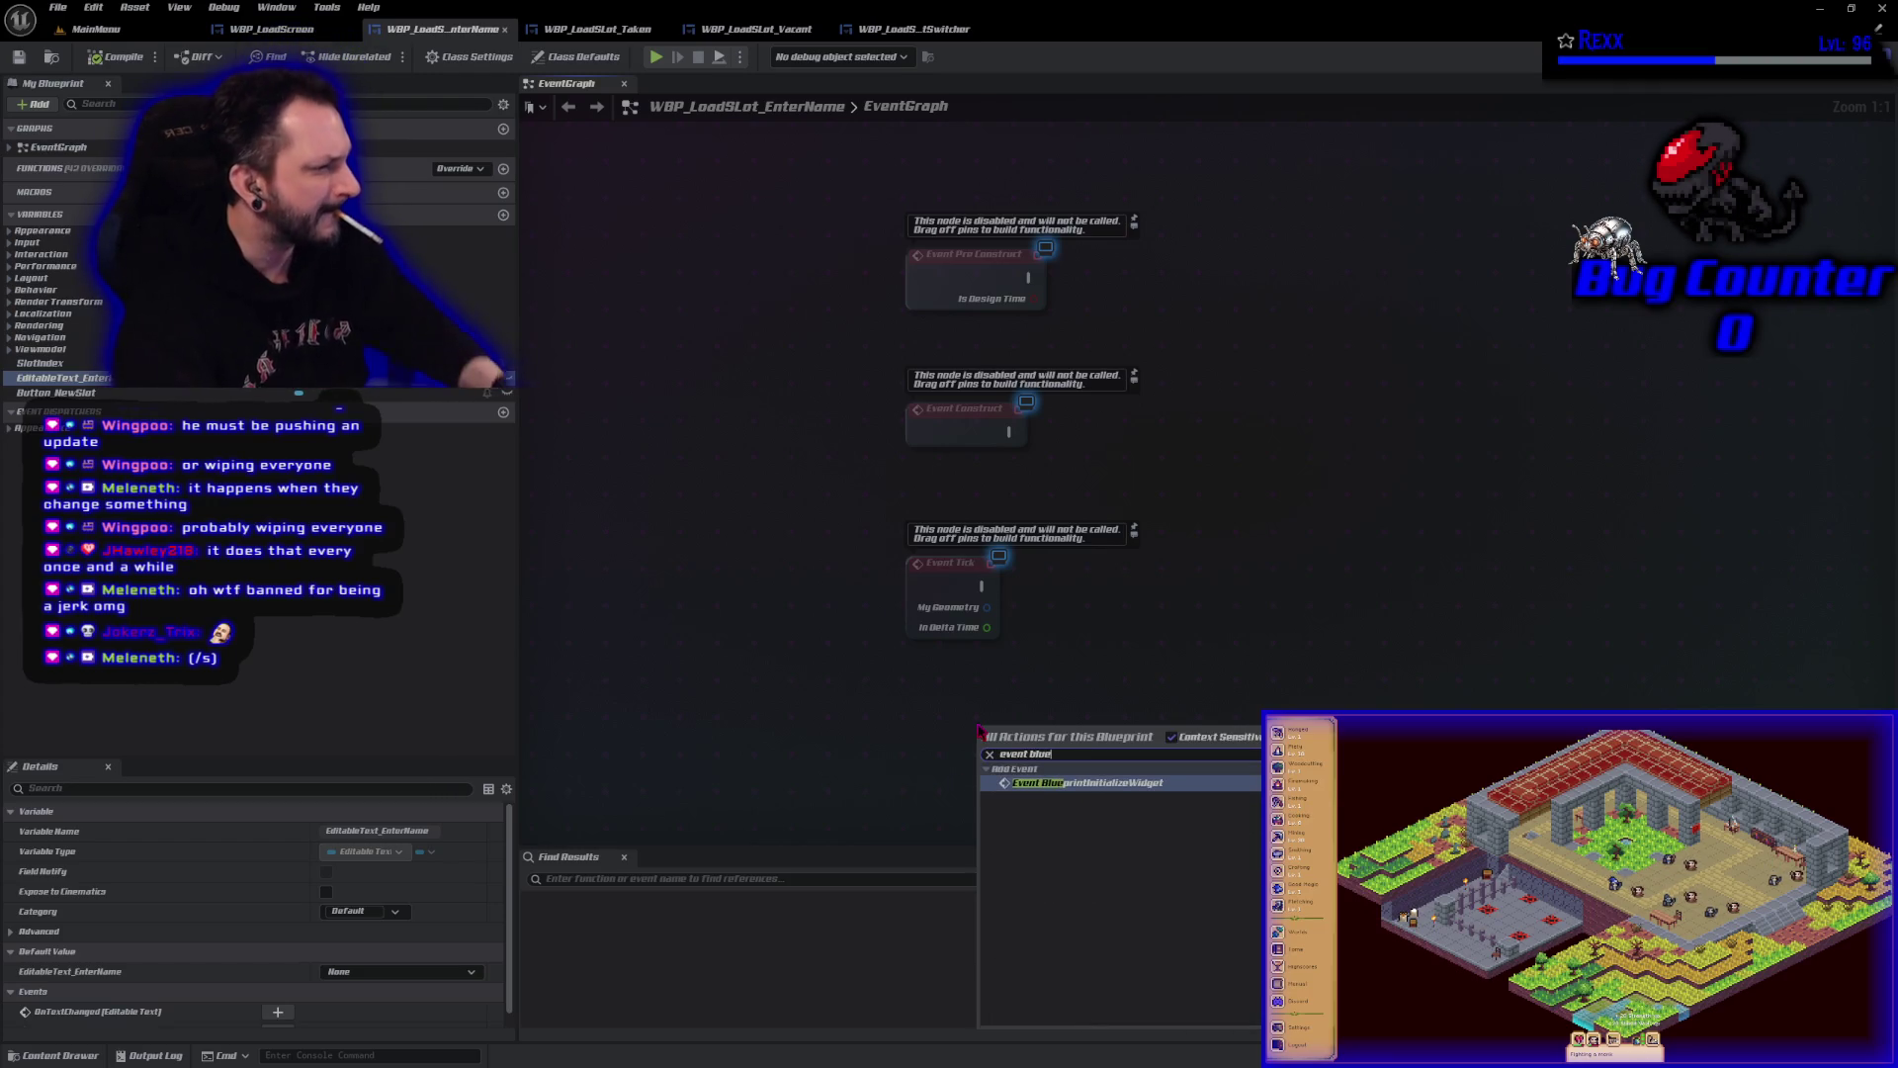
key("Return")
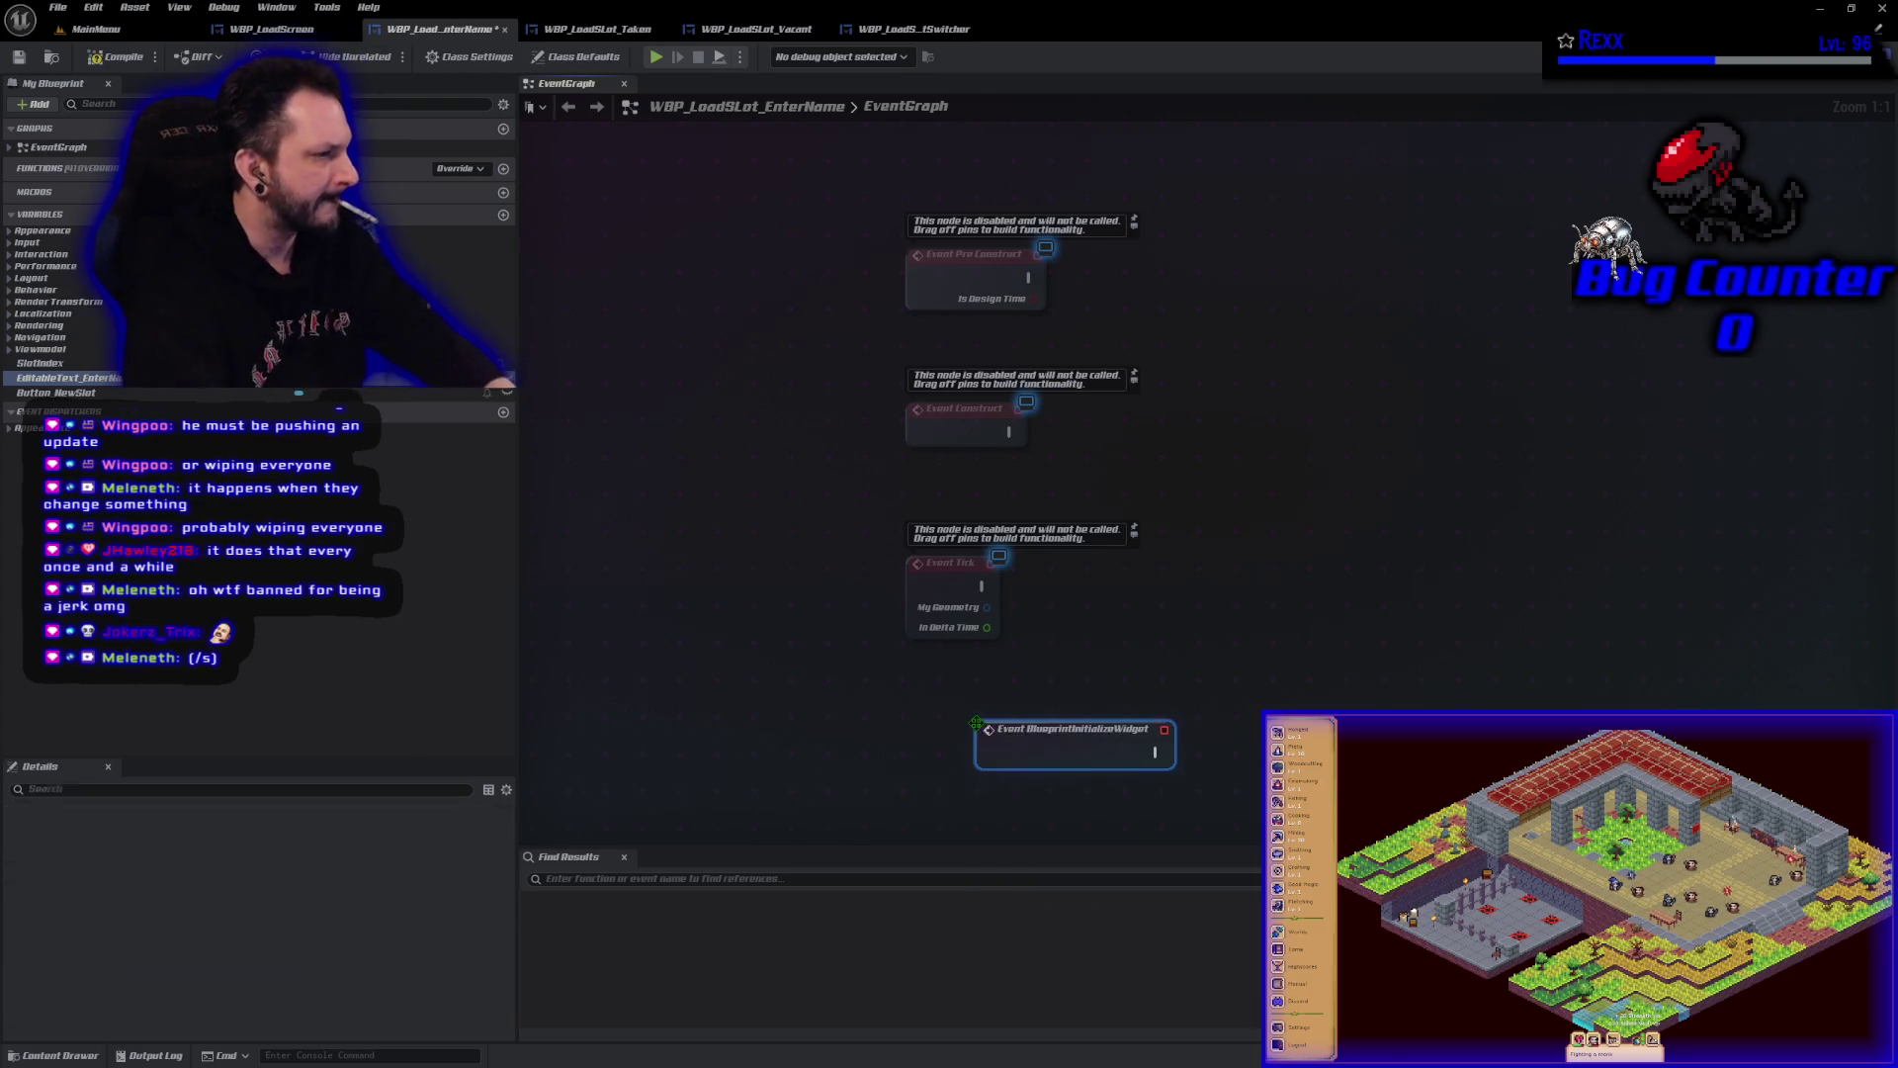
left_click_drag(1282, 621, 1156, 368)
mouse_move(1023, 490)
left_mouse_down()
mouse_move(910, 572)
mouse_move(820, 574)
mouse_move(842, 574)
left_mouse_up()
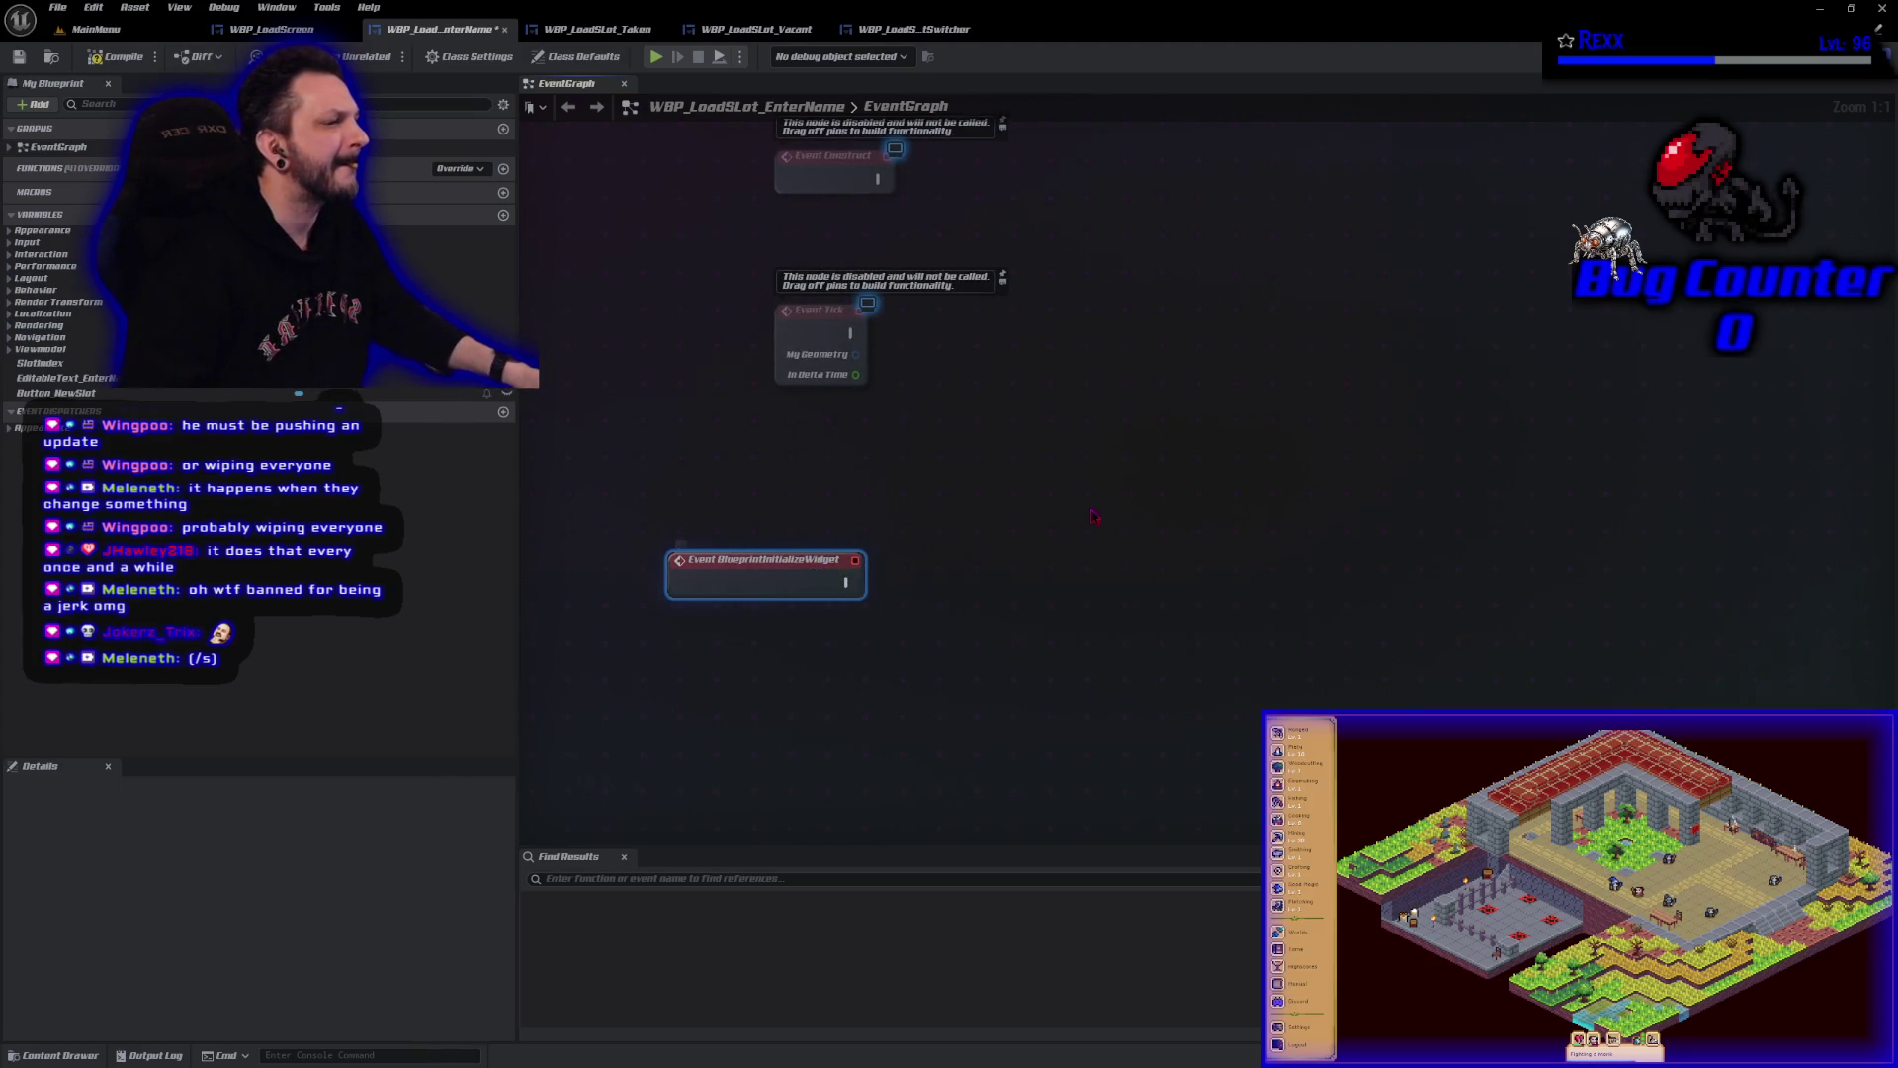
left_click_drag(1048, 416, 1002, 315)
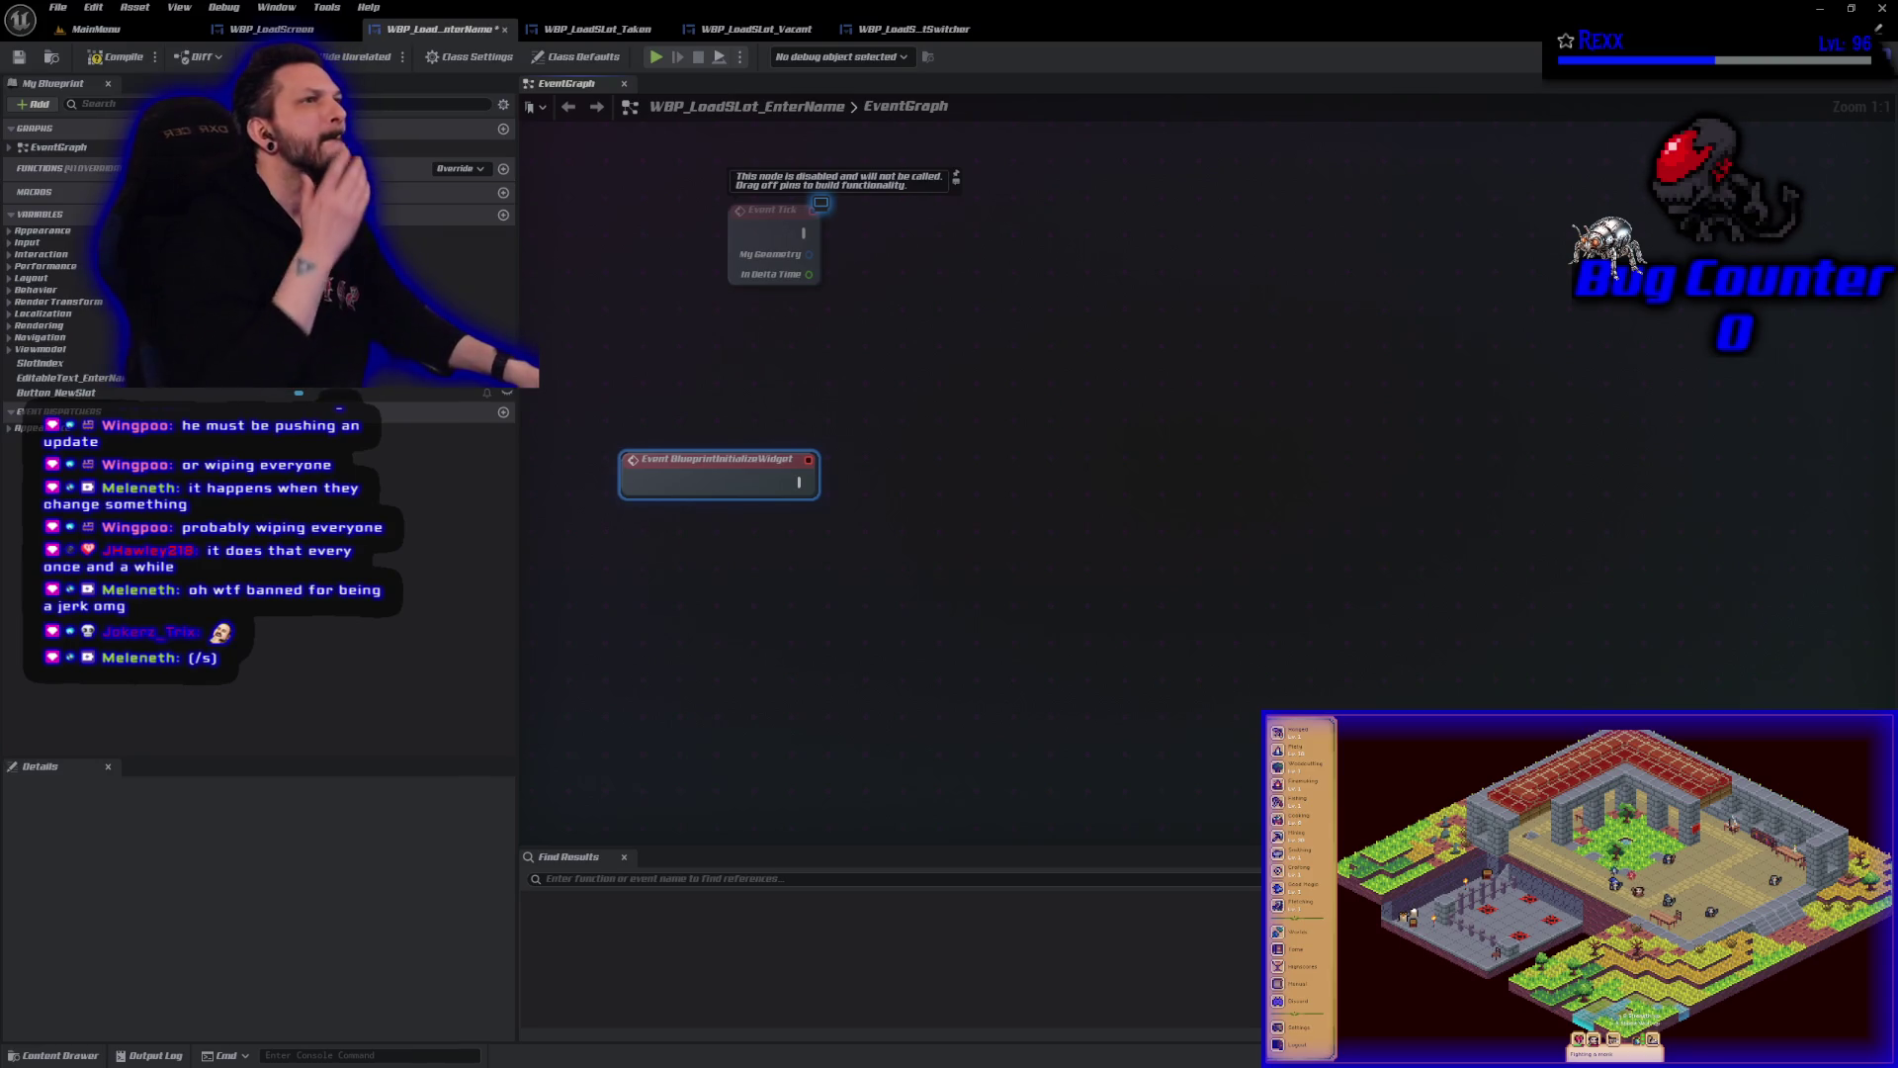
Add getter nodes for BP_LoadScreenViewModel and Button_NewSlot to the graph.
right_click(679, 733)
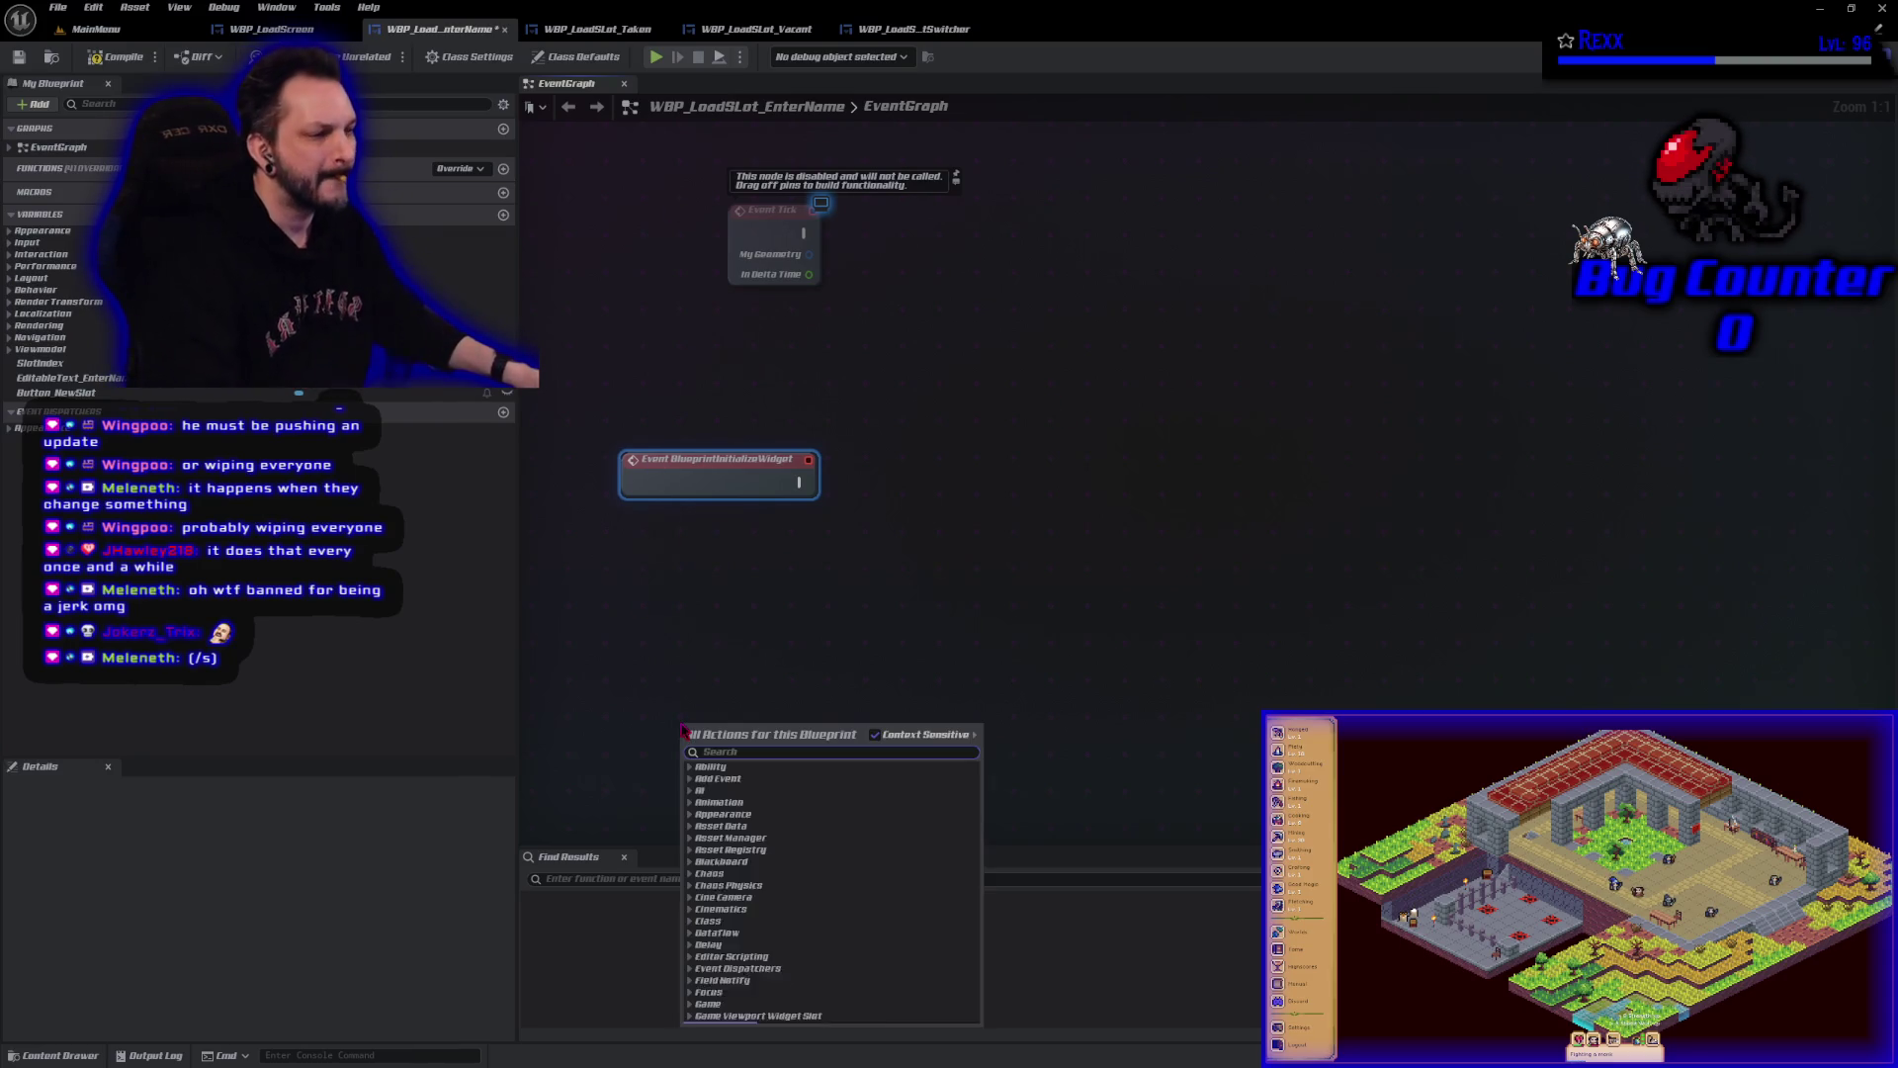
type("get bpo")
key("BackSpace")
type("i")
key("BackSpace")
type("load sc")
key("Return")
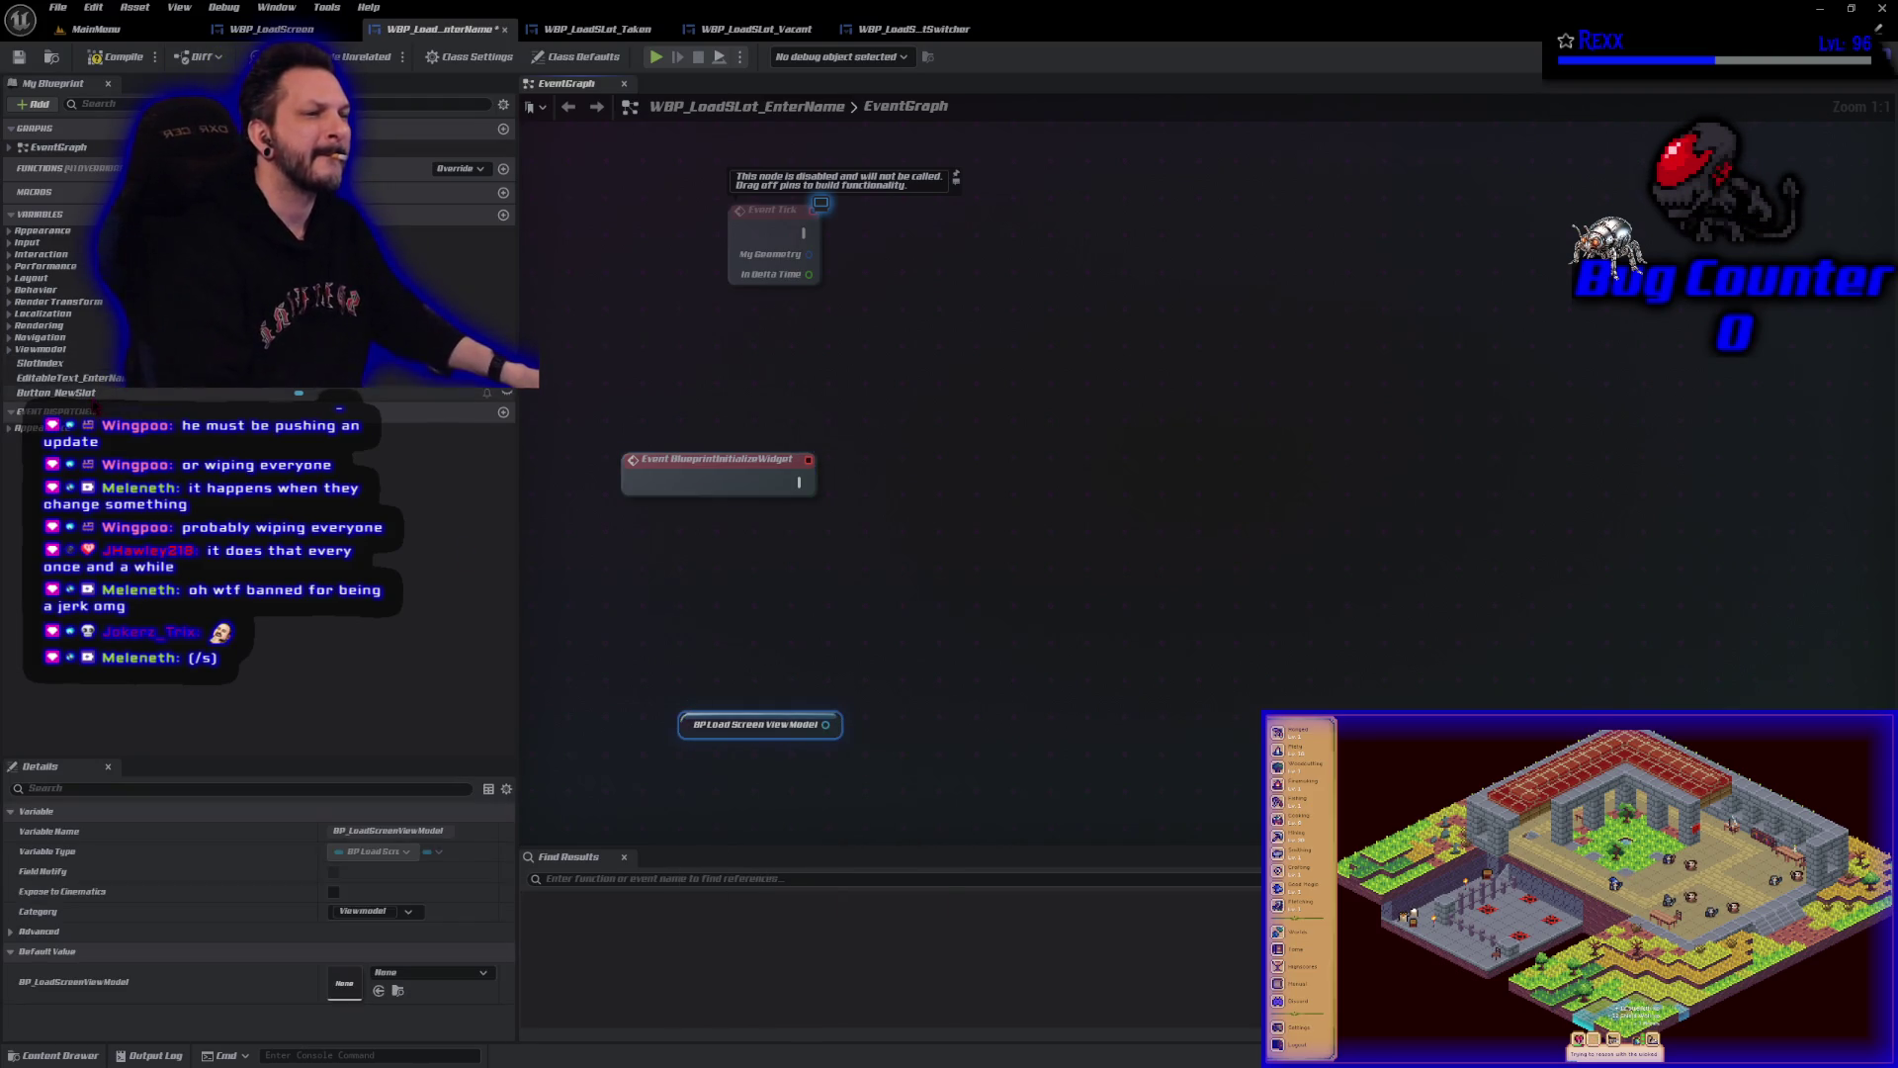
left_click_drag(55, 392, 659, 599)
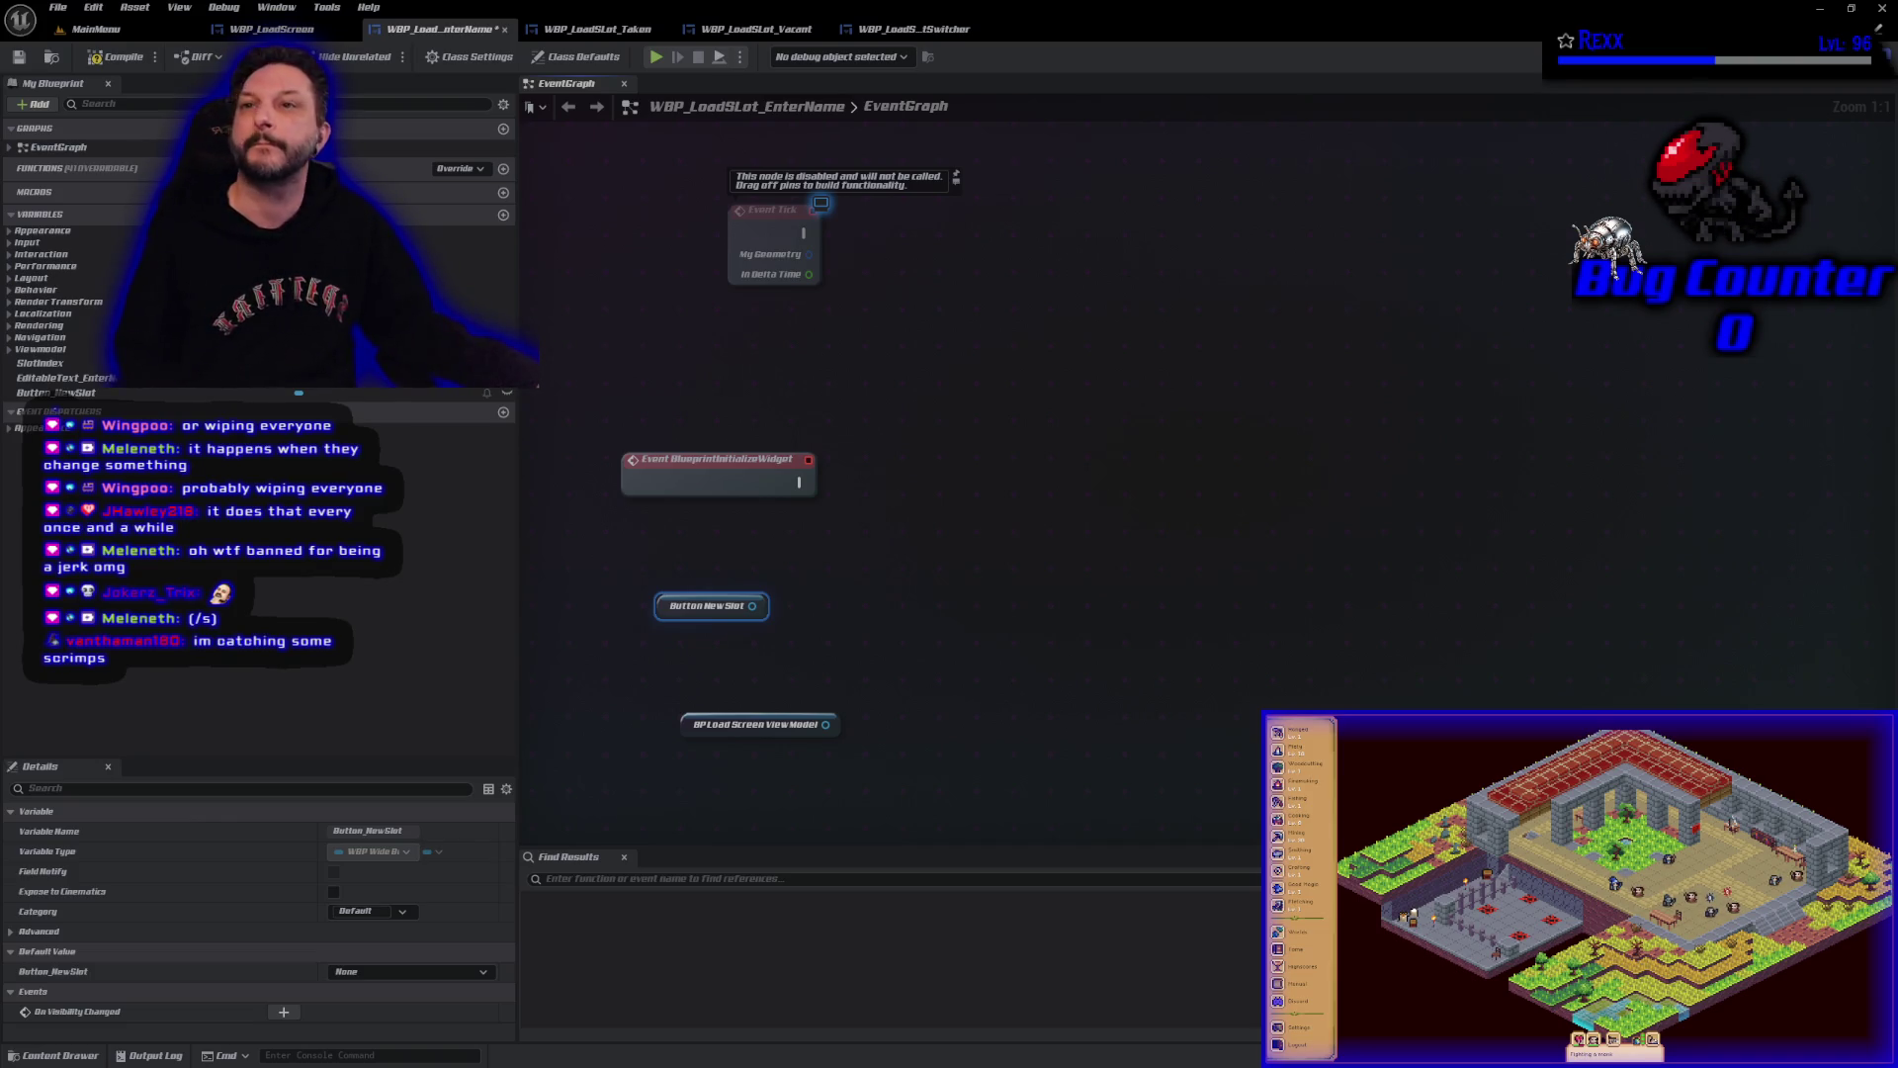
Switch to the Microscape play-in-editor game window with Alt+Tab.
key("alt+Tab")
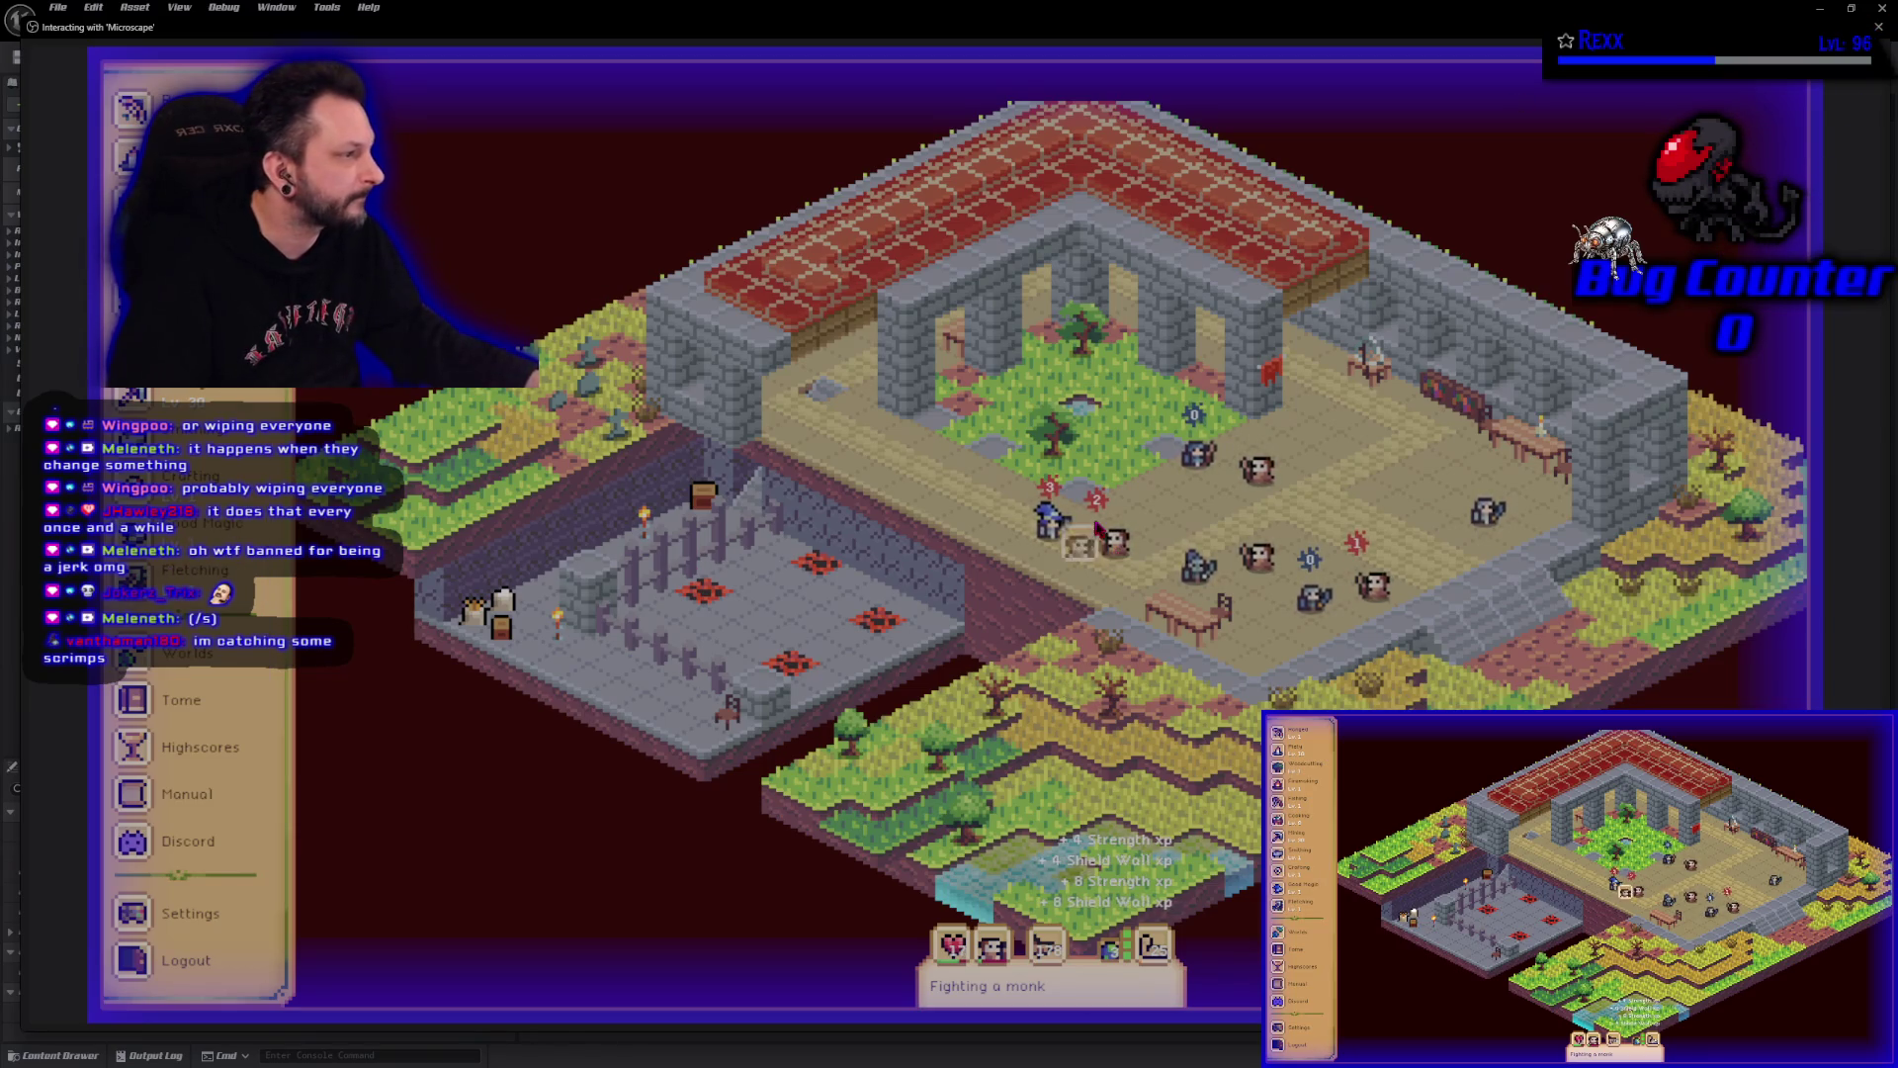
Stop the play session with Esc to return to the Enter Name EventGraph.
key("Escape")
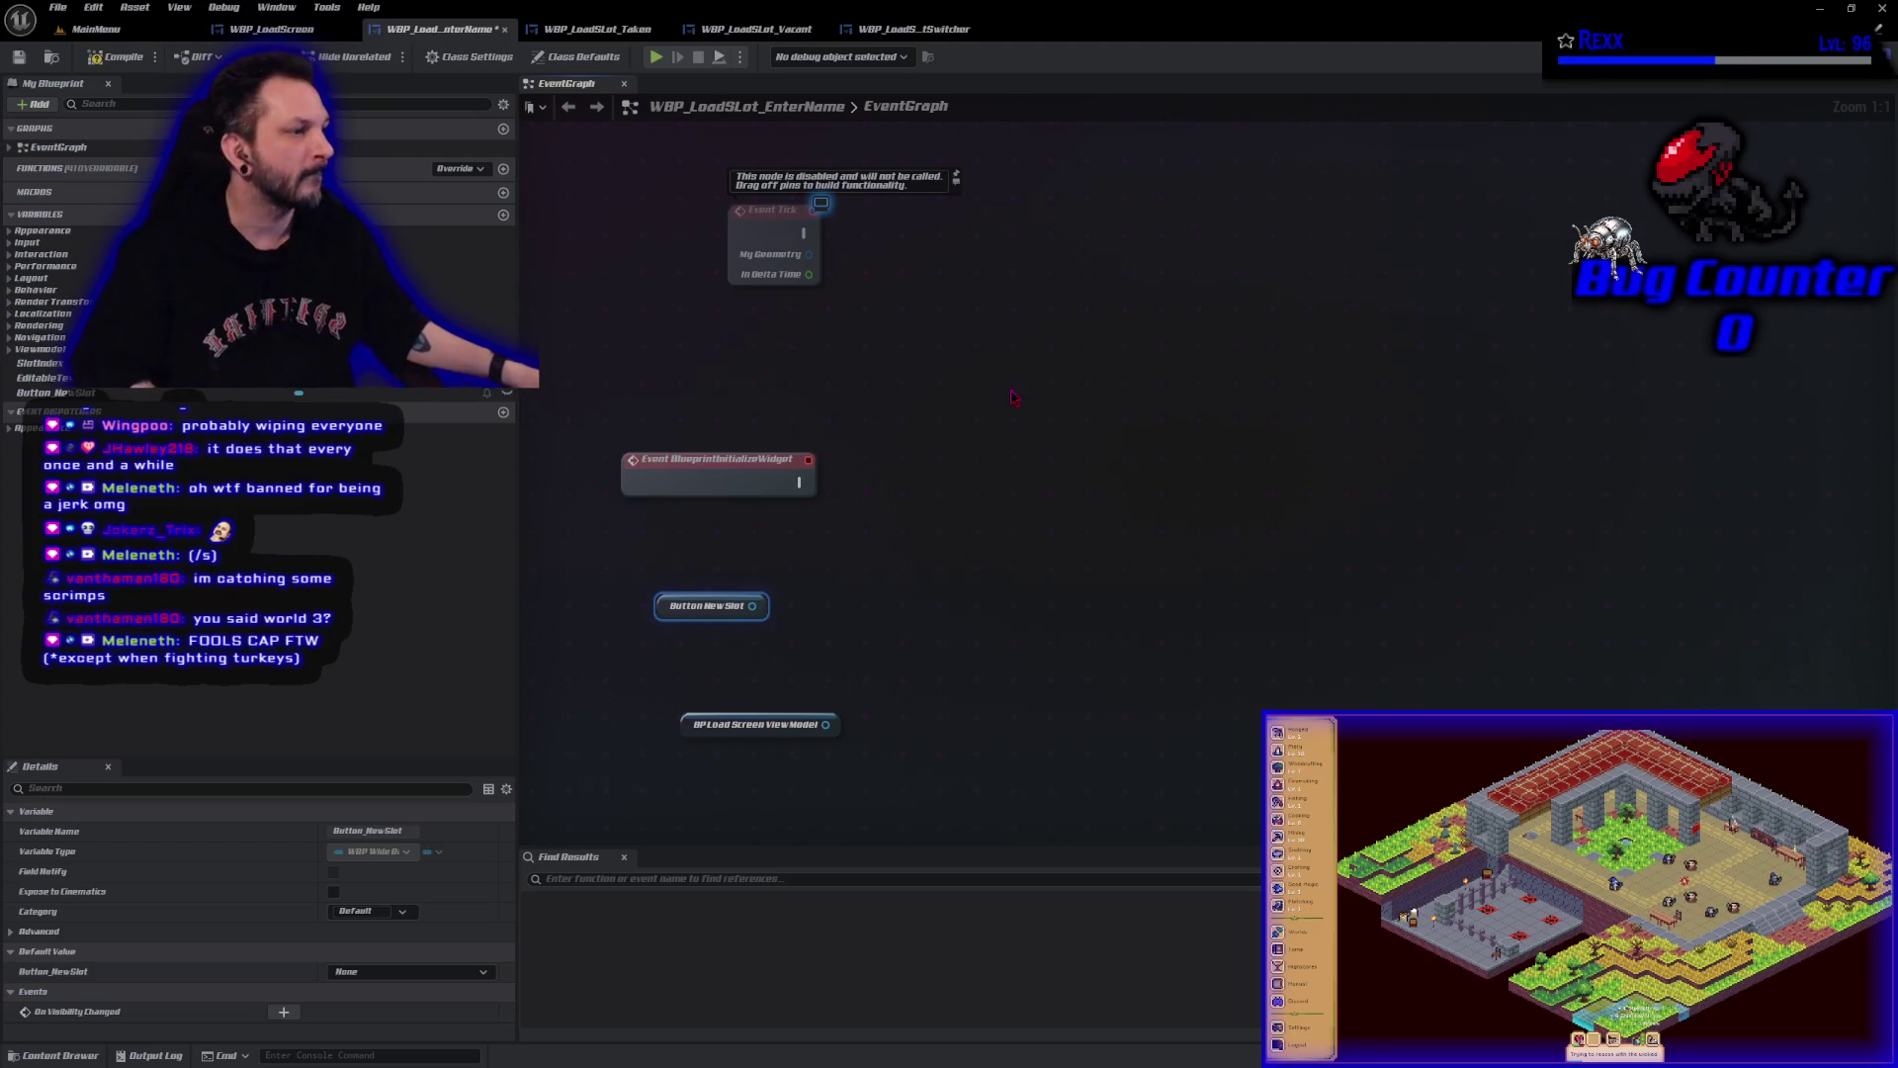
Wire a New Slot Button Pressed call off the BP Load Screen View Model getter and position it.
left_click(532, 820)
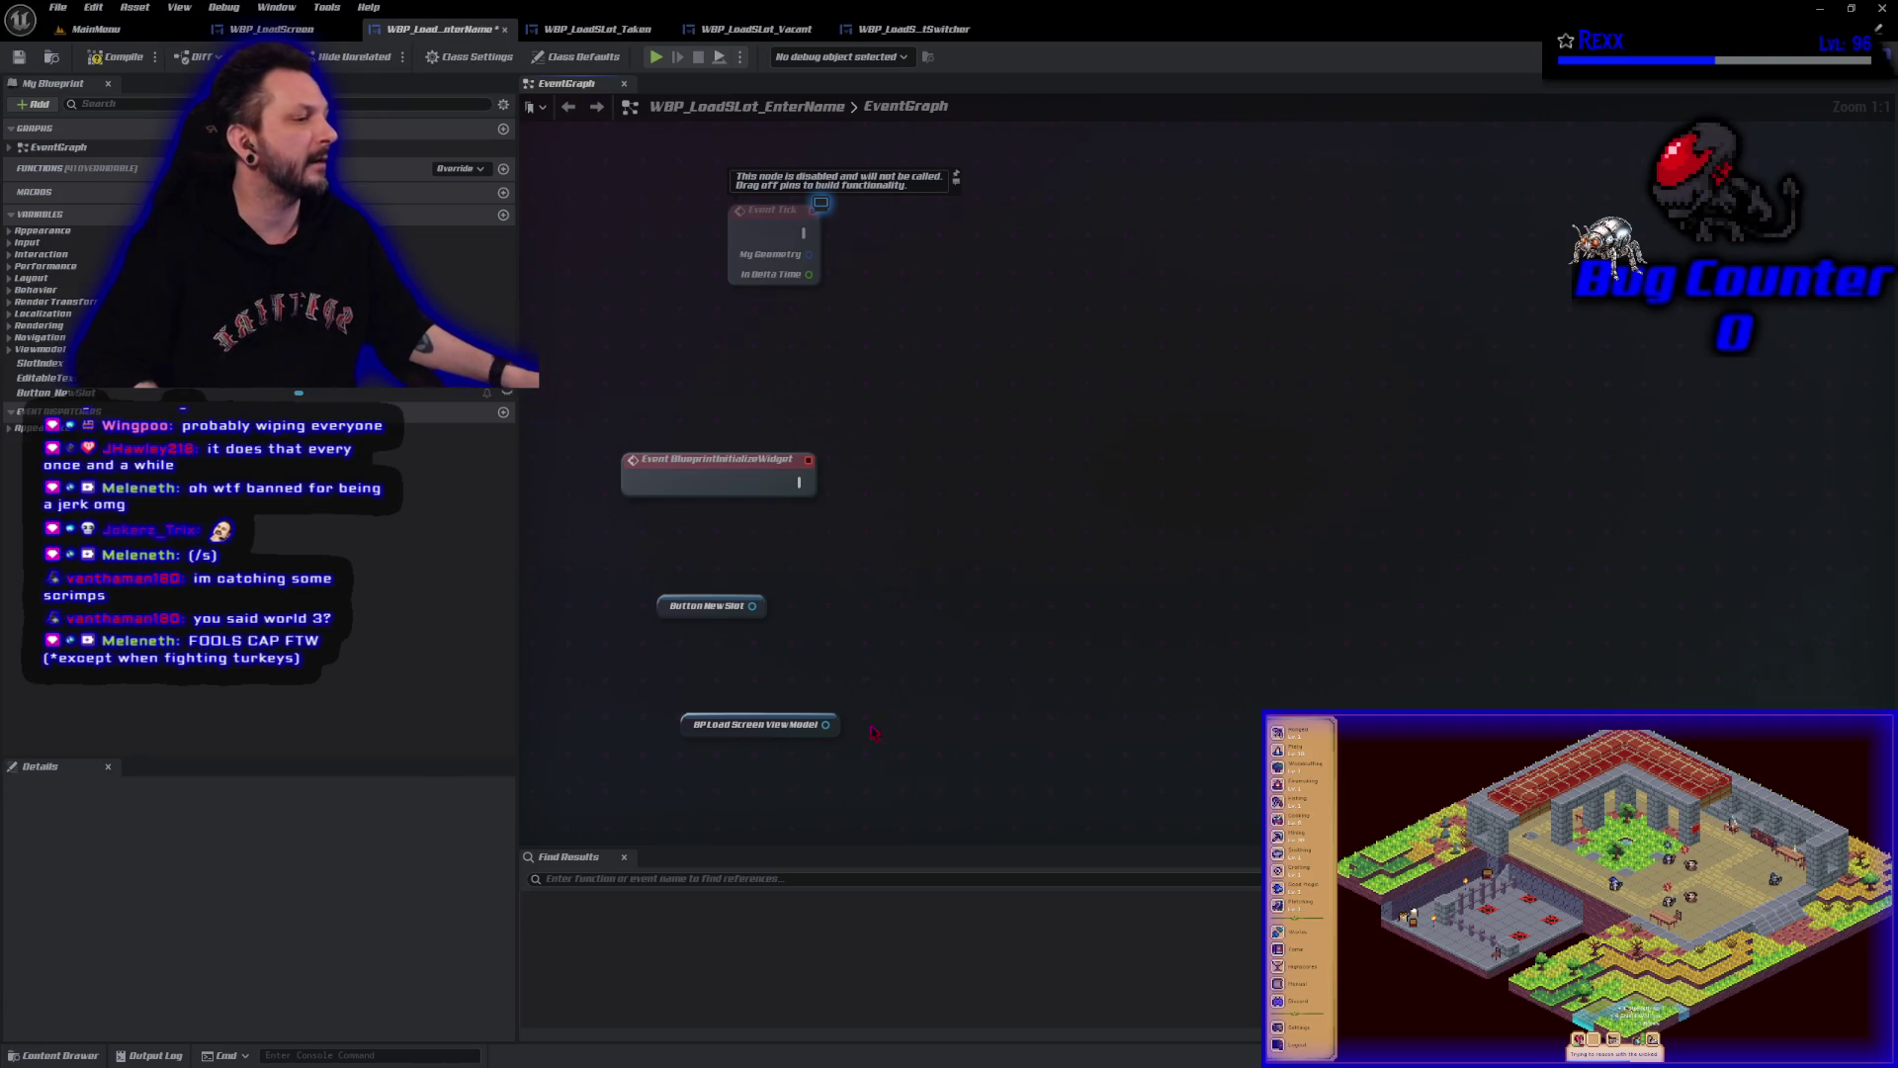
left_click_drag(833, 724, 860, 719)
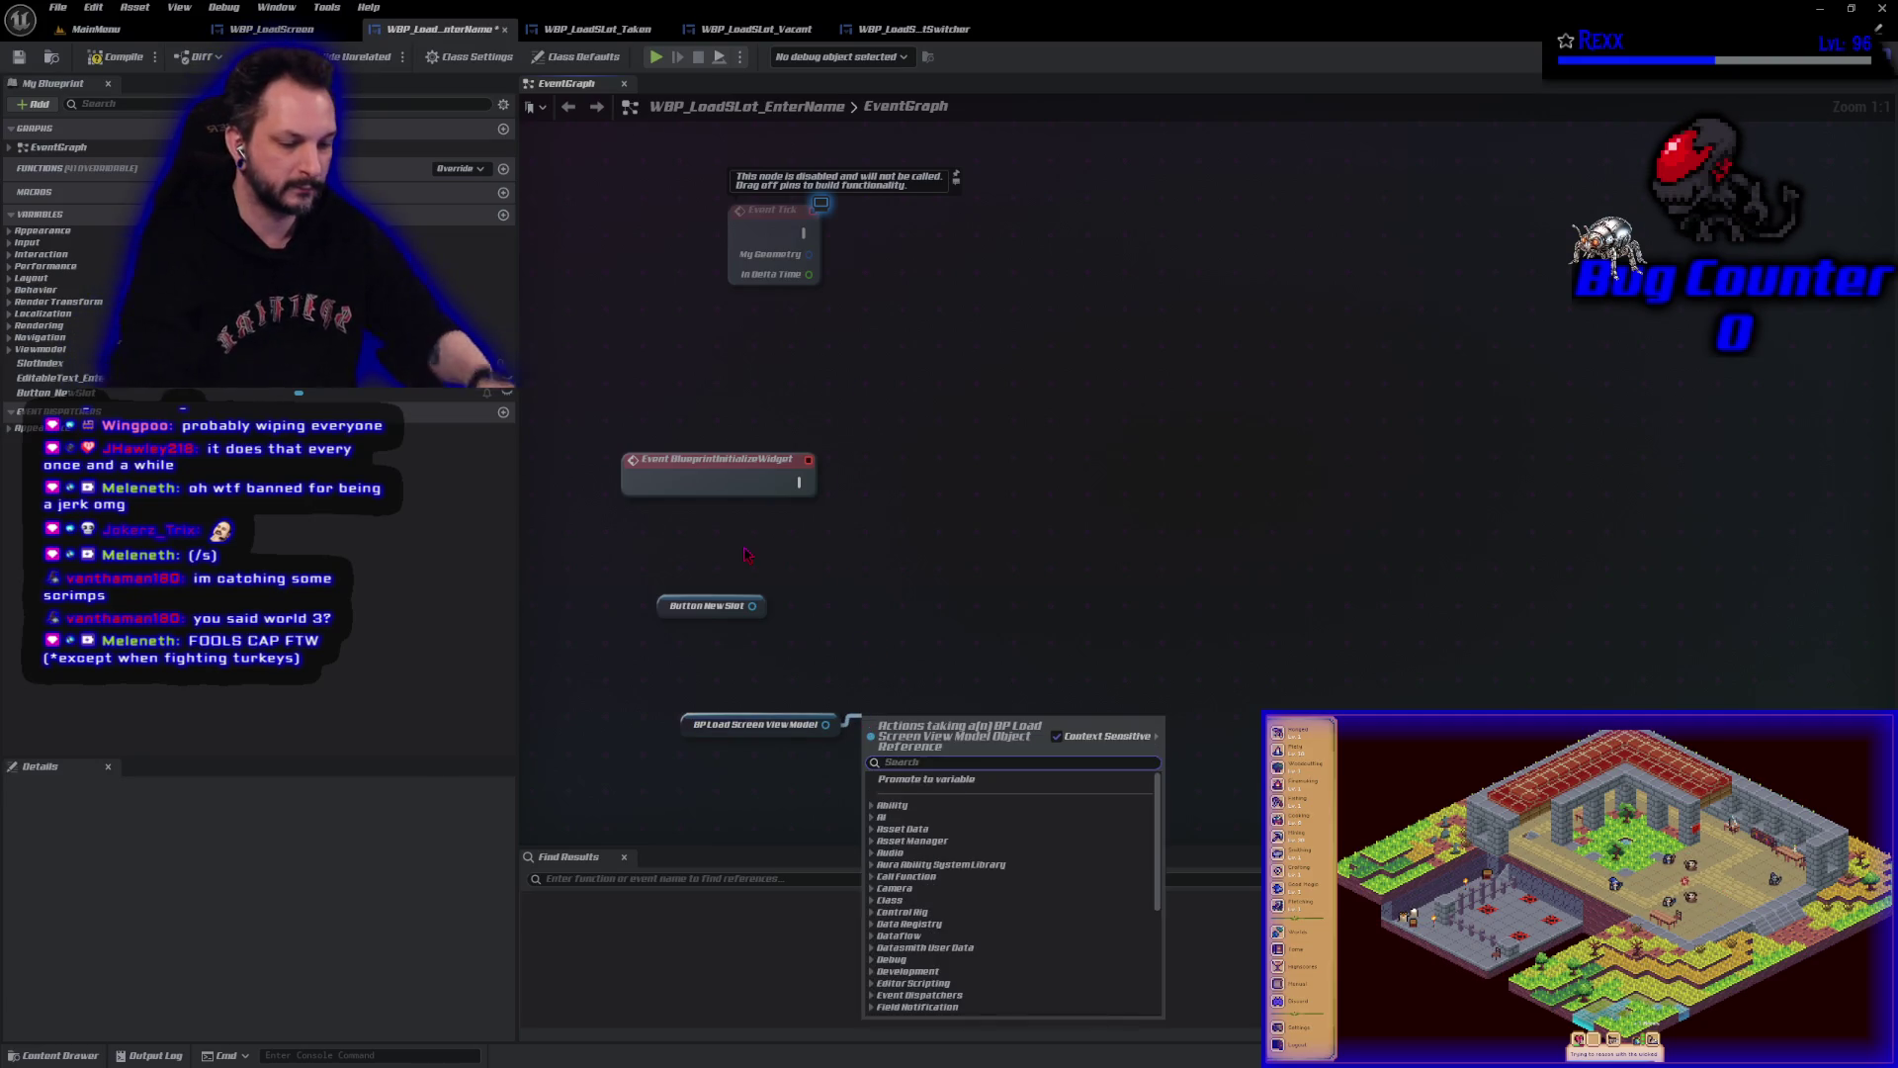
type("new slot")
key("Return")
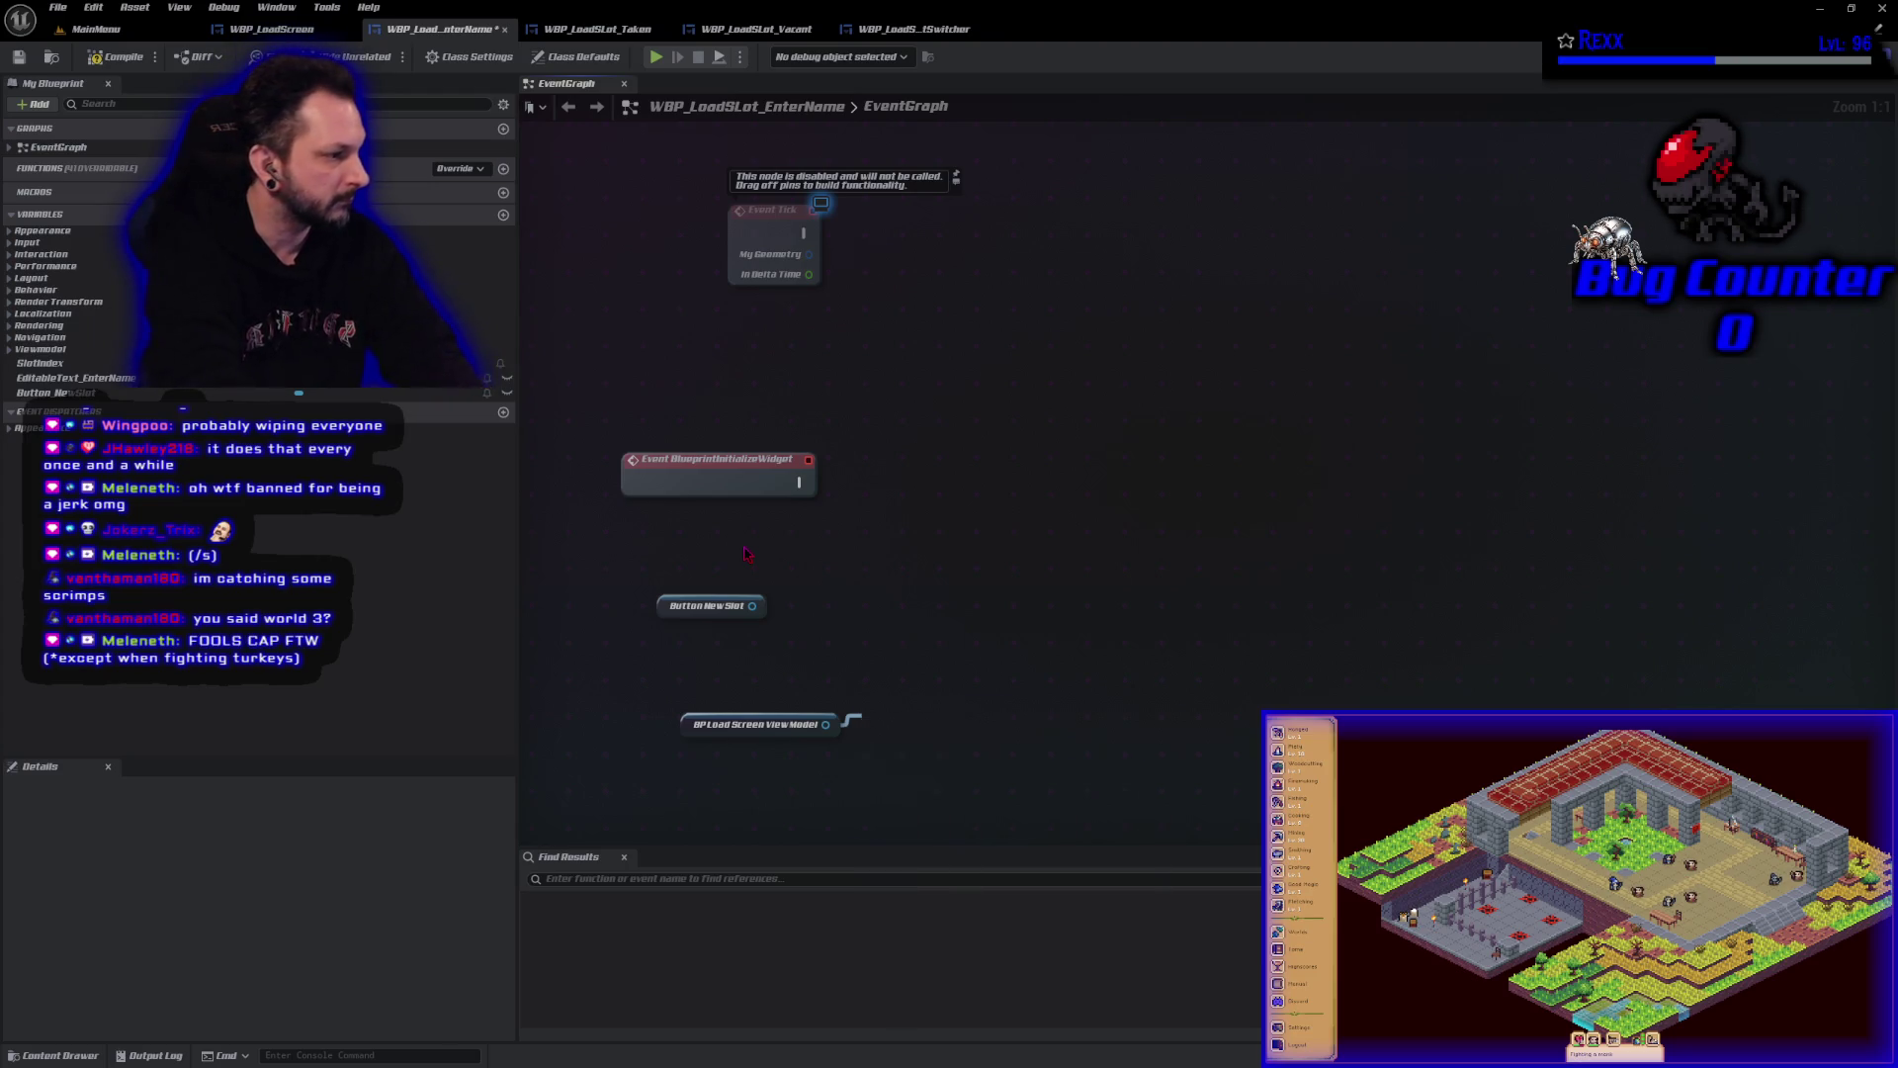
left_click_drag(952, 832, 1035, 773)
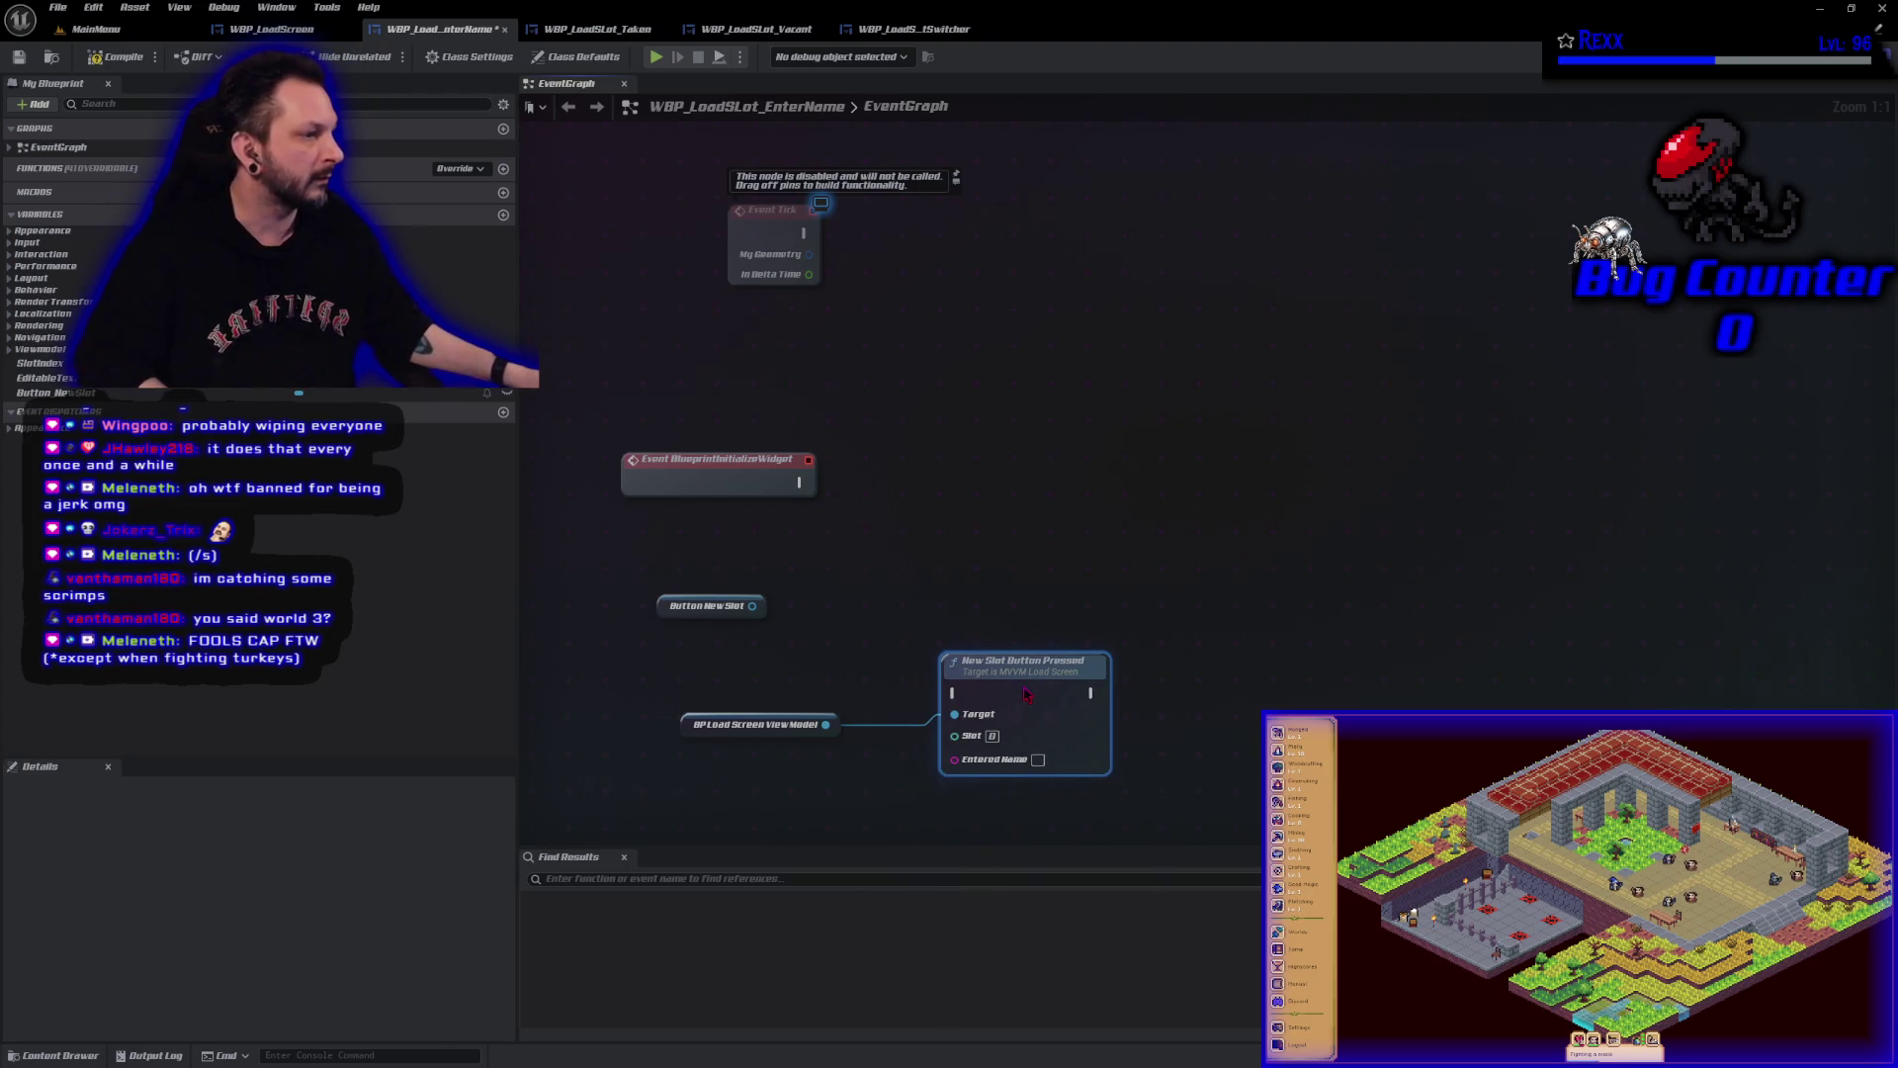
Pull a Button getter off the Button_NewSlot reference, after abandoning an 'assign' search.
left_click(1217, 772)
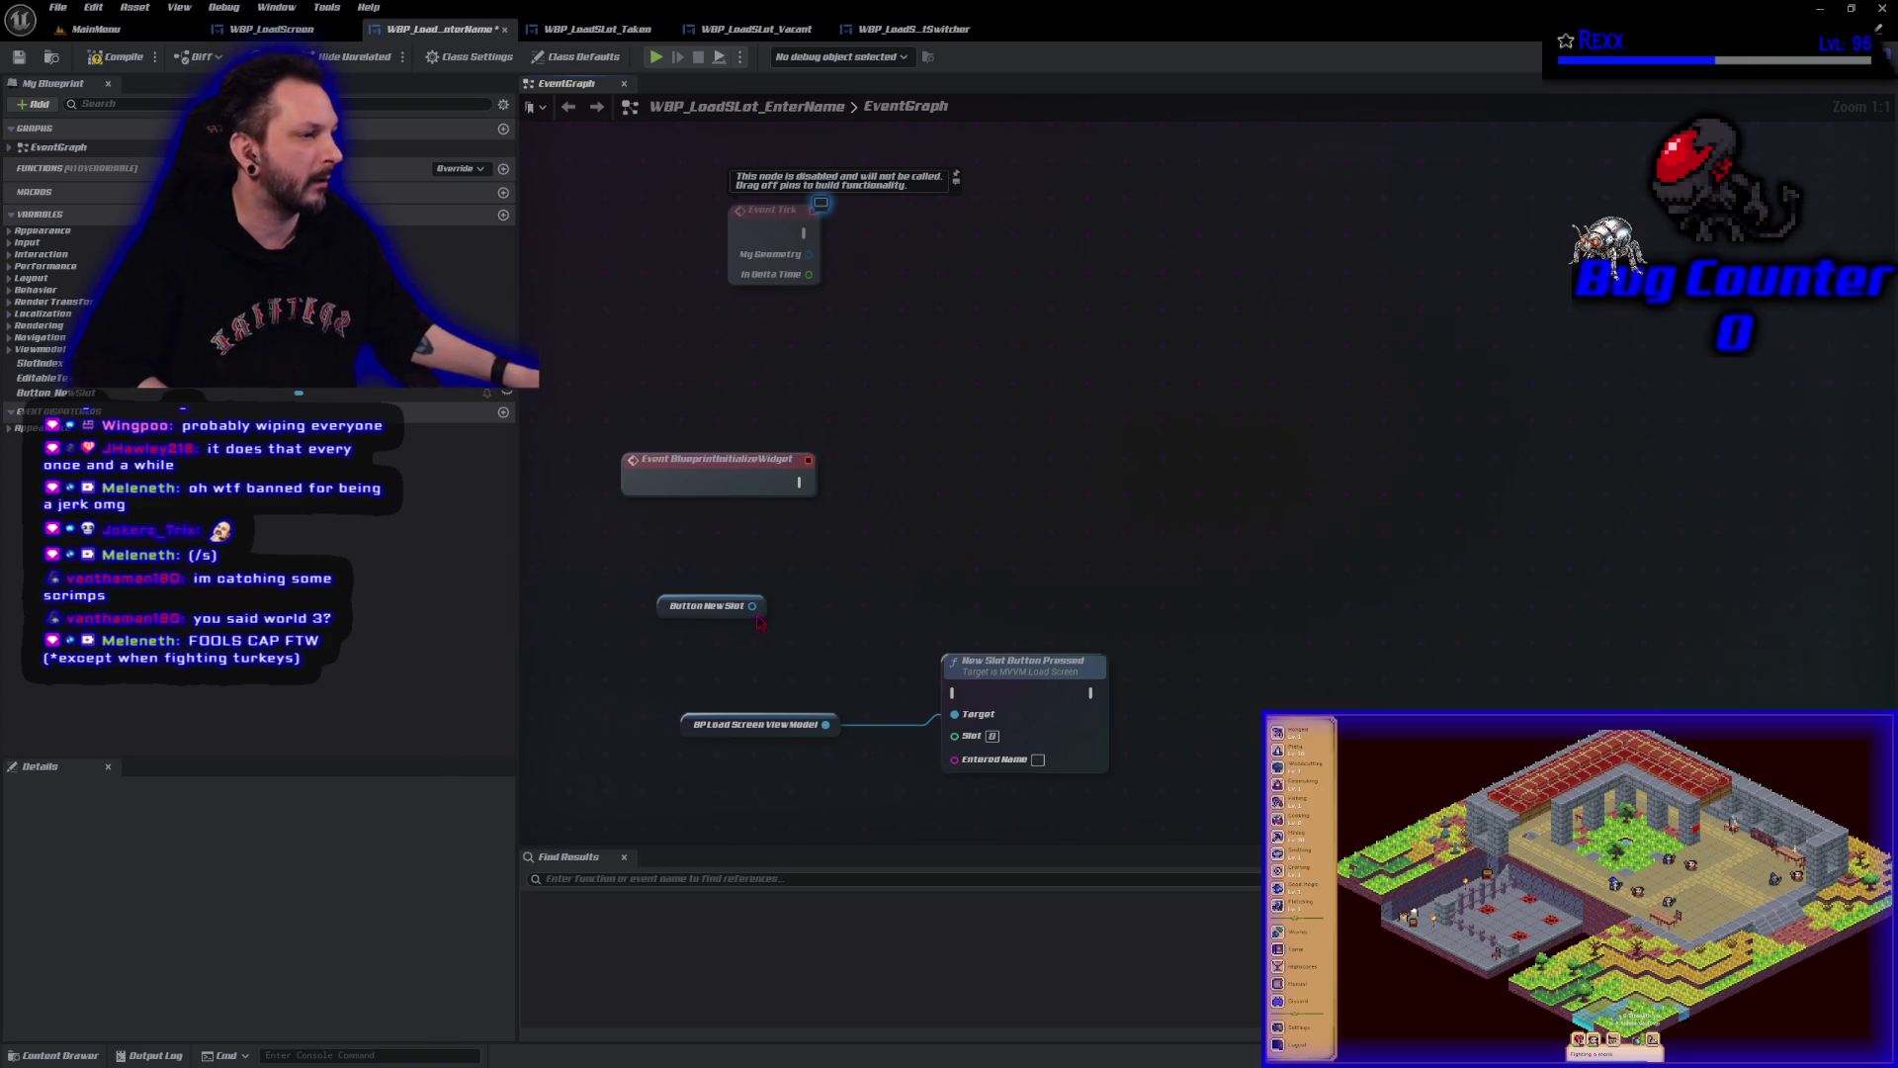
mouse_move(758, 619)
left_mouse_down()
mouse_move(734, 571)
mouse_move(766, 573)
left_mouse_up()
type("assign")
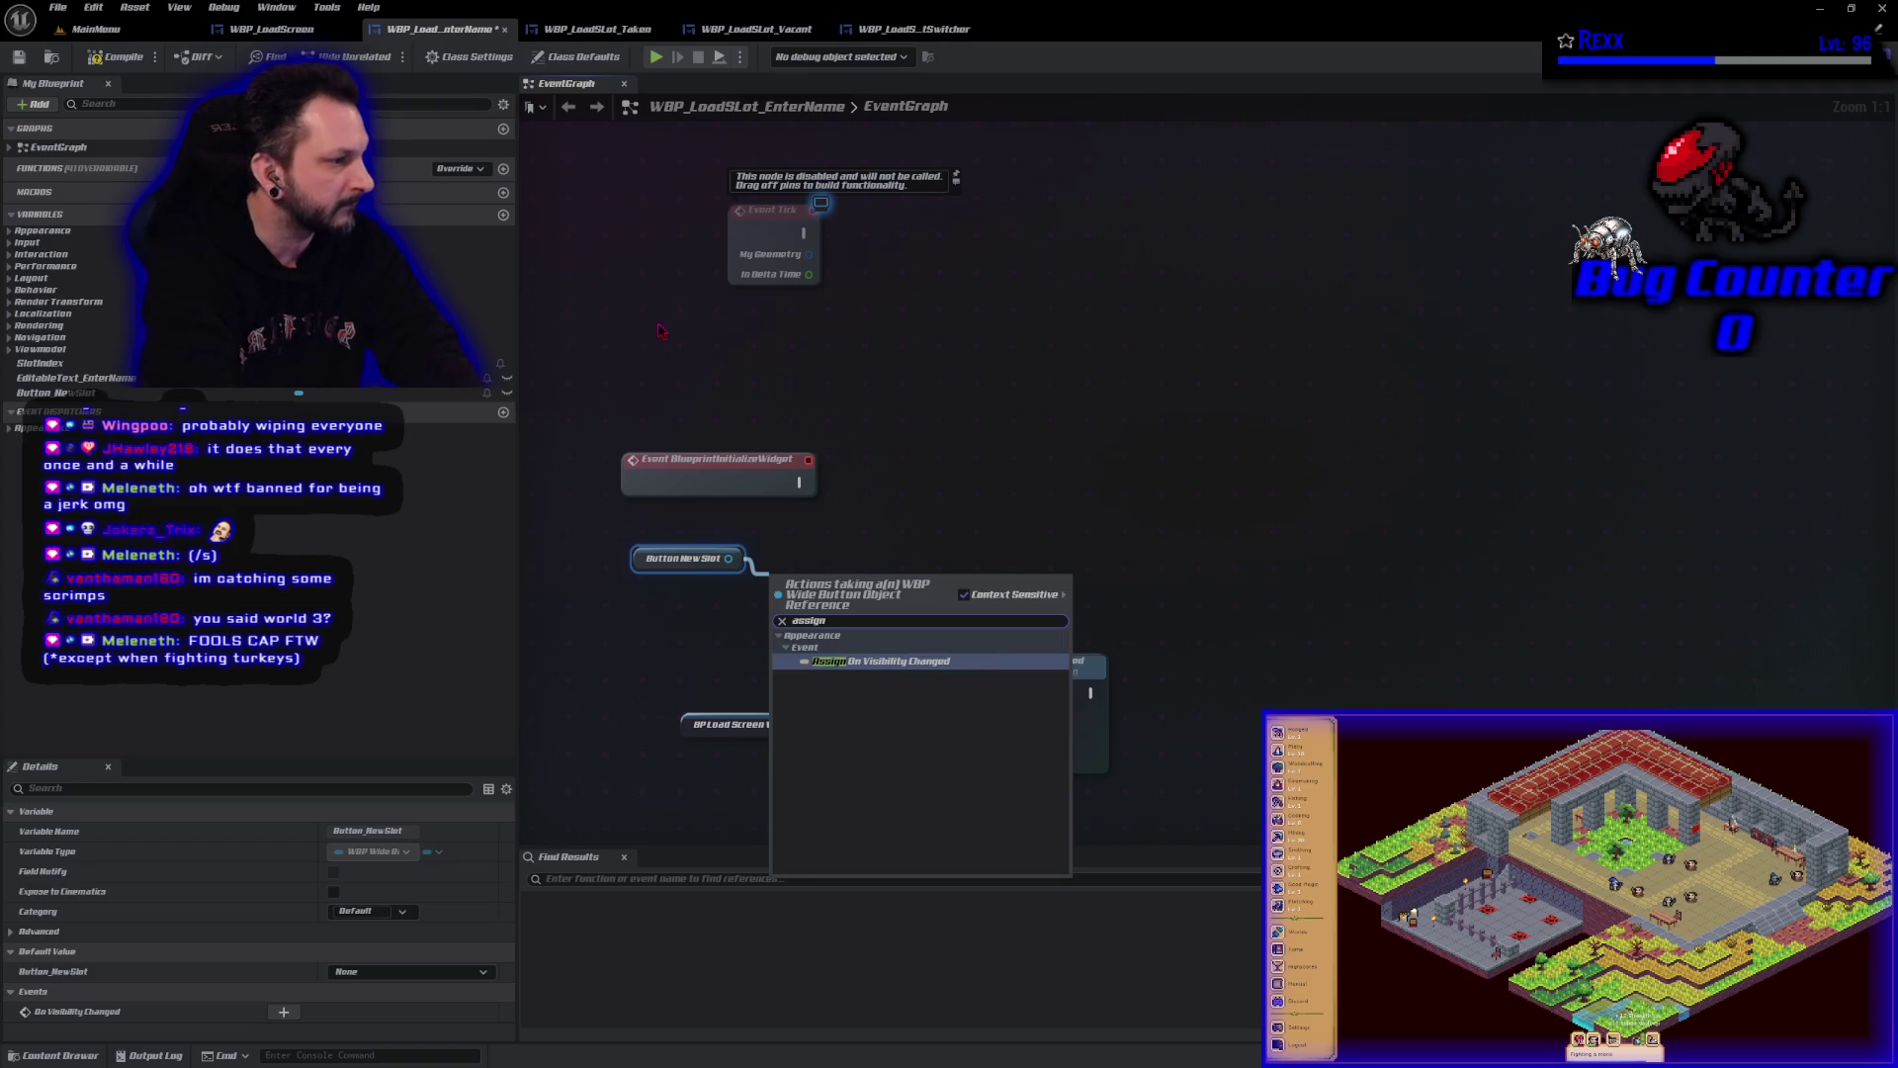
left_click(1235, 502)
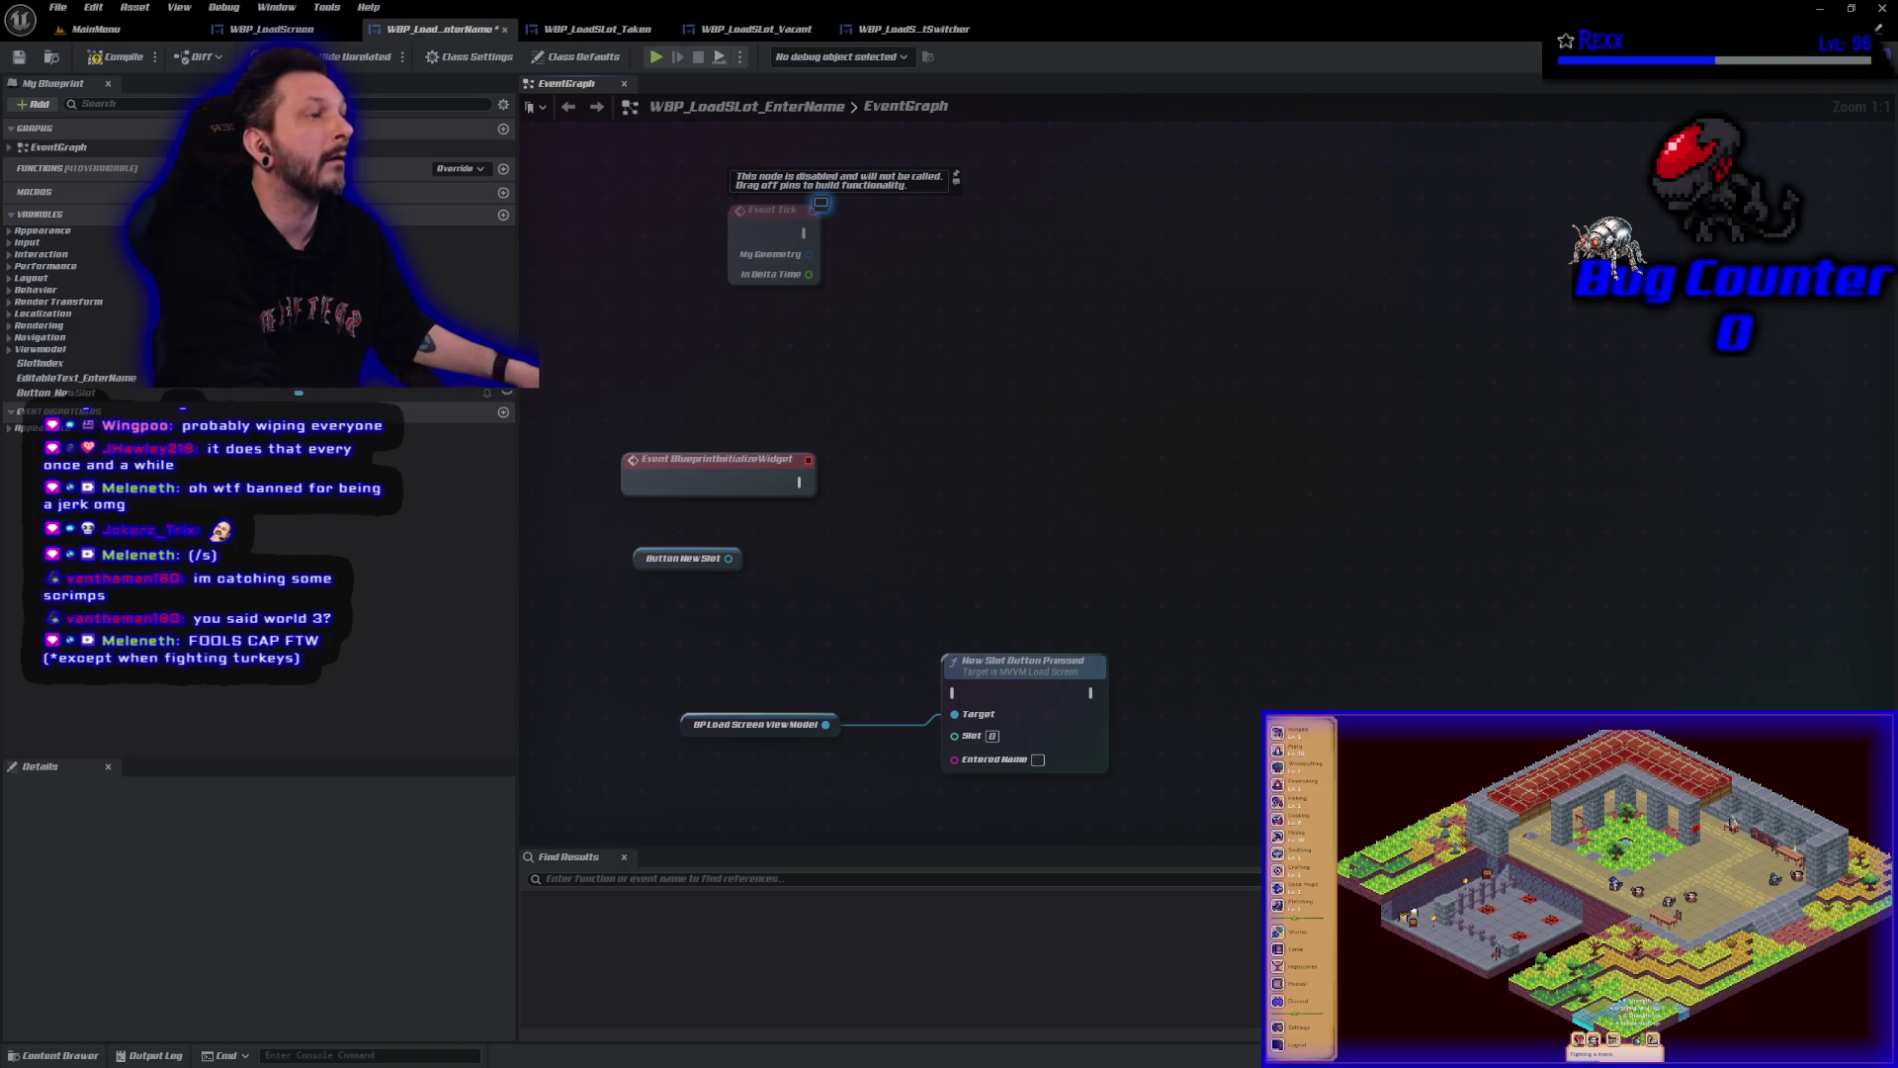
left_click_drag(729, 559, 773, 561)
type("button")
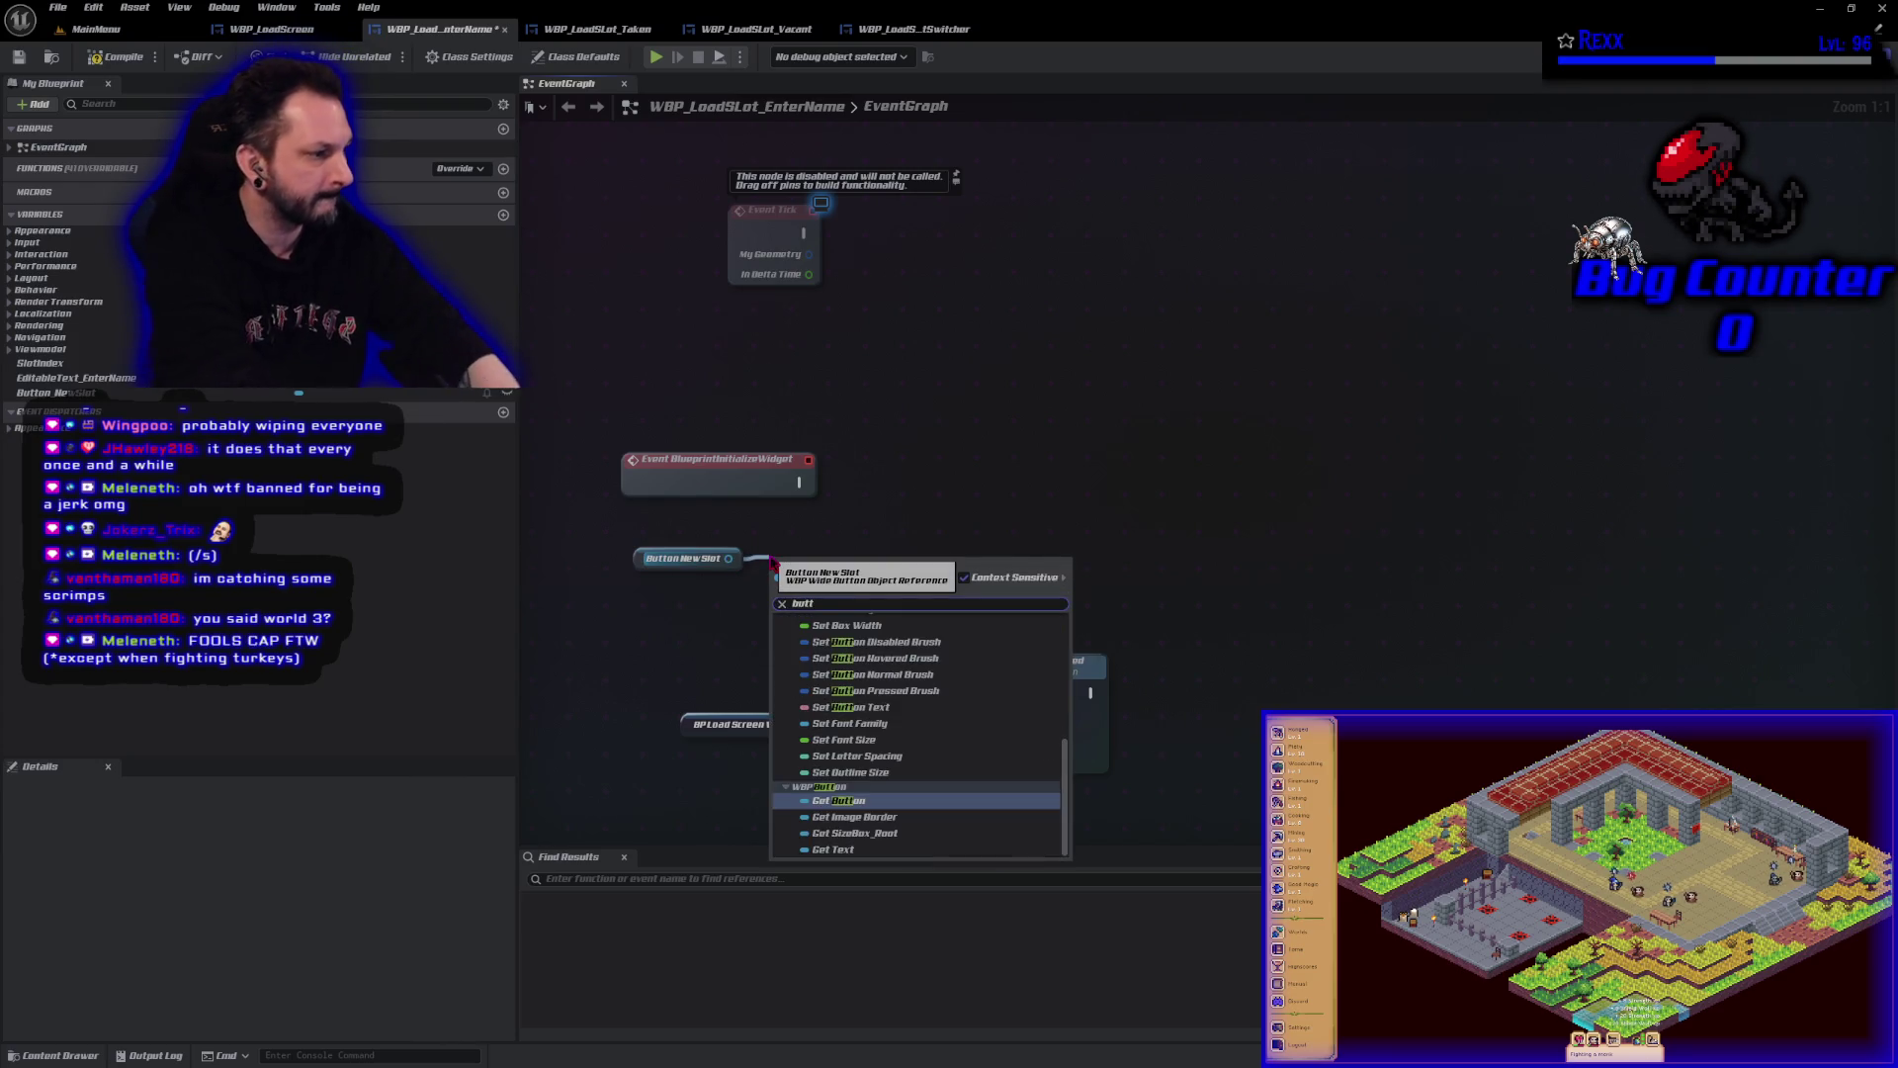
key("Return")
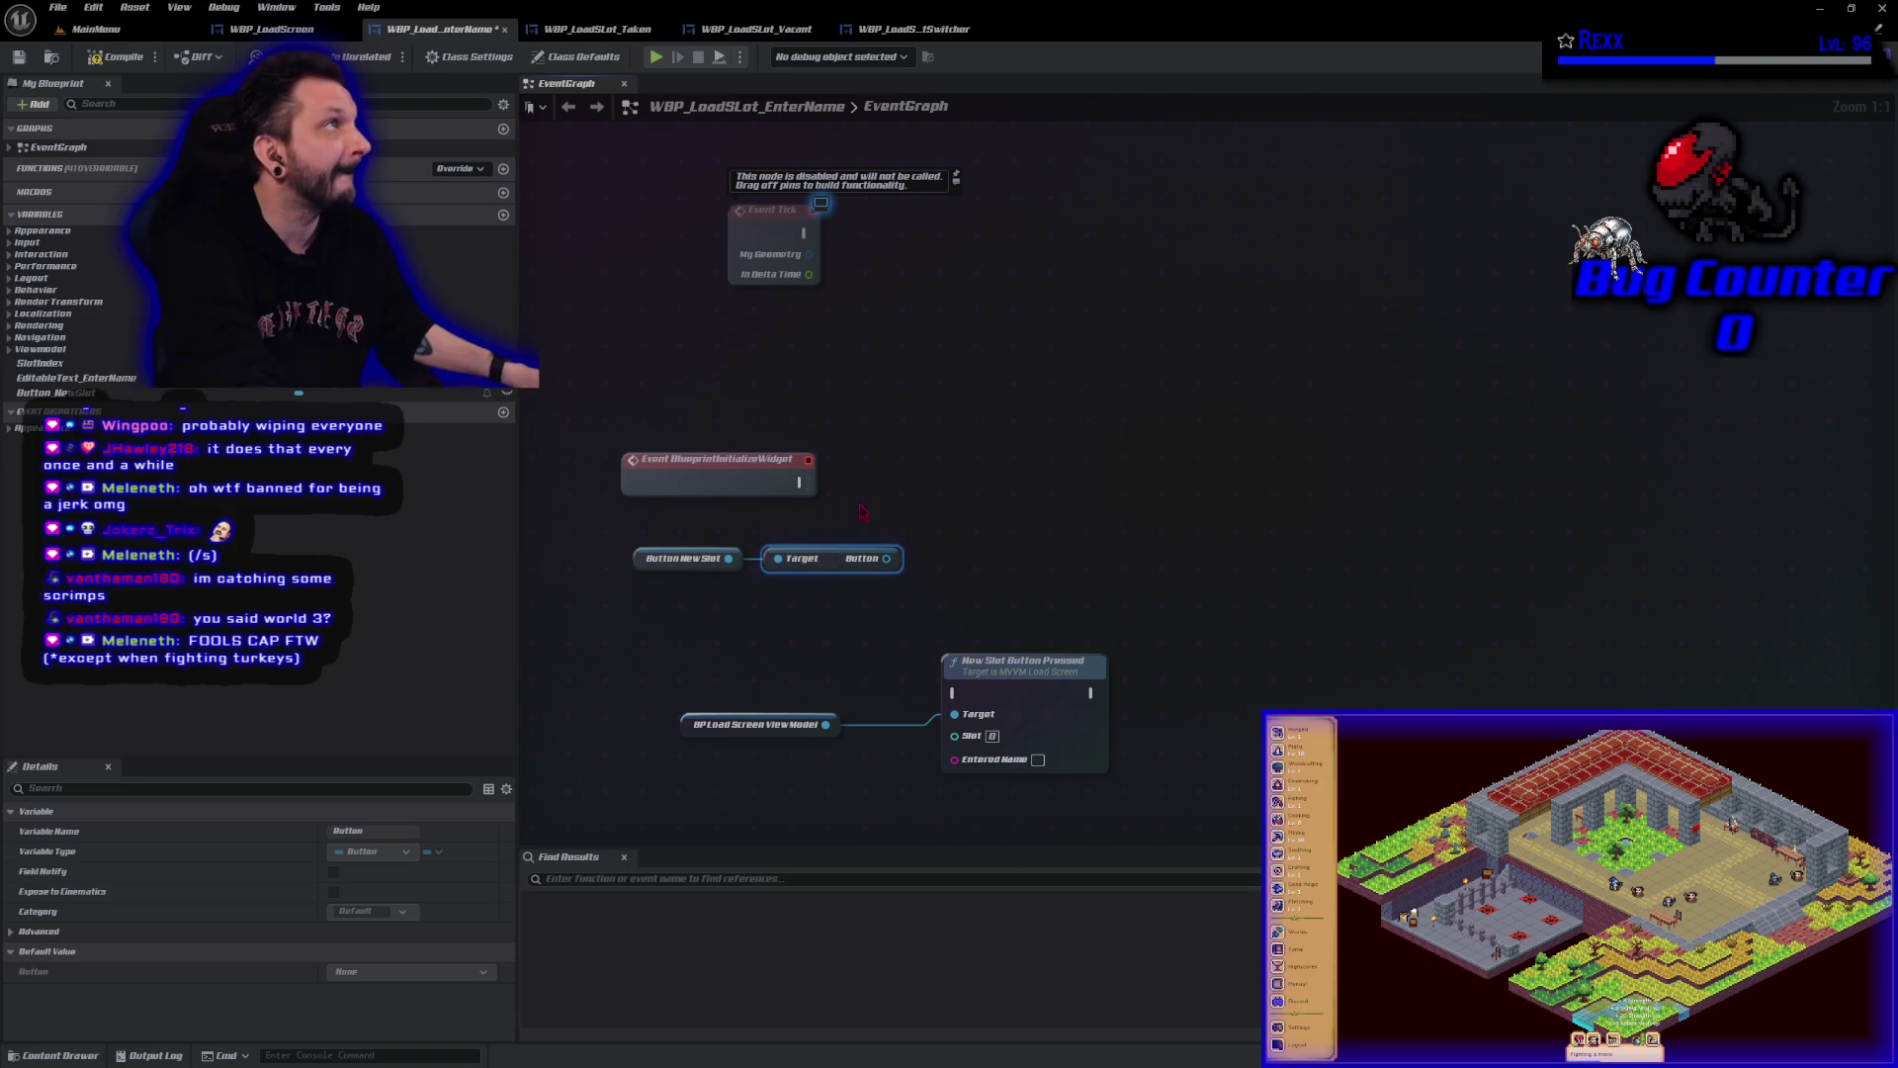
left_click_drag(901, 555, 937, 565)
Add Assign On Clicked with custom event OnClicked_NewSlot, fired from BlueprintInitializeWidget.
type("a")
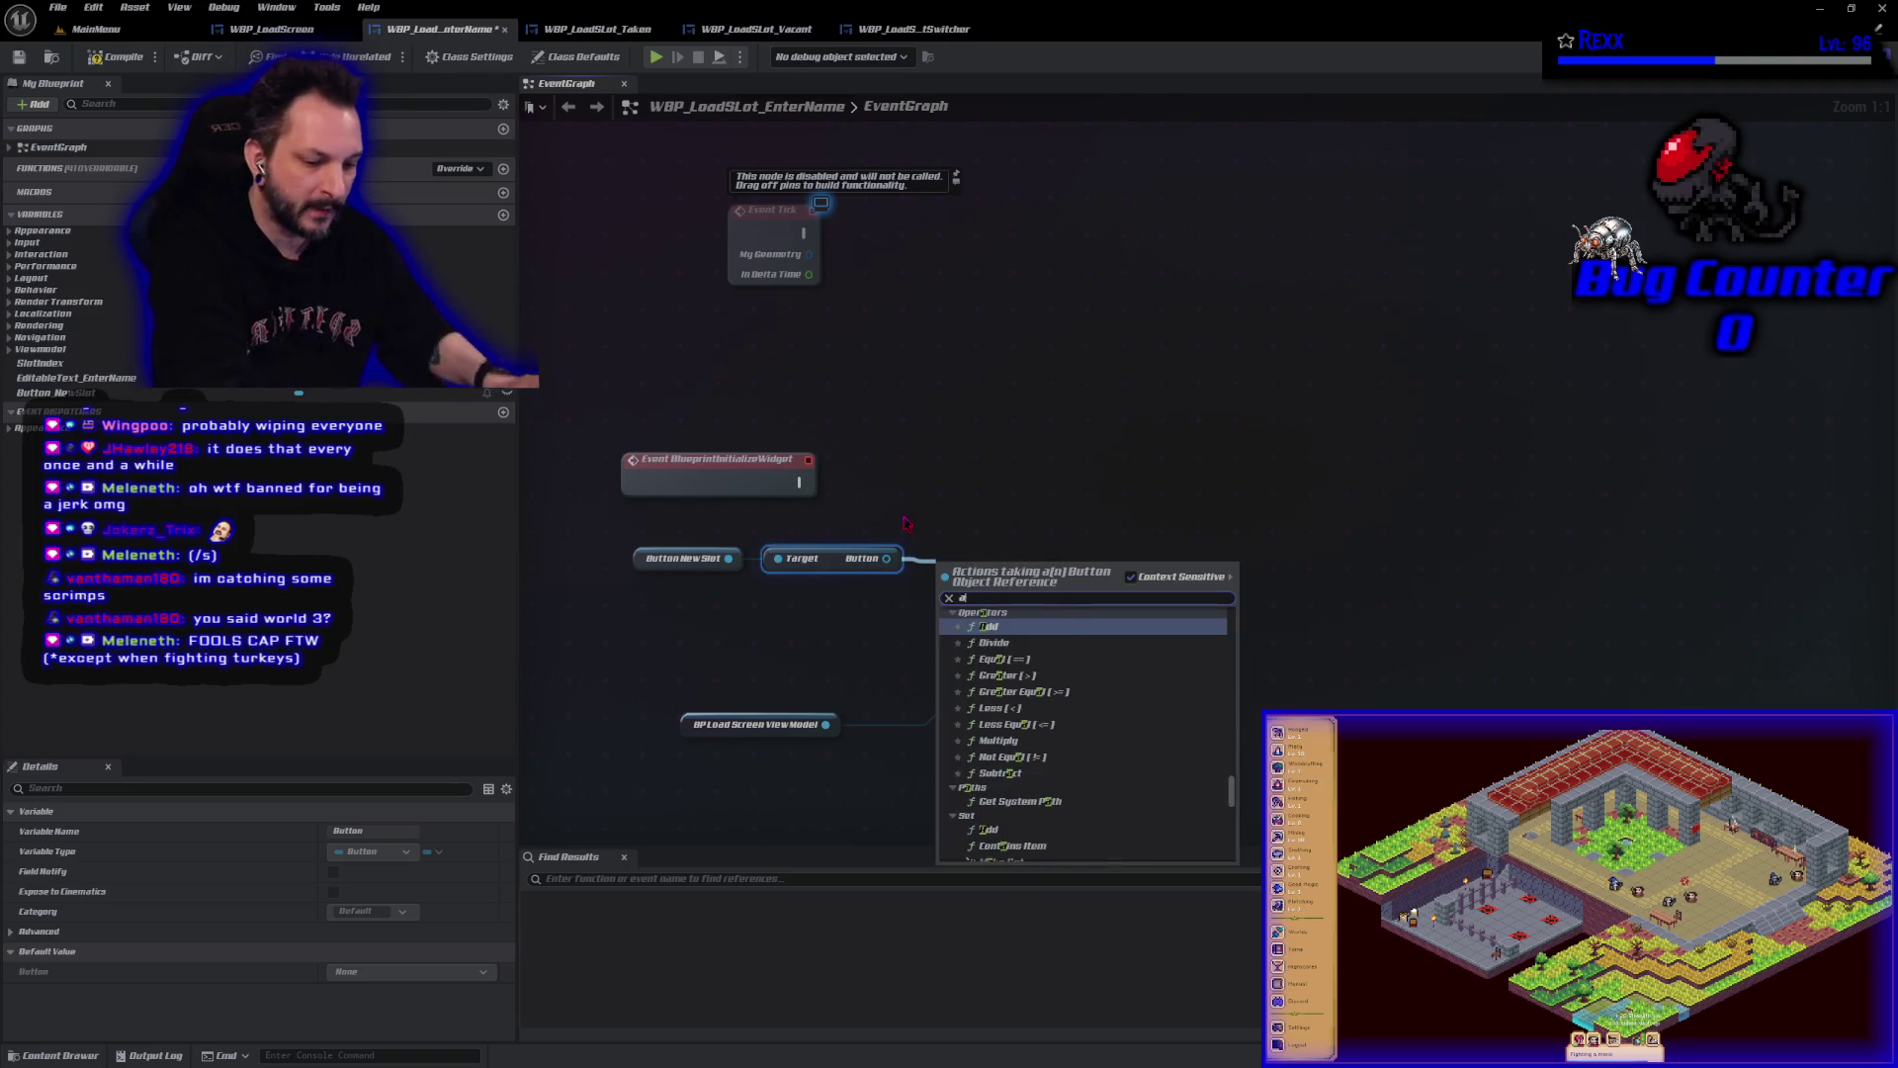
type("ssign")
key("Return")
key("End")
key("BackSpace")
key("BackSpace")
key("BackSpace")
key("BackSpace")
key("BackSpace")
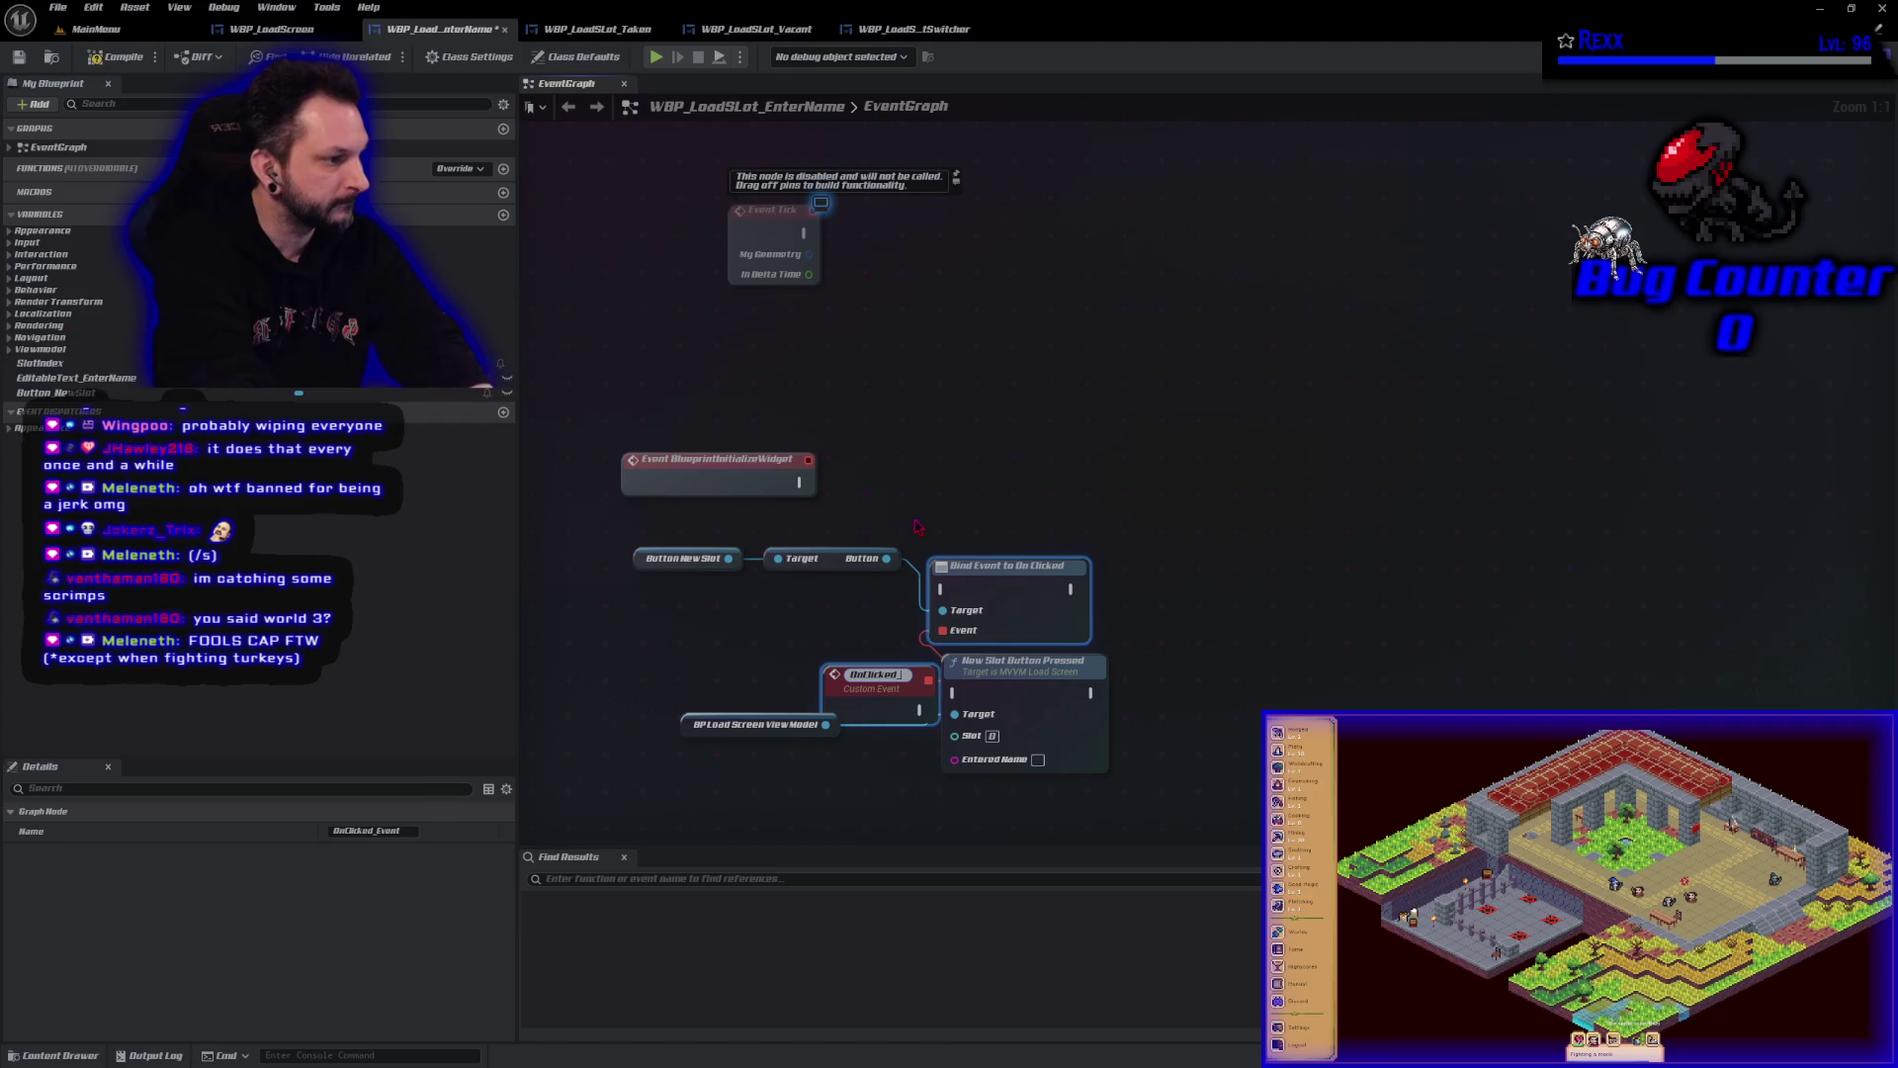
type("NewSlot")
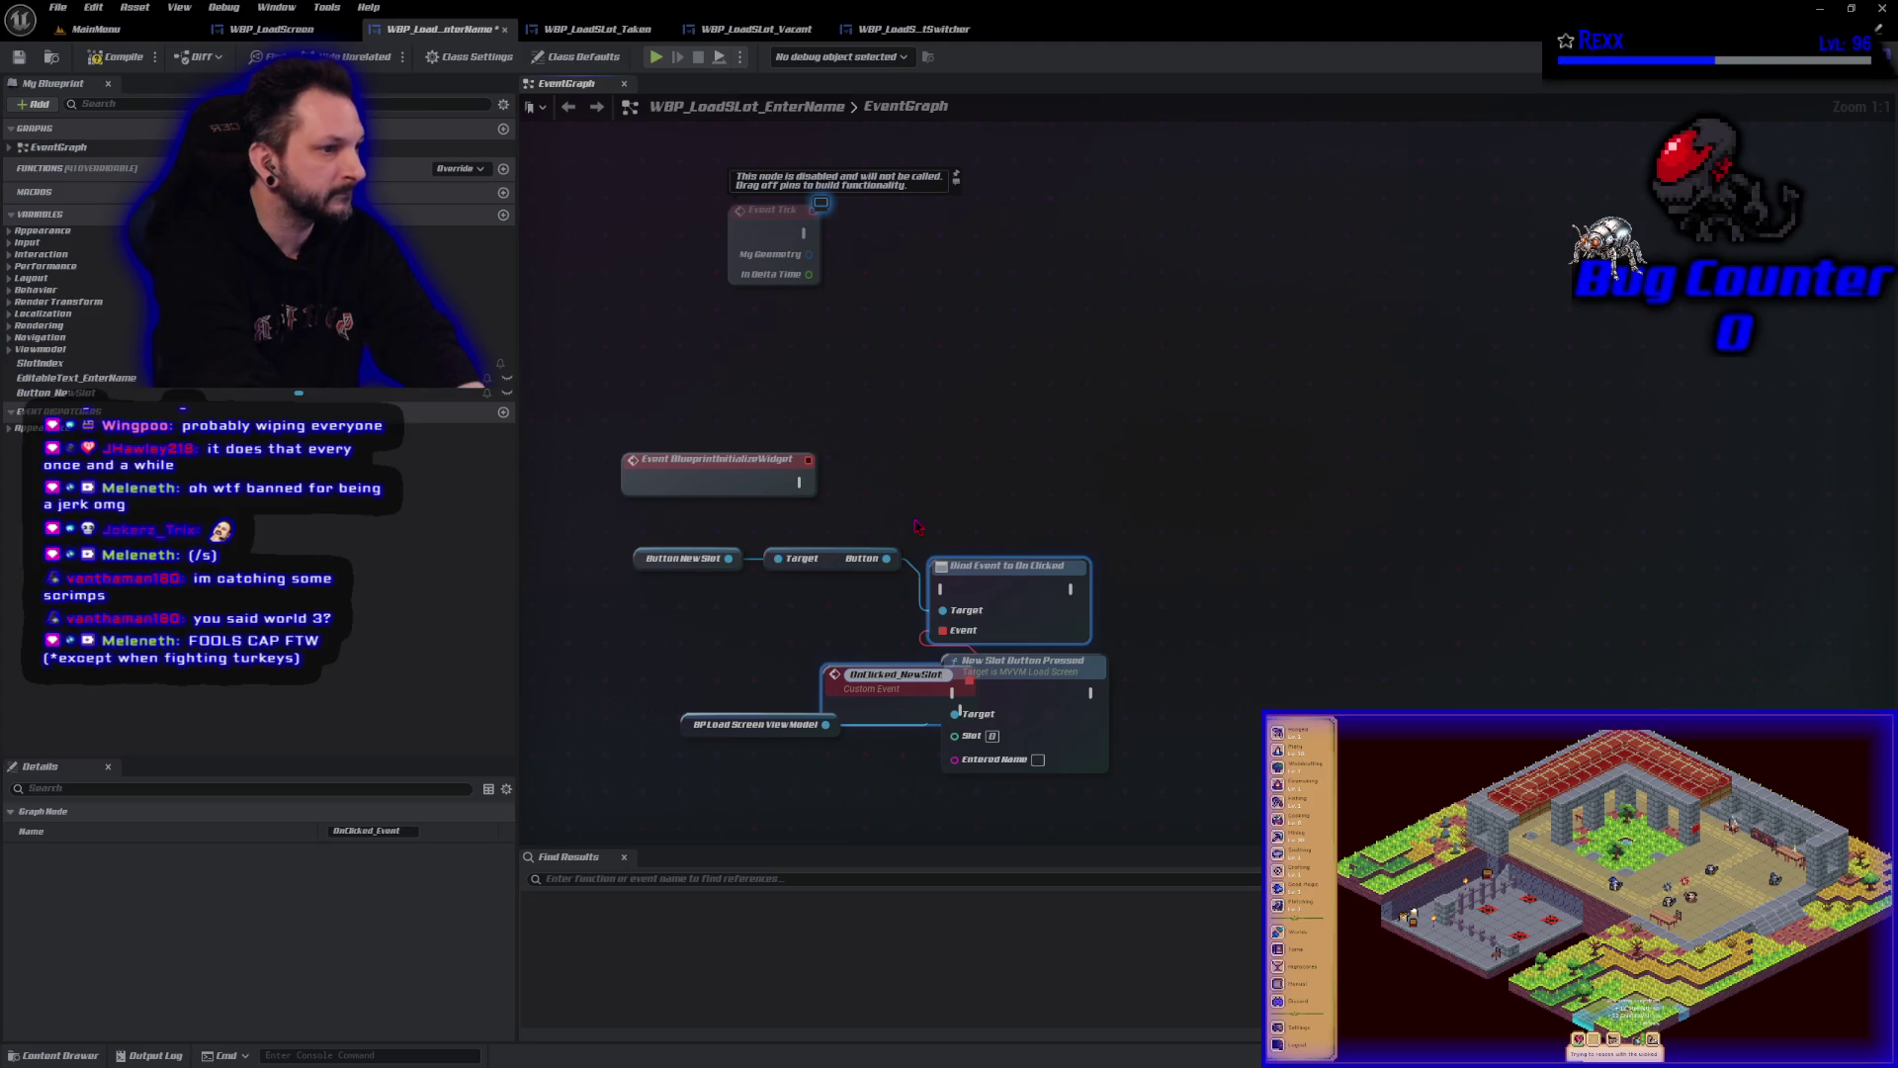
key("Return")
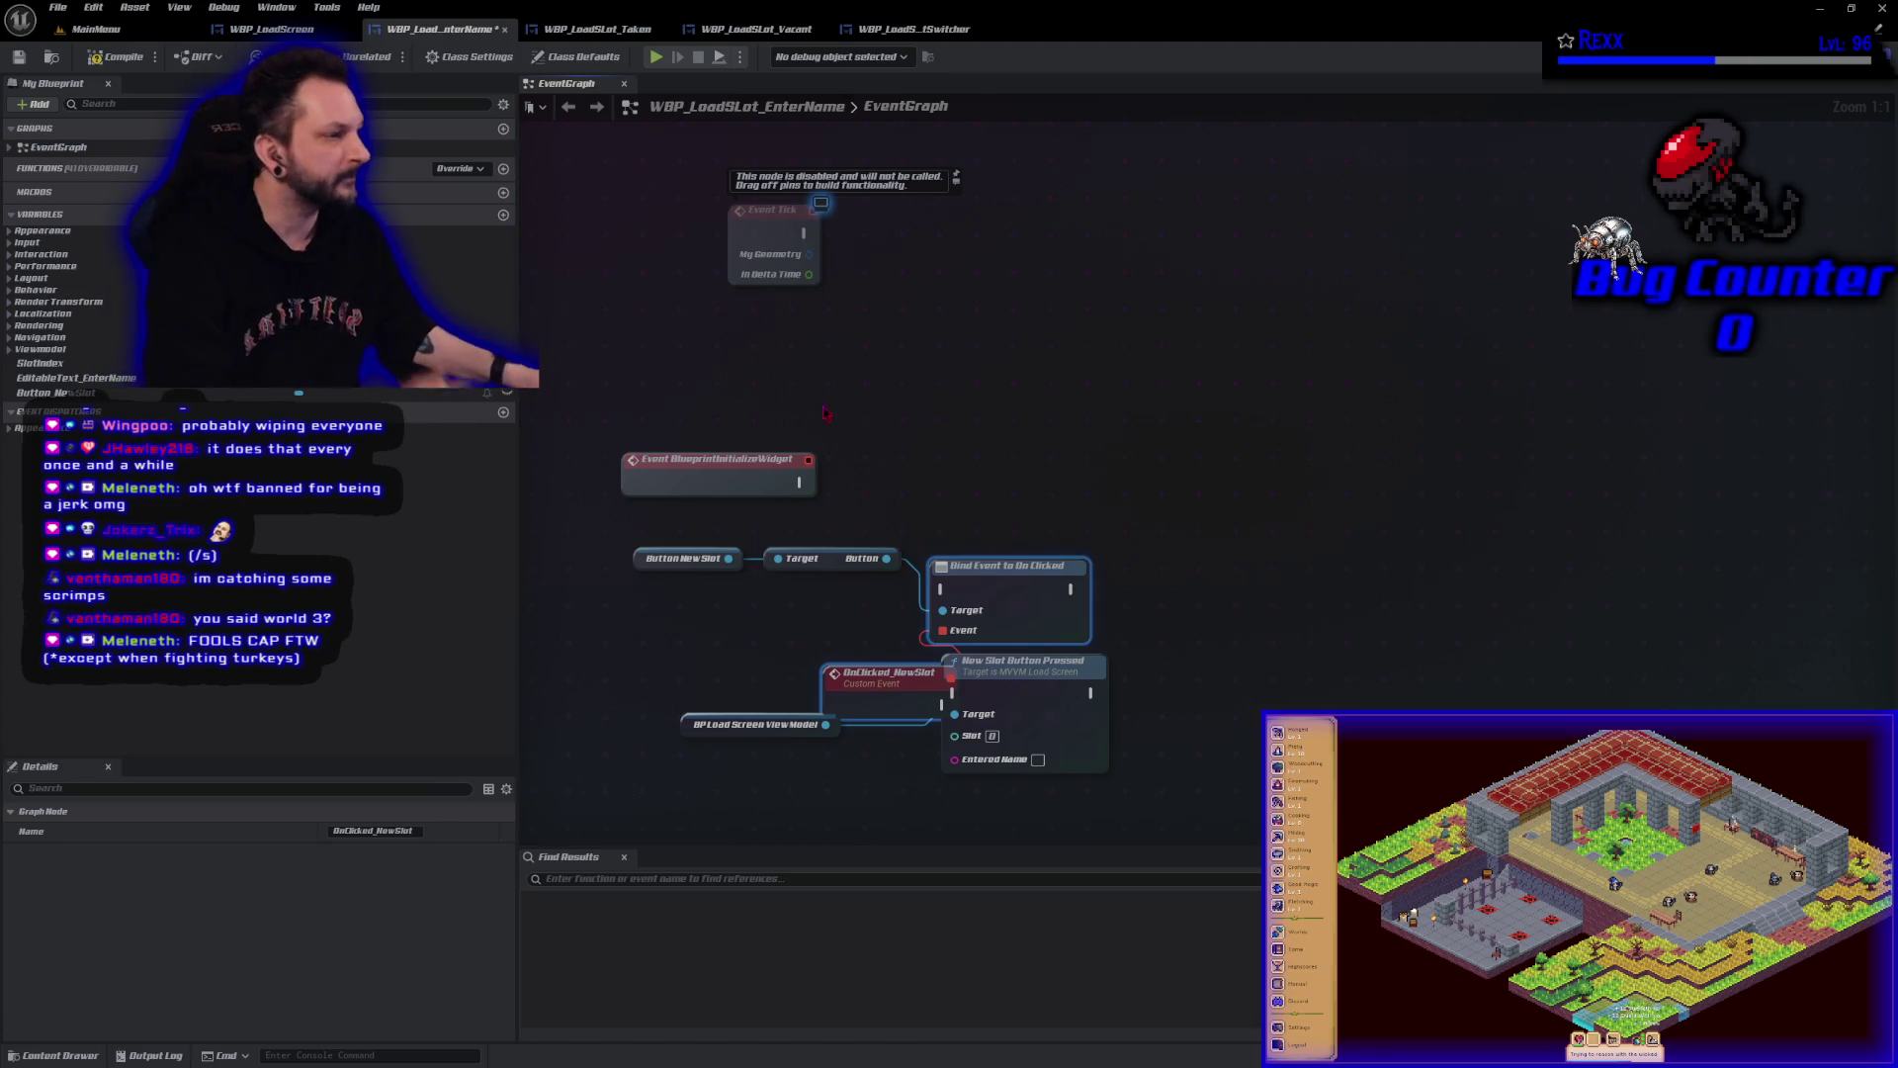
mouse_move(801, 482)
left_mouse_down()
mouse_move(919, 504)
mouse_move(940, 589)
mouse_move(1024, 476)
left_mouse_up()
left_click(1003, 573)
Rearrange the Button getter, Bind Event to On Clicked, Button New Slot and OnClicked_NewSlot nodes.
mouse_move(833, 560)
left_mouse_down()
mouse_move(890, 530)
mouse_move(890, 508)
left_mouse_up()
left_click_drag(913, 433, 1011, 512)
left_click_drag(998, 504, 1247, 516)
left_click_drag(654, 561, 829, 521)
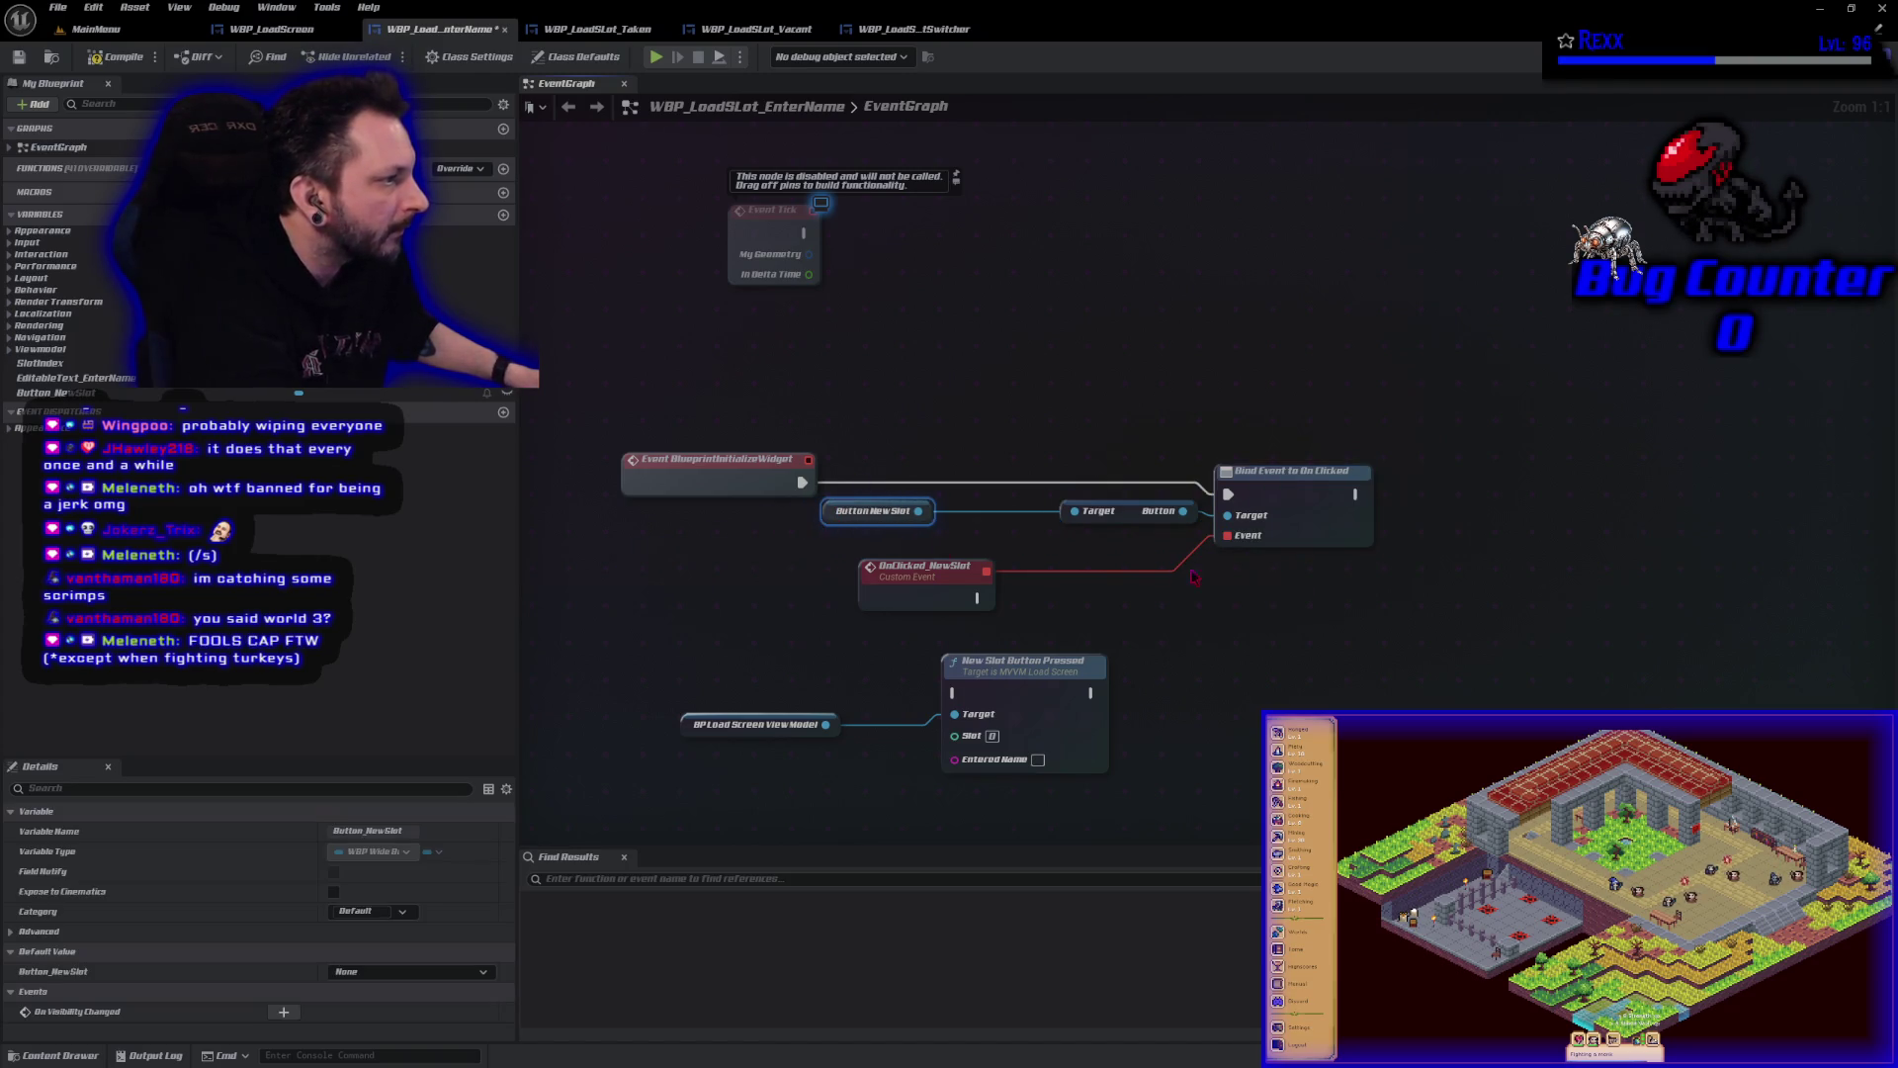
left_click_drag(1135, 512, 1016, 512)
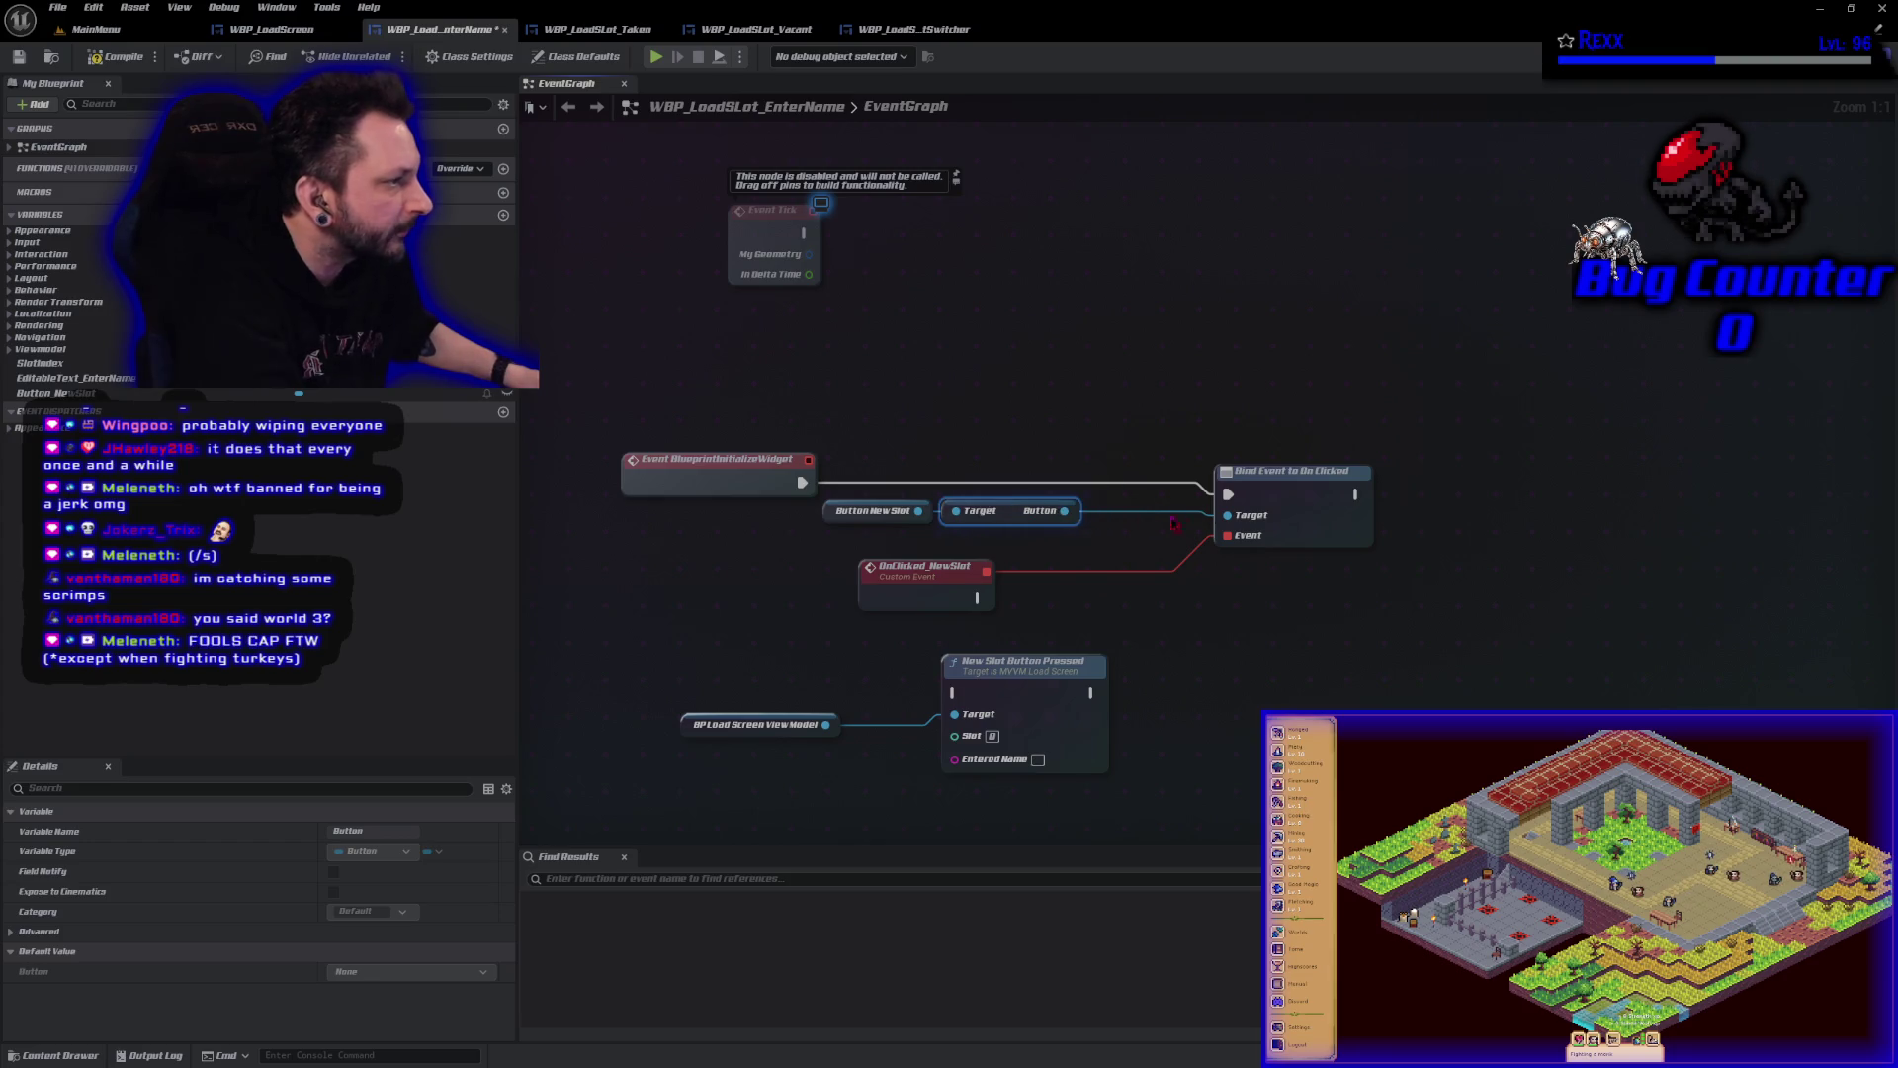
left_click_drag(1268, 497, 1151, 478)
mouse_move(923, 578)
left_mouse_down()
mouse_move(1053, 588)
mouse_move(1006, 590)
mouse_move(1108, 521)
left_mouse_up()
Wire OnClicked_NewSlot to New Slot Button Pressed and feed SlotIndex into its Slot pin.
left_click_drag(977, 518, 1061, 519)
mouse_move(608, 637)
left_mouse_down()
mouse_move(870, 566)
mouse_move(843, 555)
left_mouse_up()
mouse_move(40, 363)
left_mouse_down()
mouse_move(1110, 652)
mouse_move(1061, 560)
mouse_move(944, 574)
left_mouse_up()
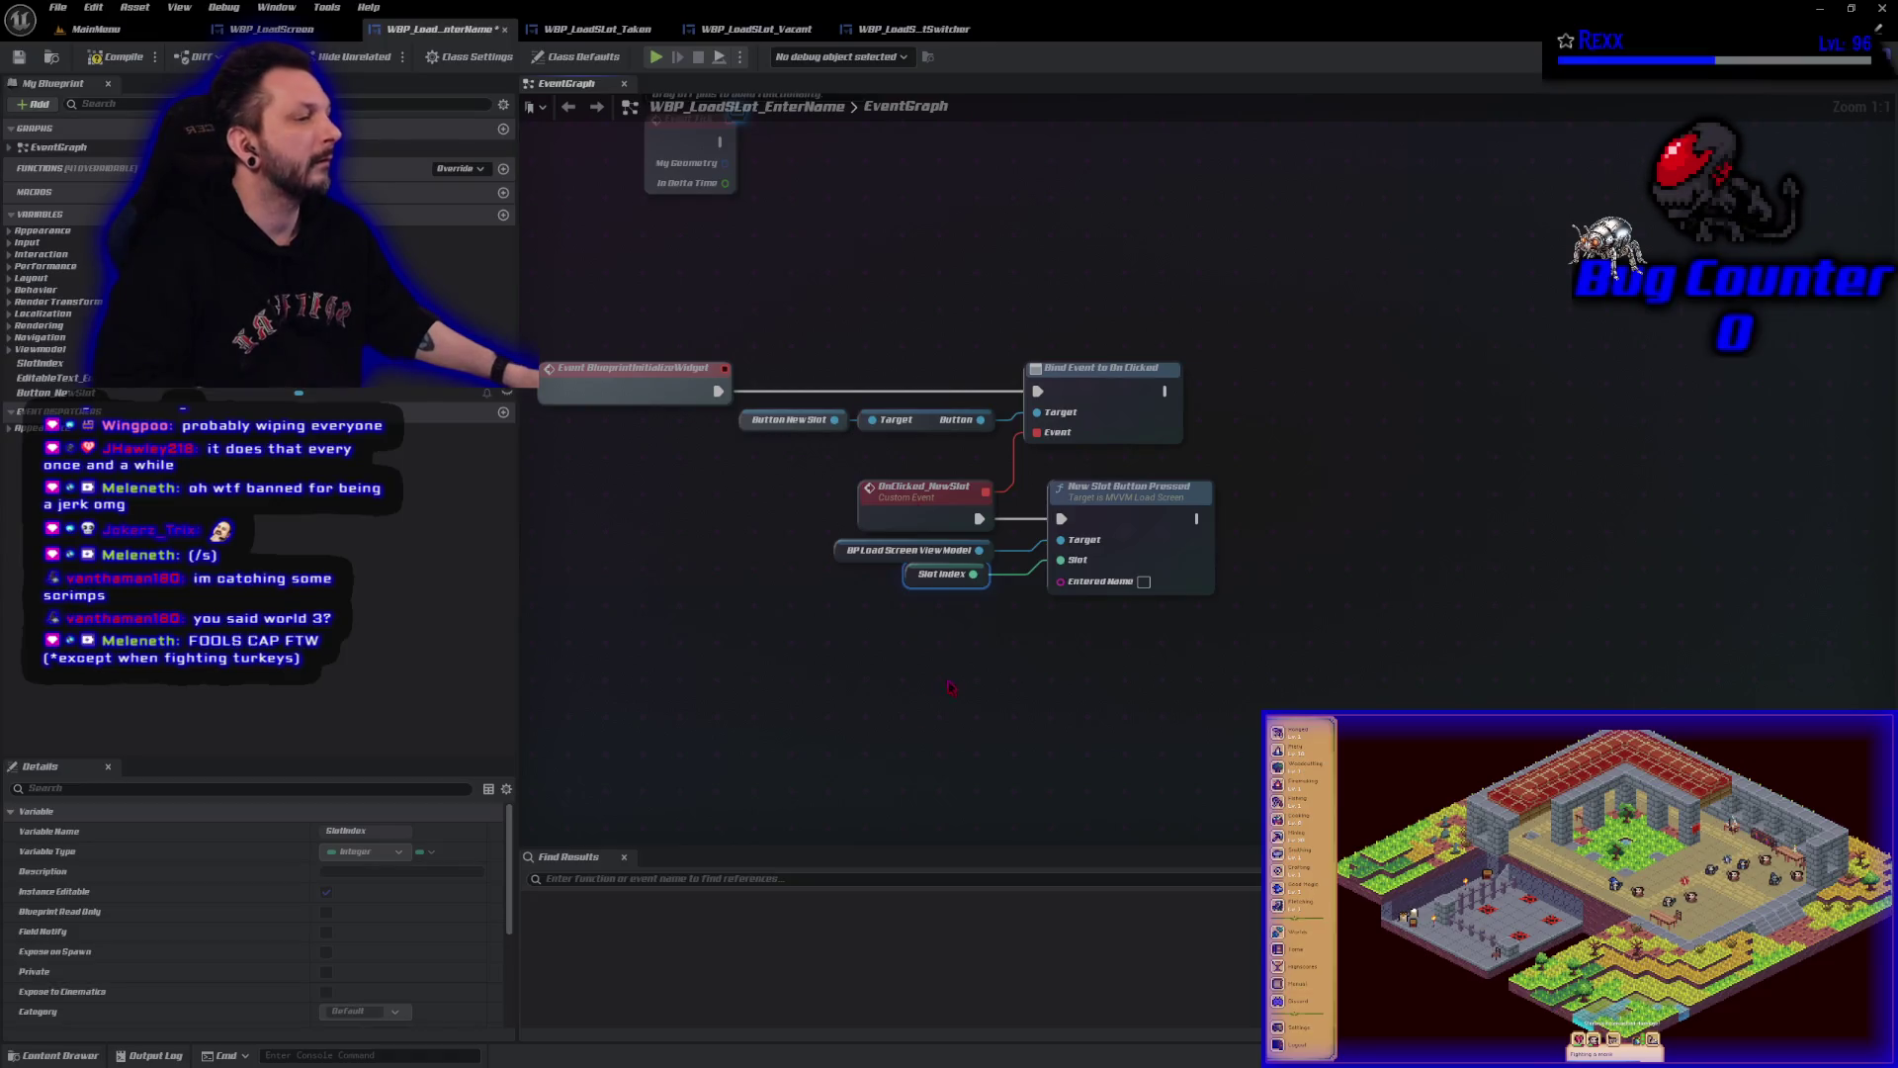
right_click(850, 687)
Add an Editable Text Enter Name getter with GetText and wire its text into Entered Name.
type("get e")
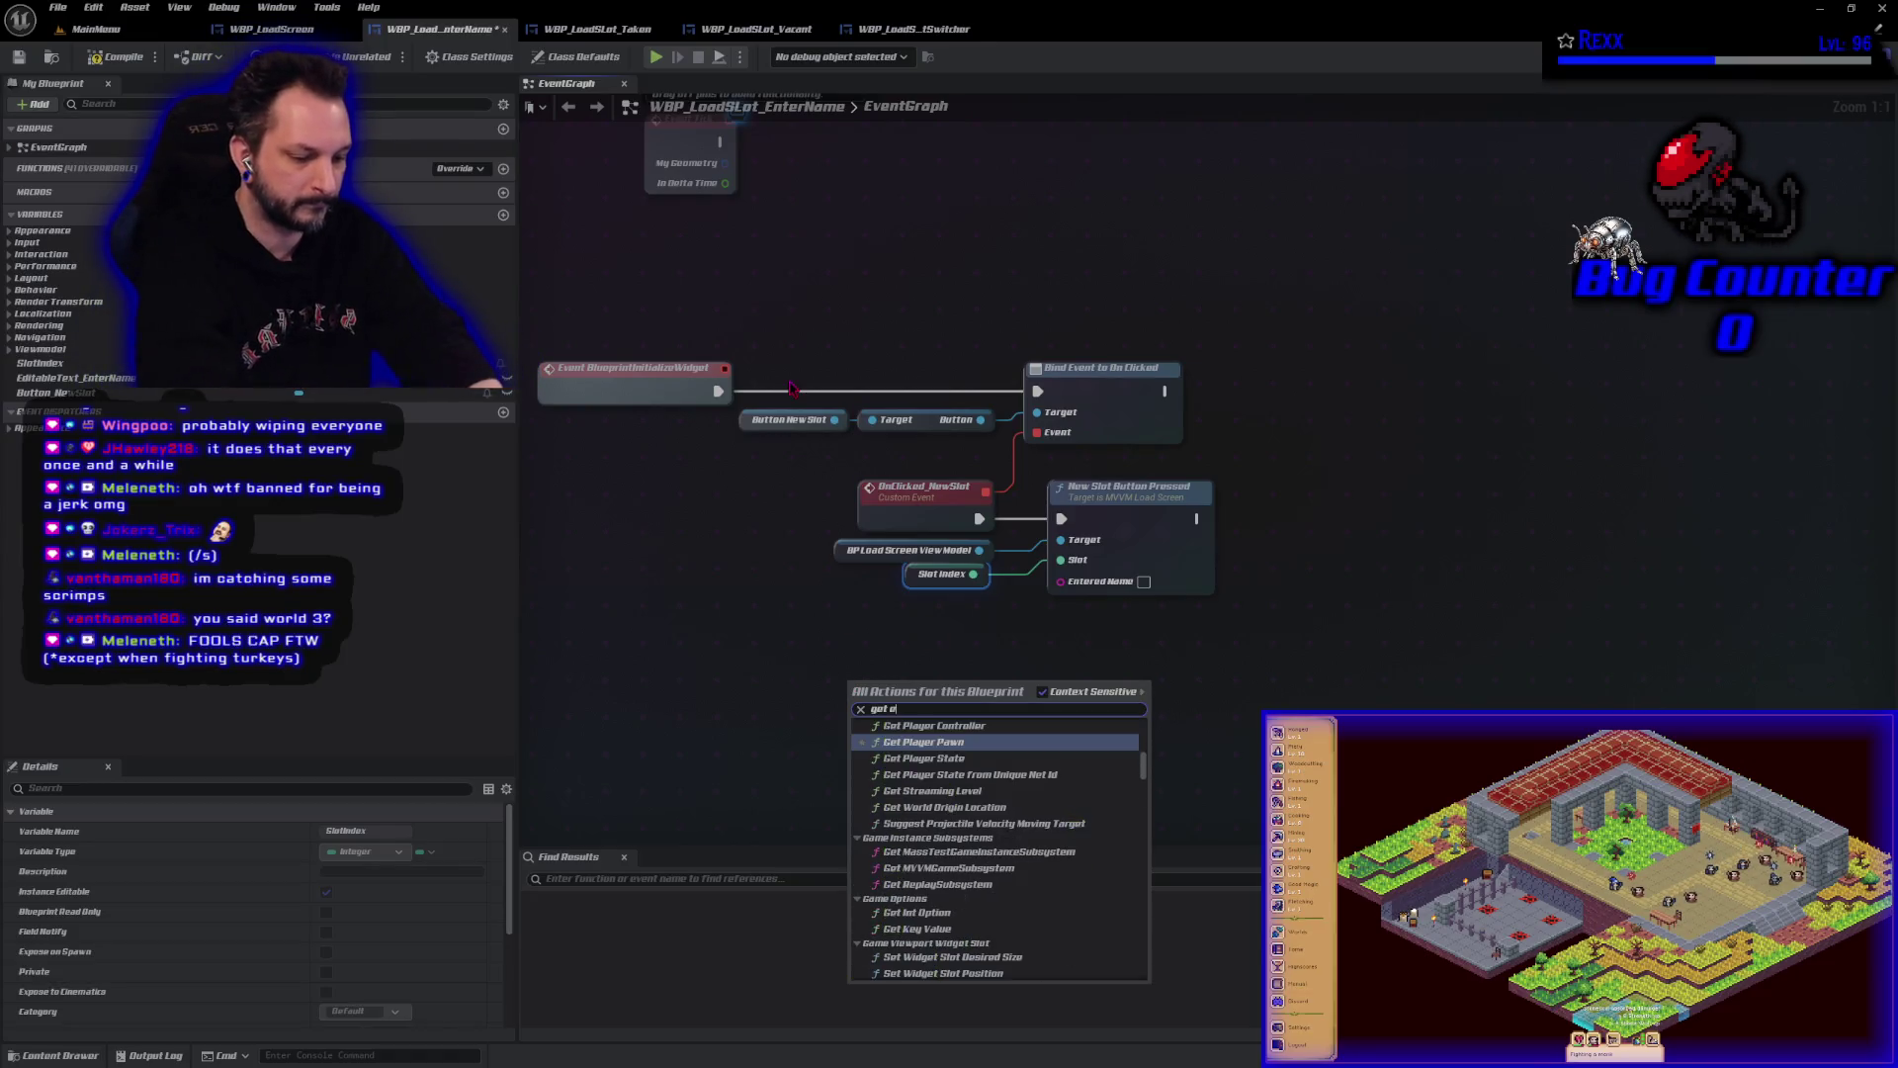
type("ditab")
key("Return")
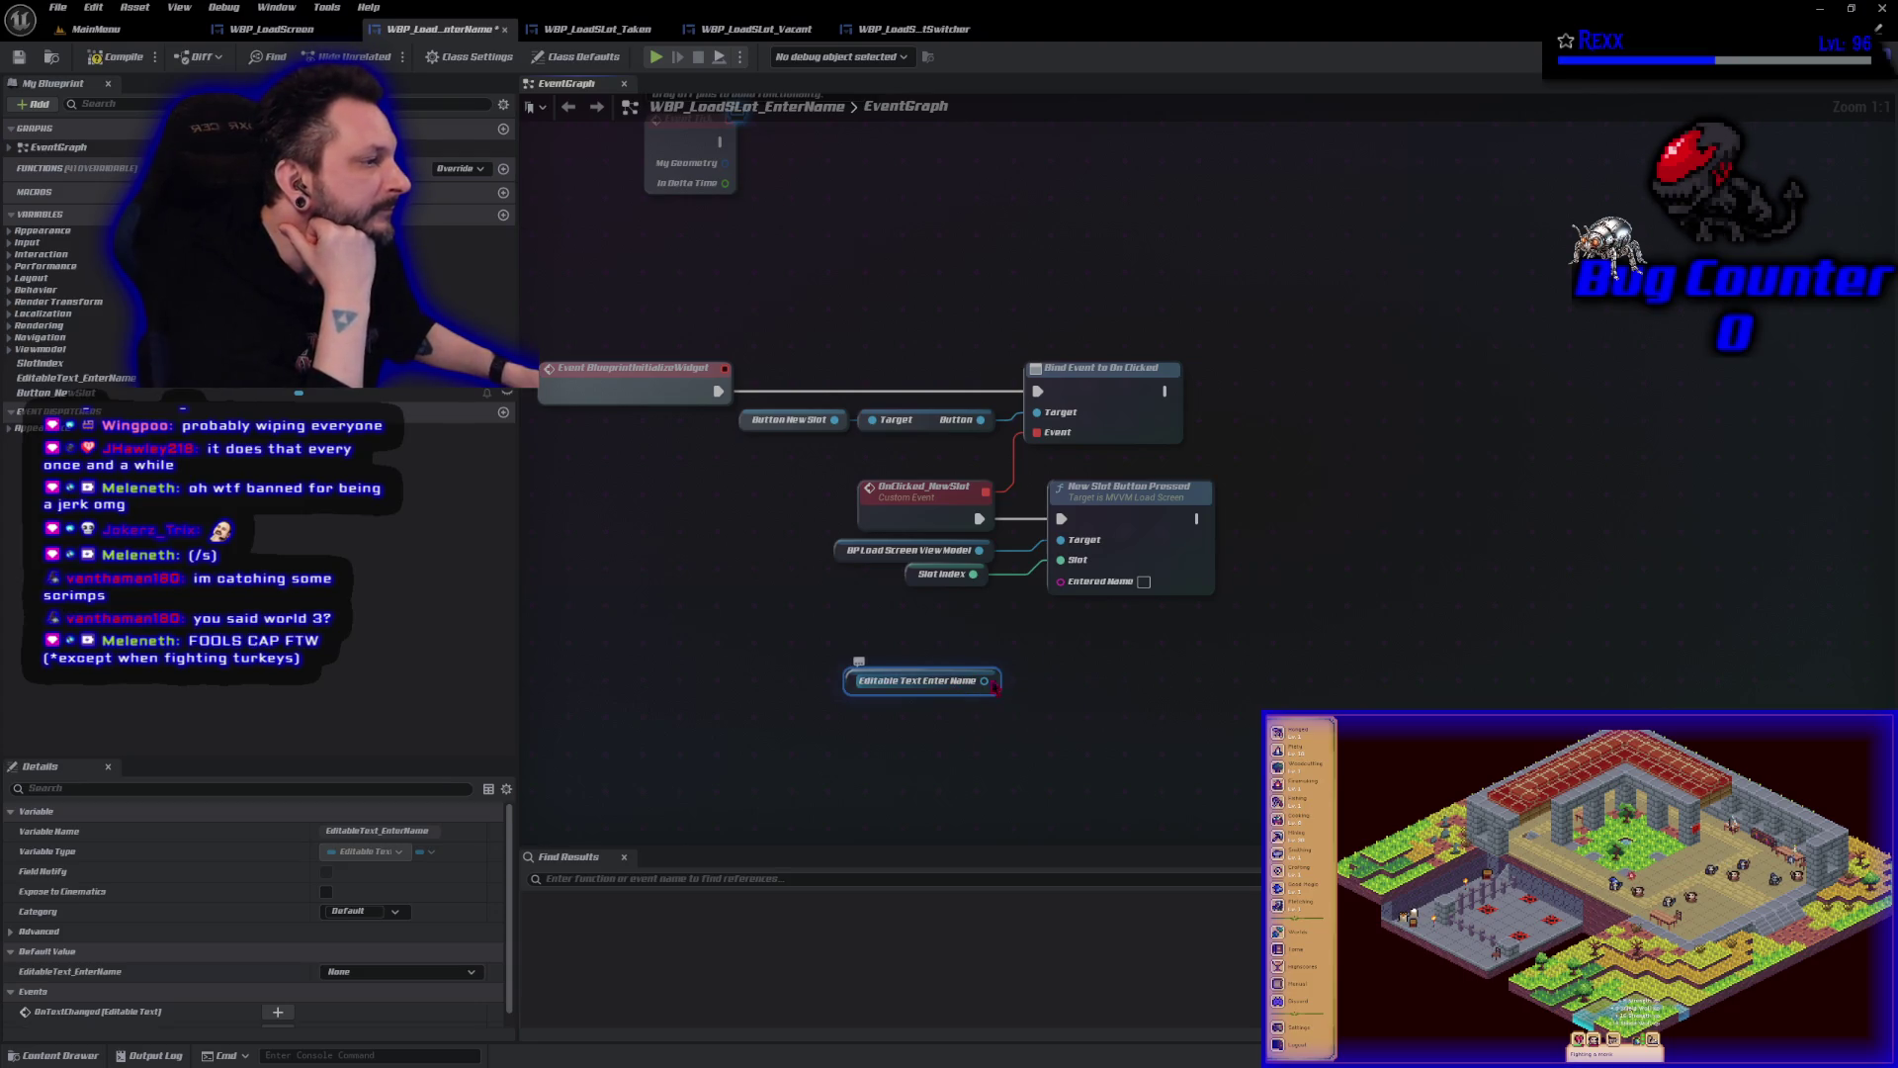
left_click_drag(984, 680, 1024, 694)
type("get text")
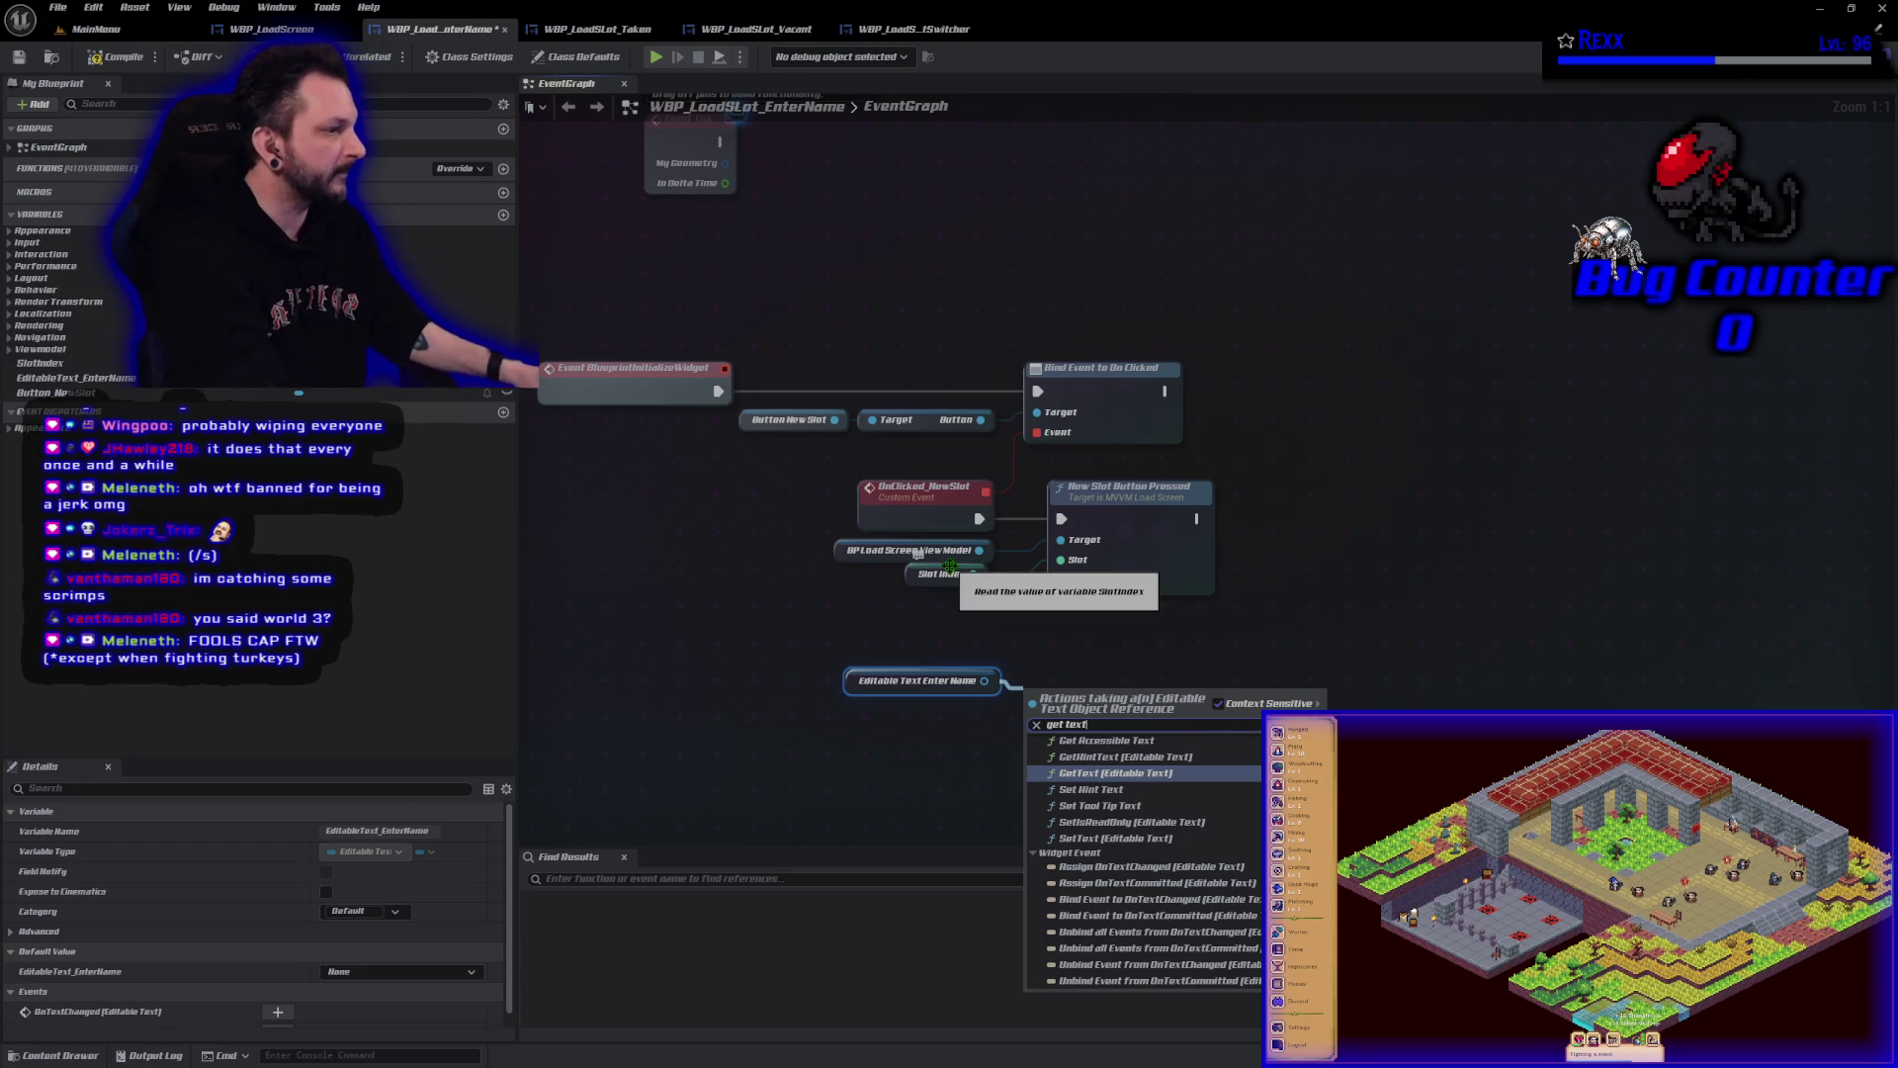
left_click(1105, 775)
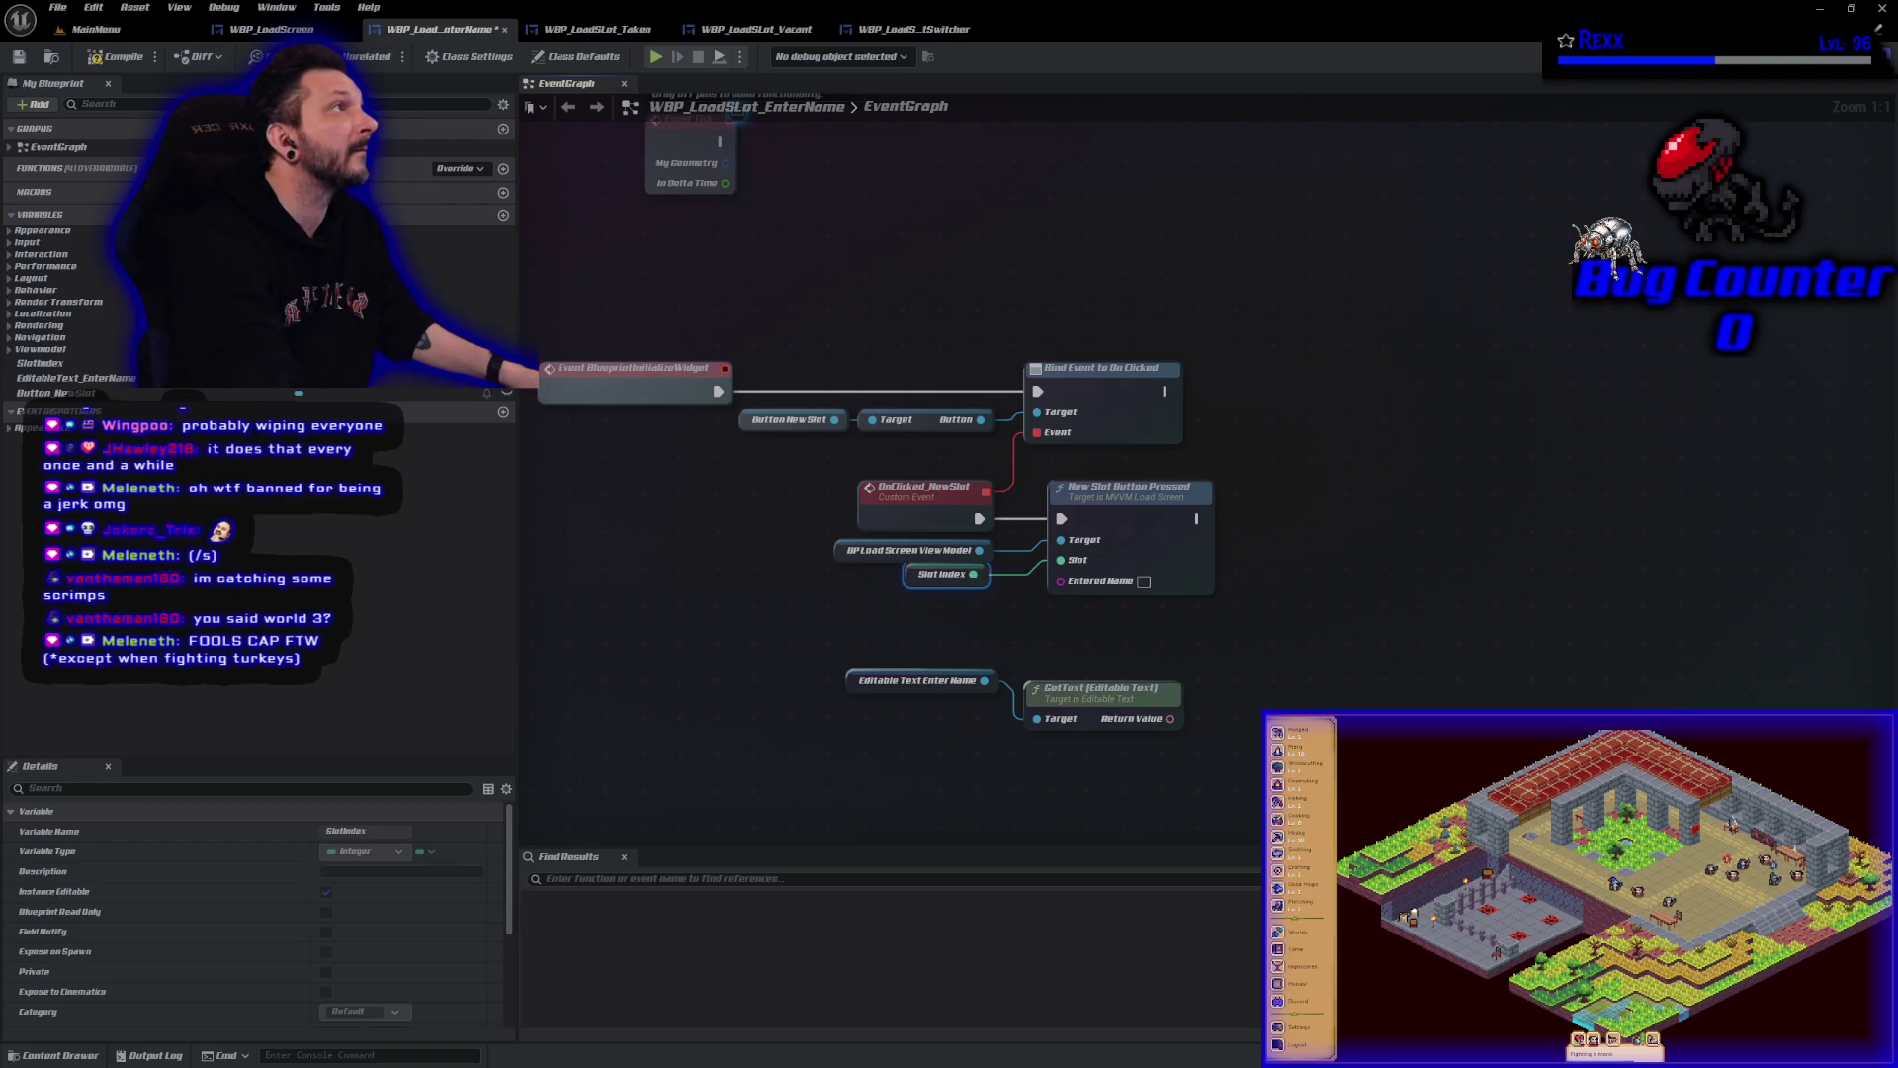
mouse_move(1080, 727)
left_mouse_down()
mouse_move(994, 640)
mouse_move(664, 634)
left_mouse_up()
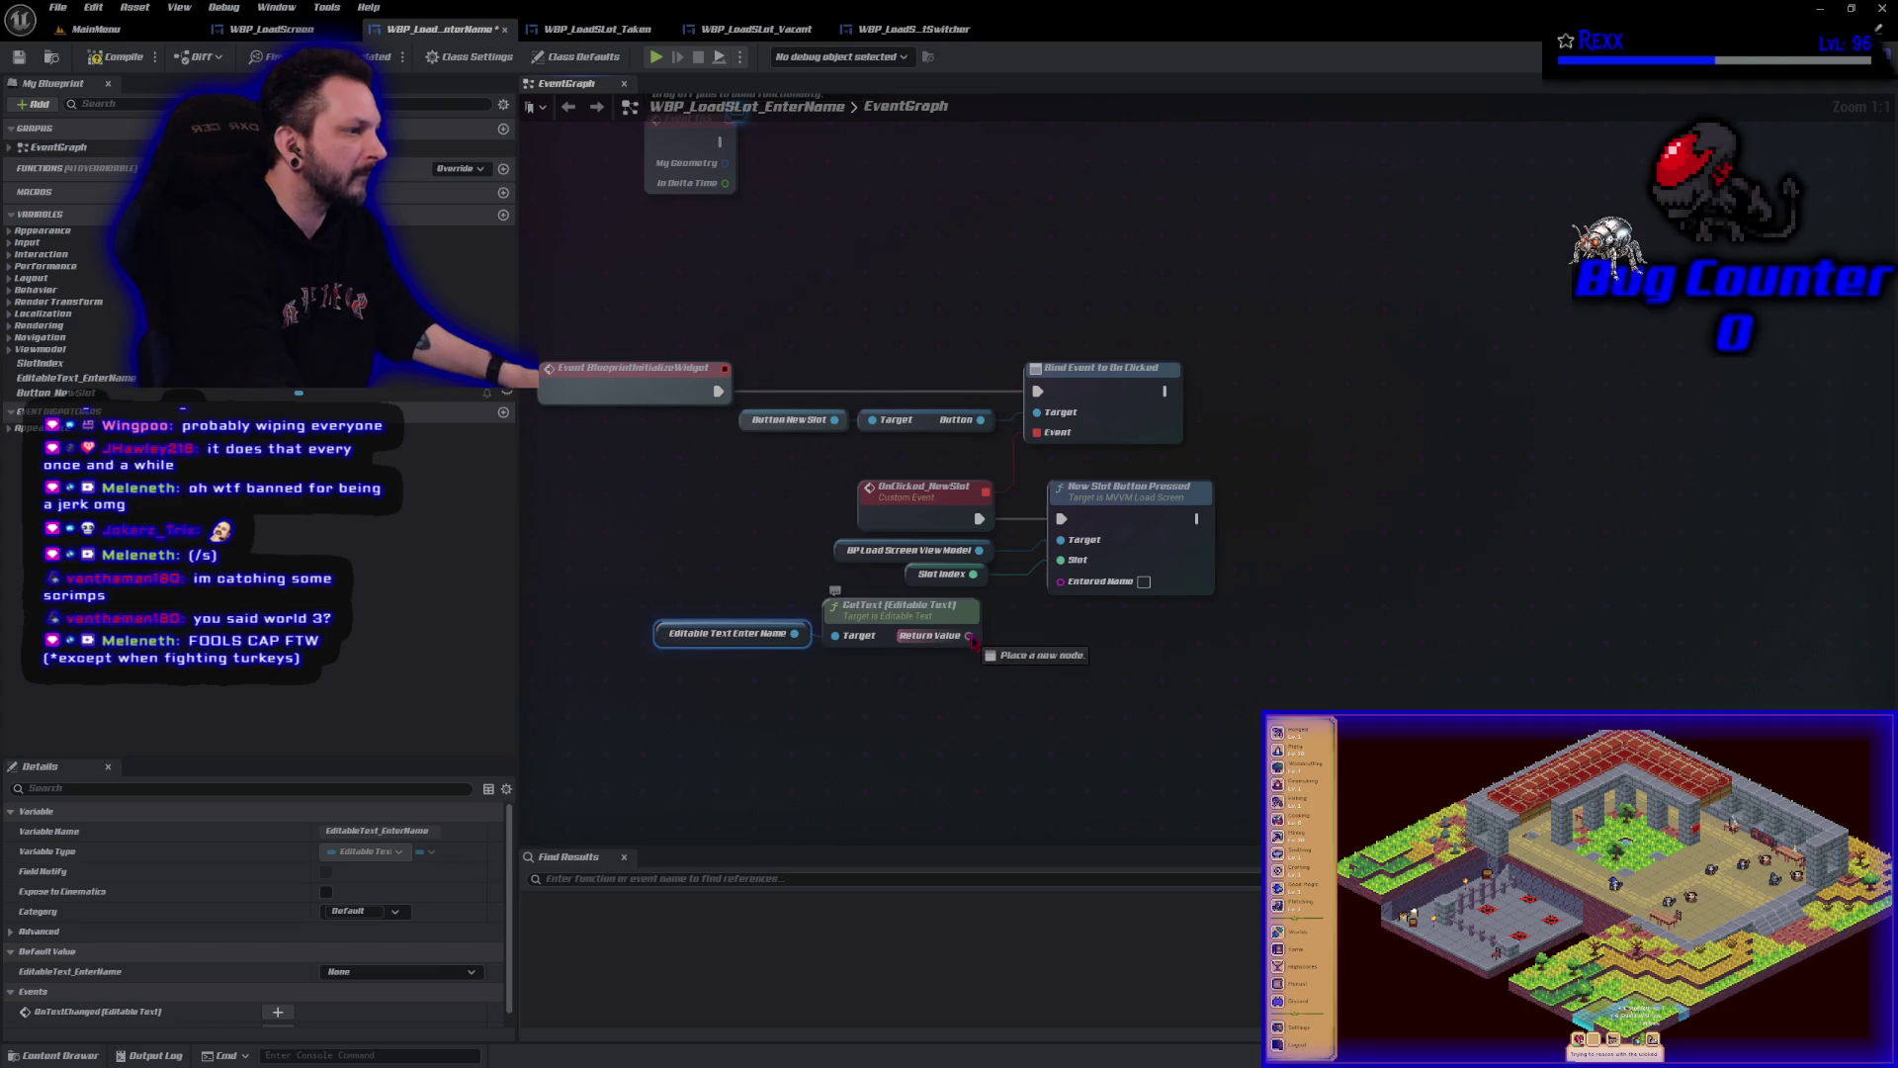
mouse_move(979, 636)
left_mouse_down()
mouse_move(1001, 553)
mouse_move(1025, 625)
mouse_move(733, 593)
mouse_move(545, 613)
mouse_move(605, 615)
left_mouse_up()
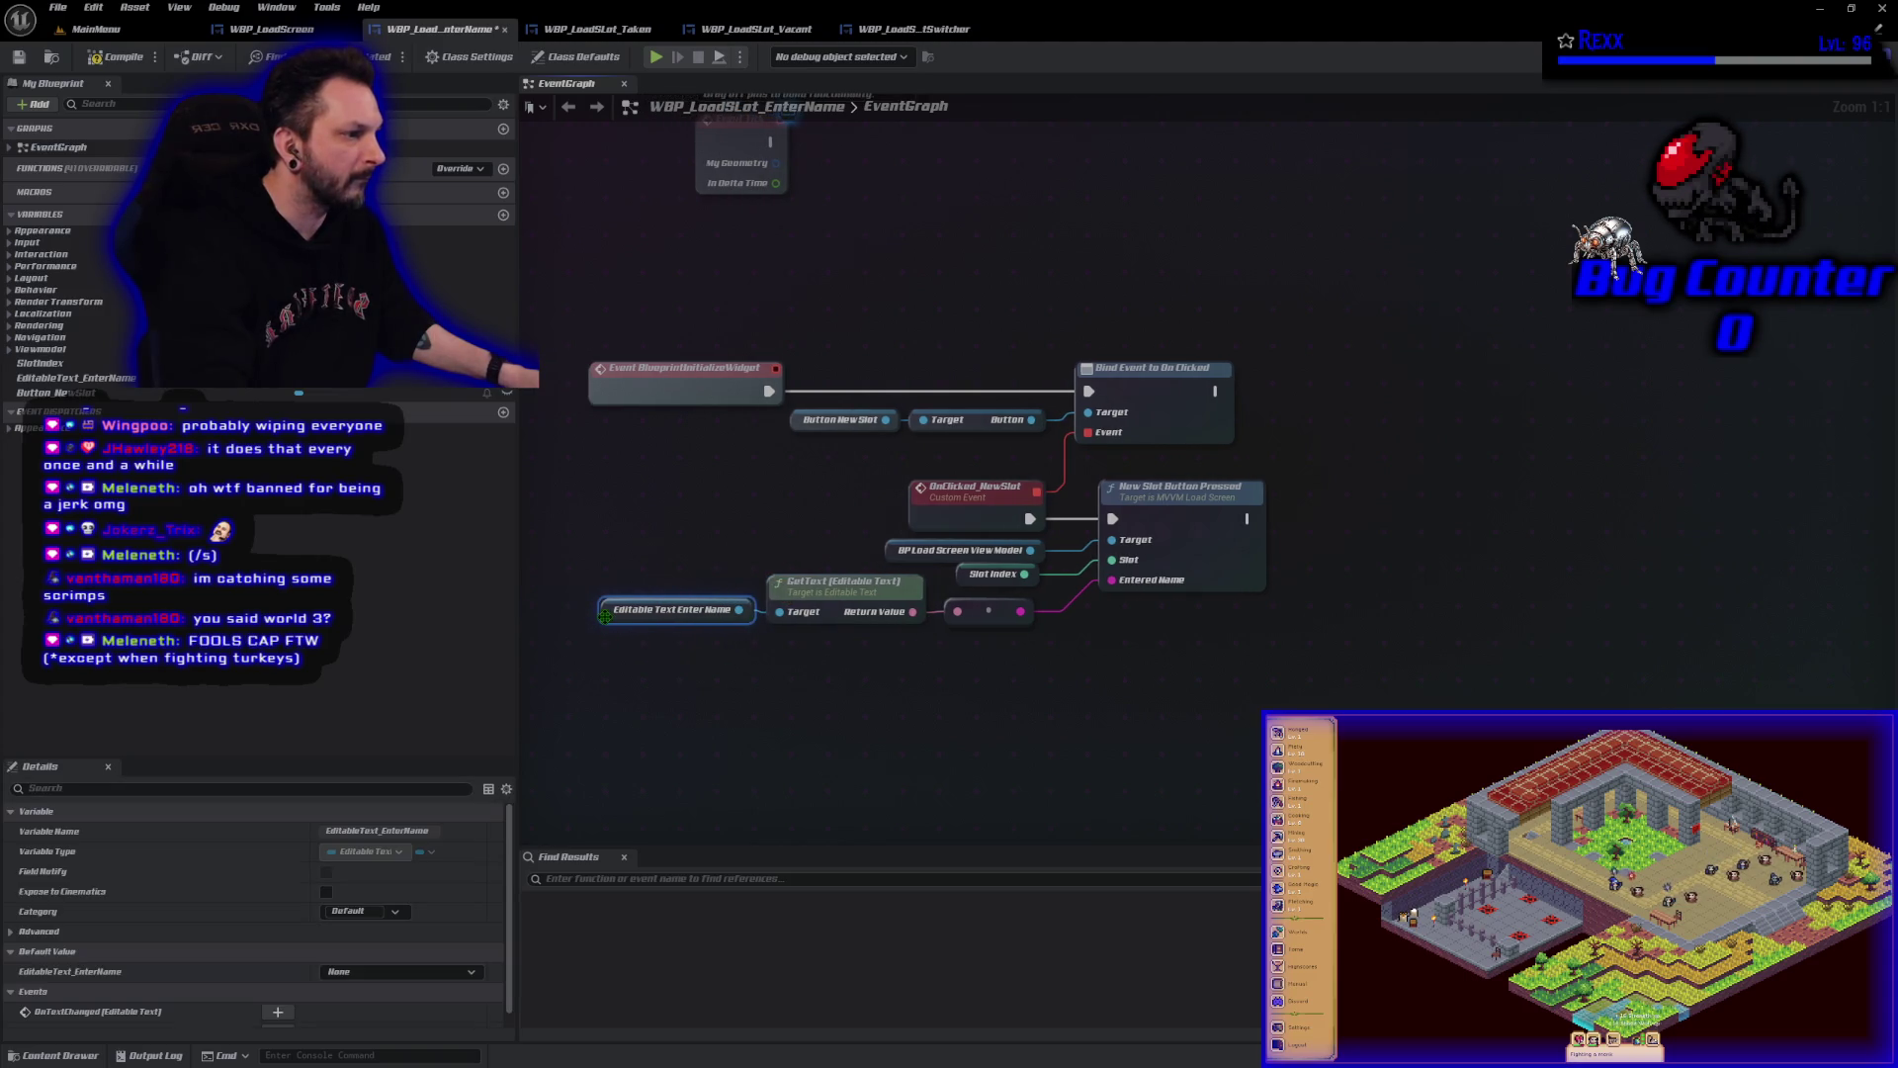
left_click(1006, 674)
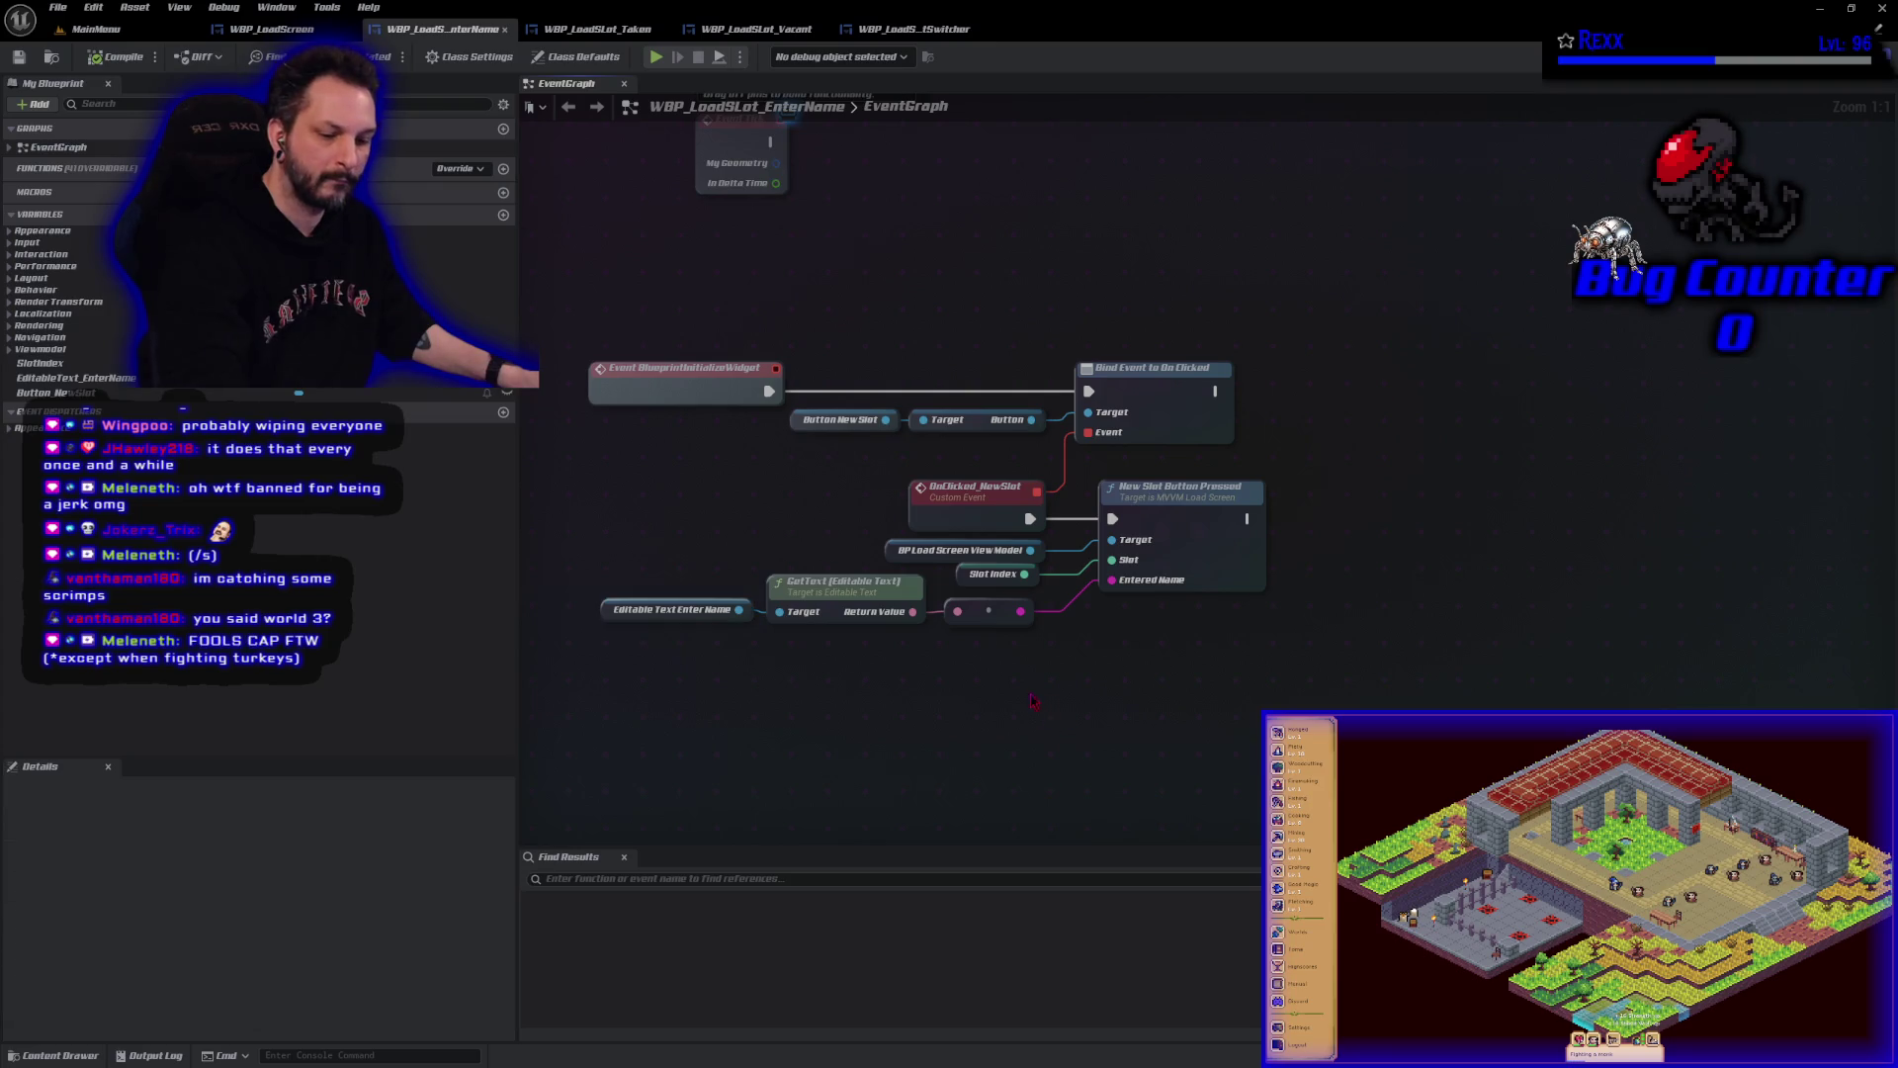
left_click_drag(1007, 674, 910, 707)
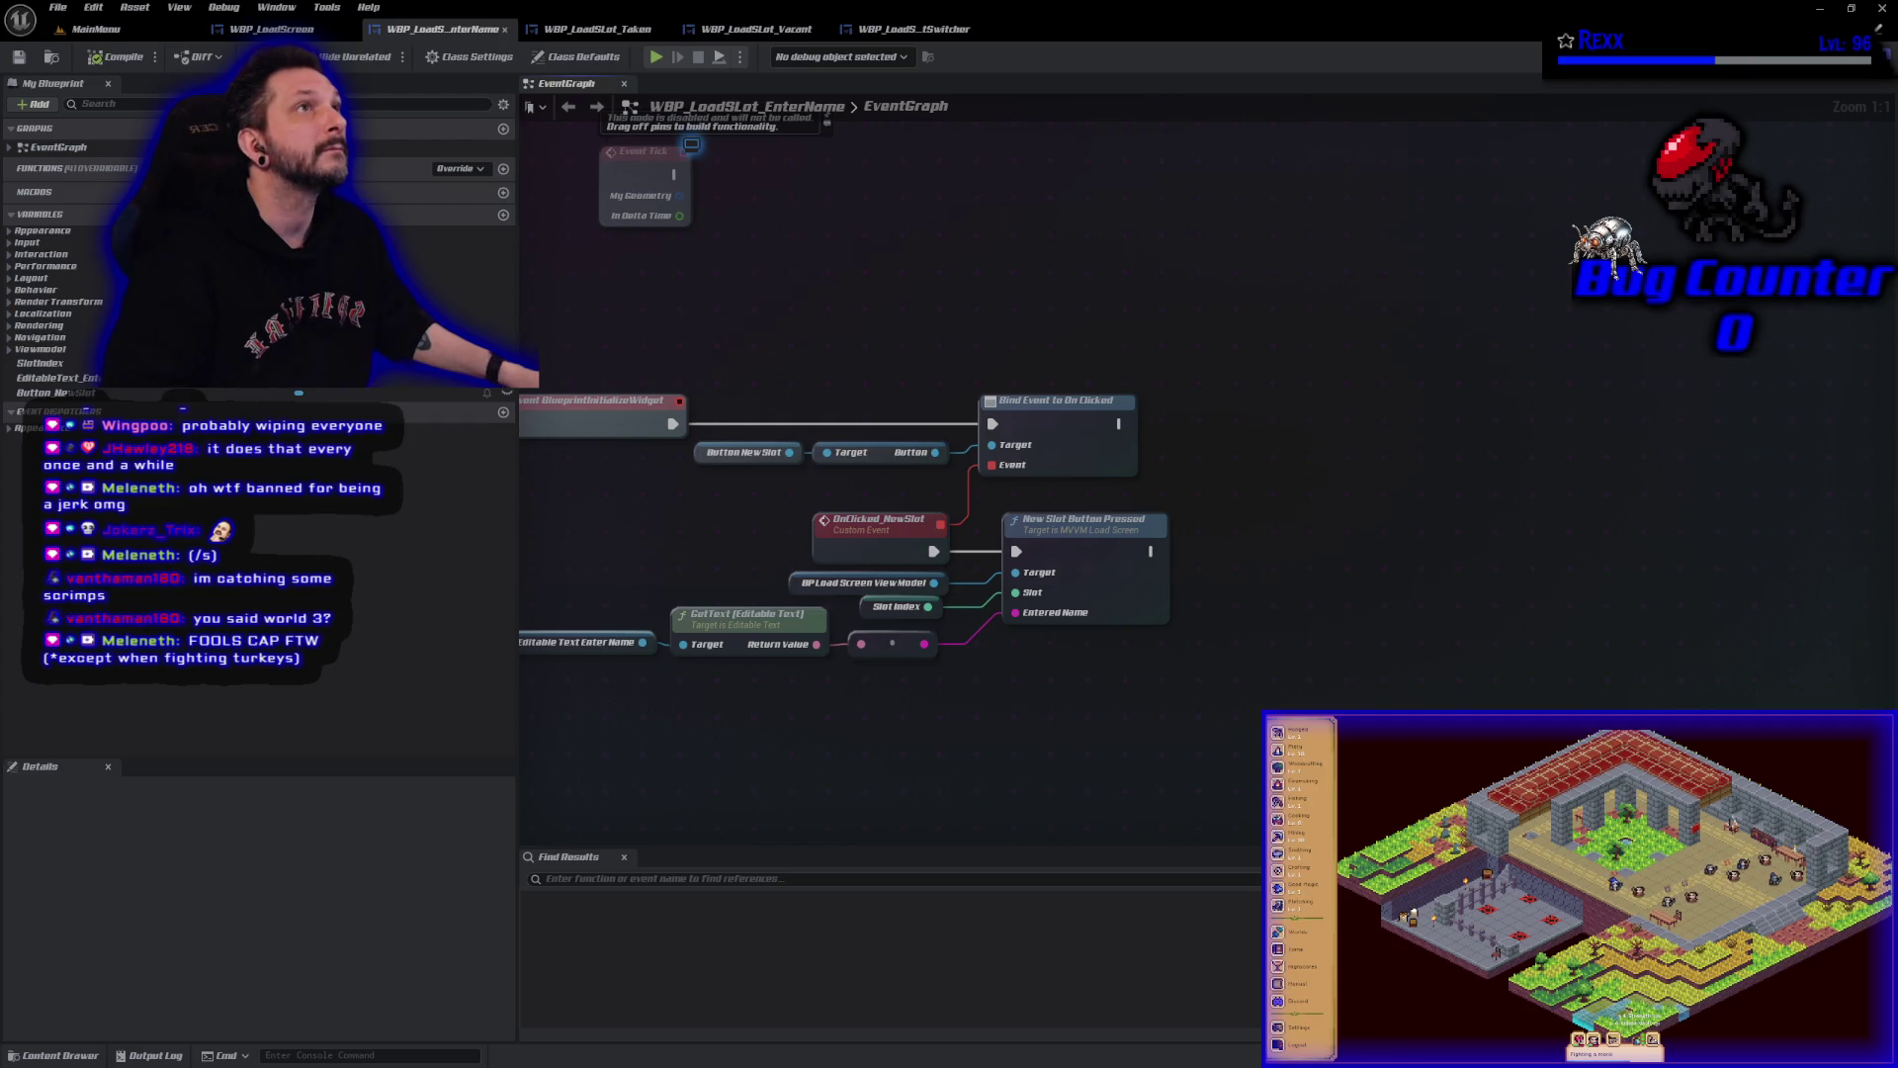
left_click(1820, 9)
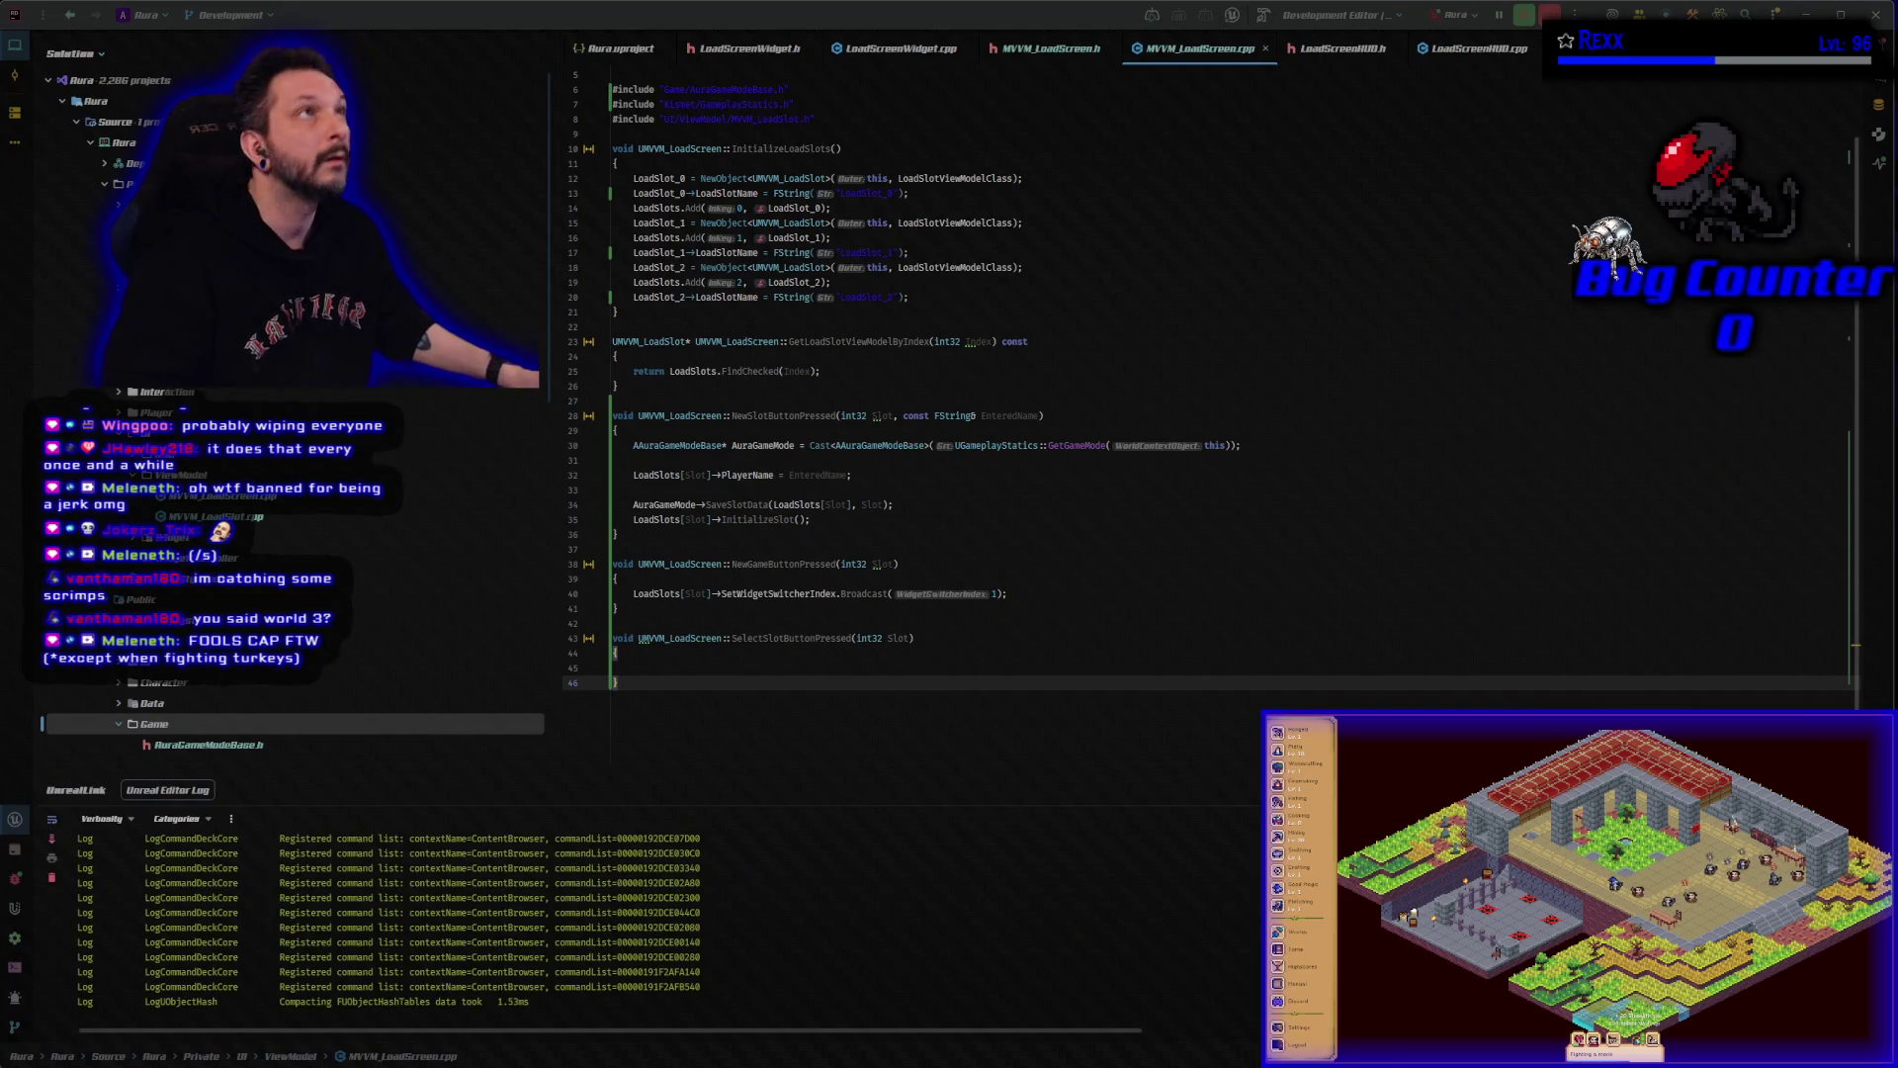
Return from Rider to Unreal and bring up the WidgetSwitcher's InitializeSlot graph.
key("alt+Tab")
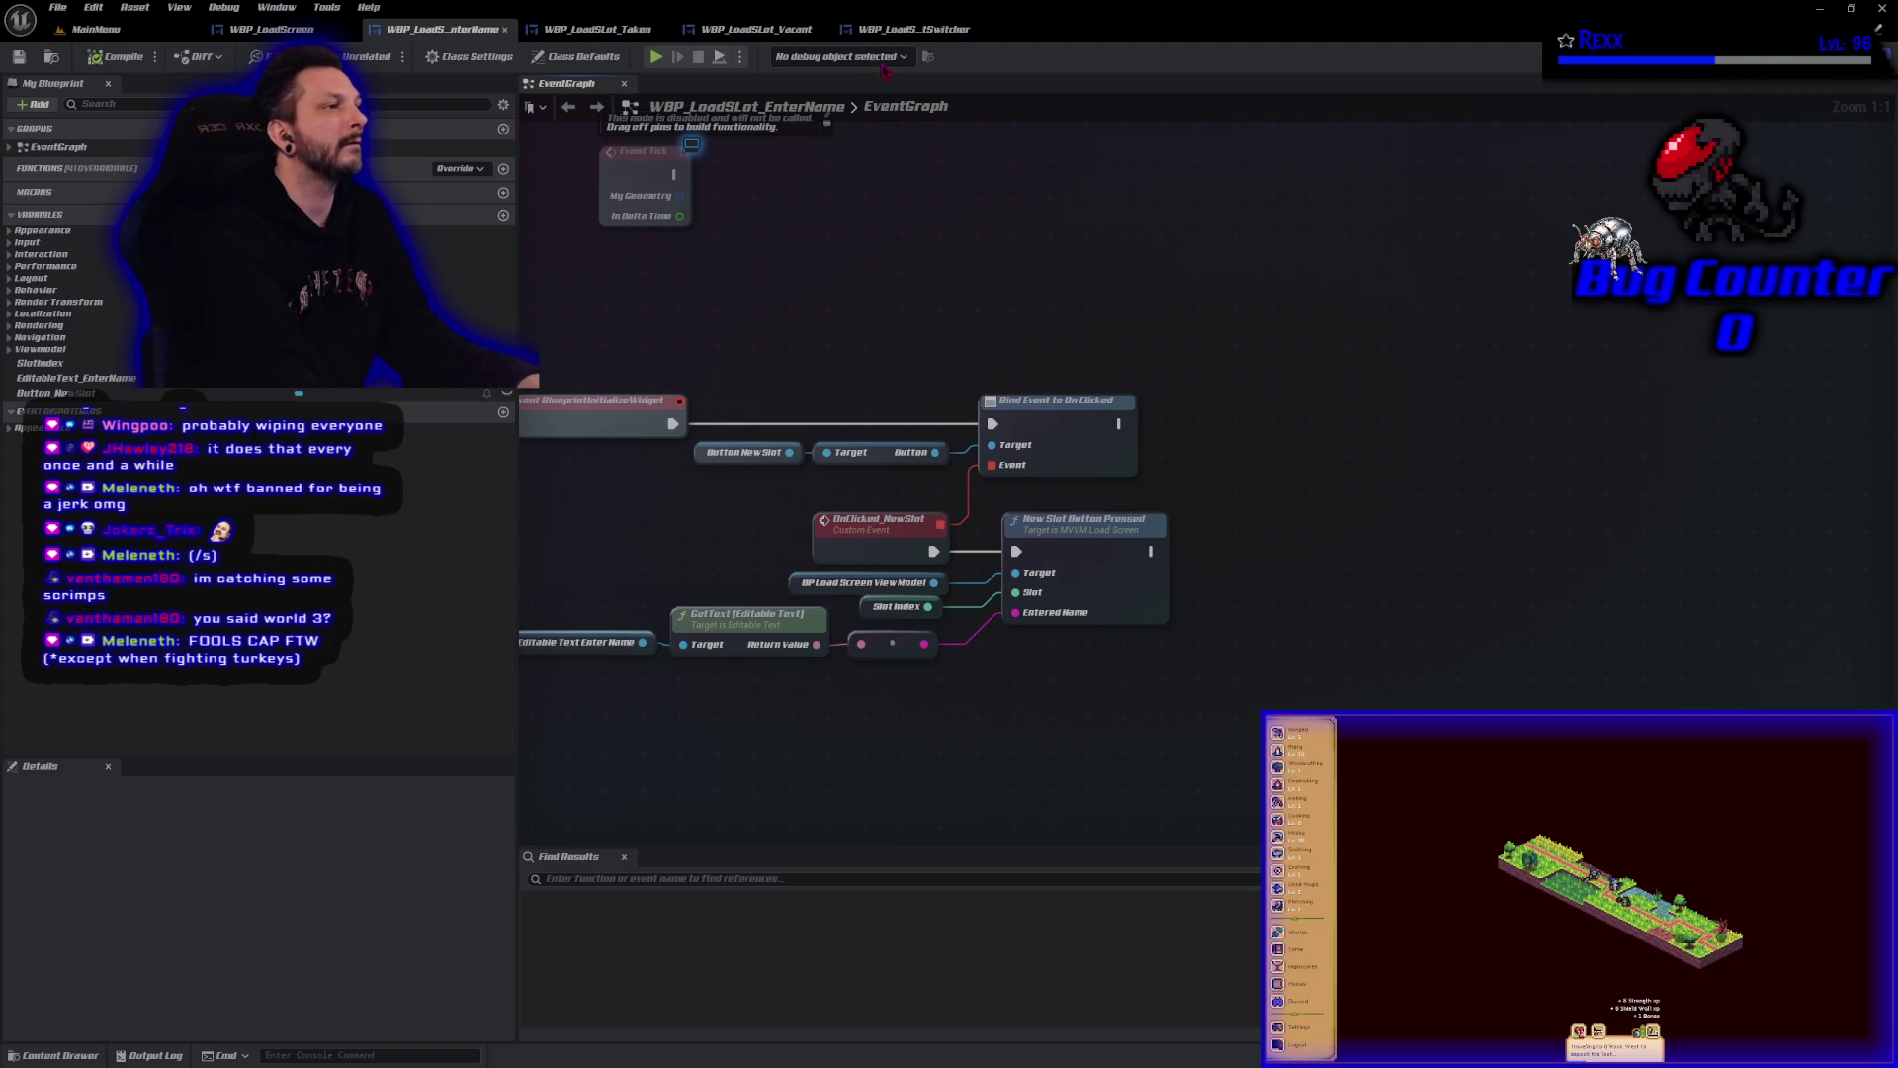
left_click(909, 28)
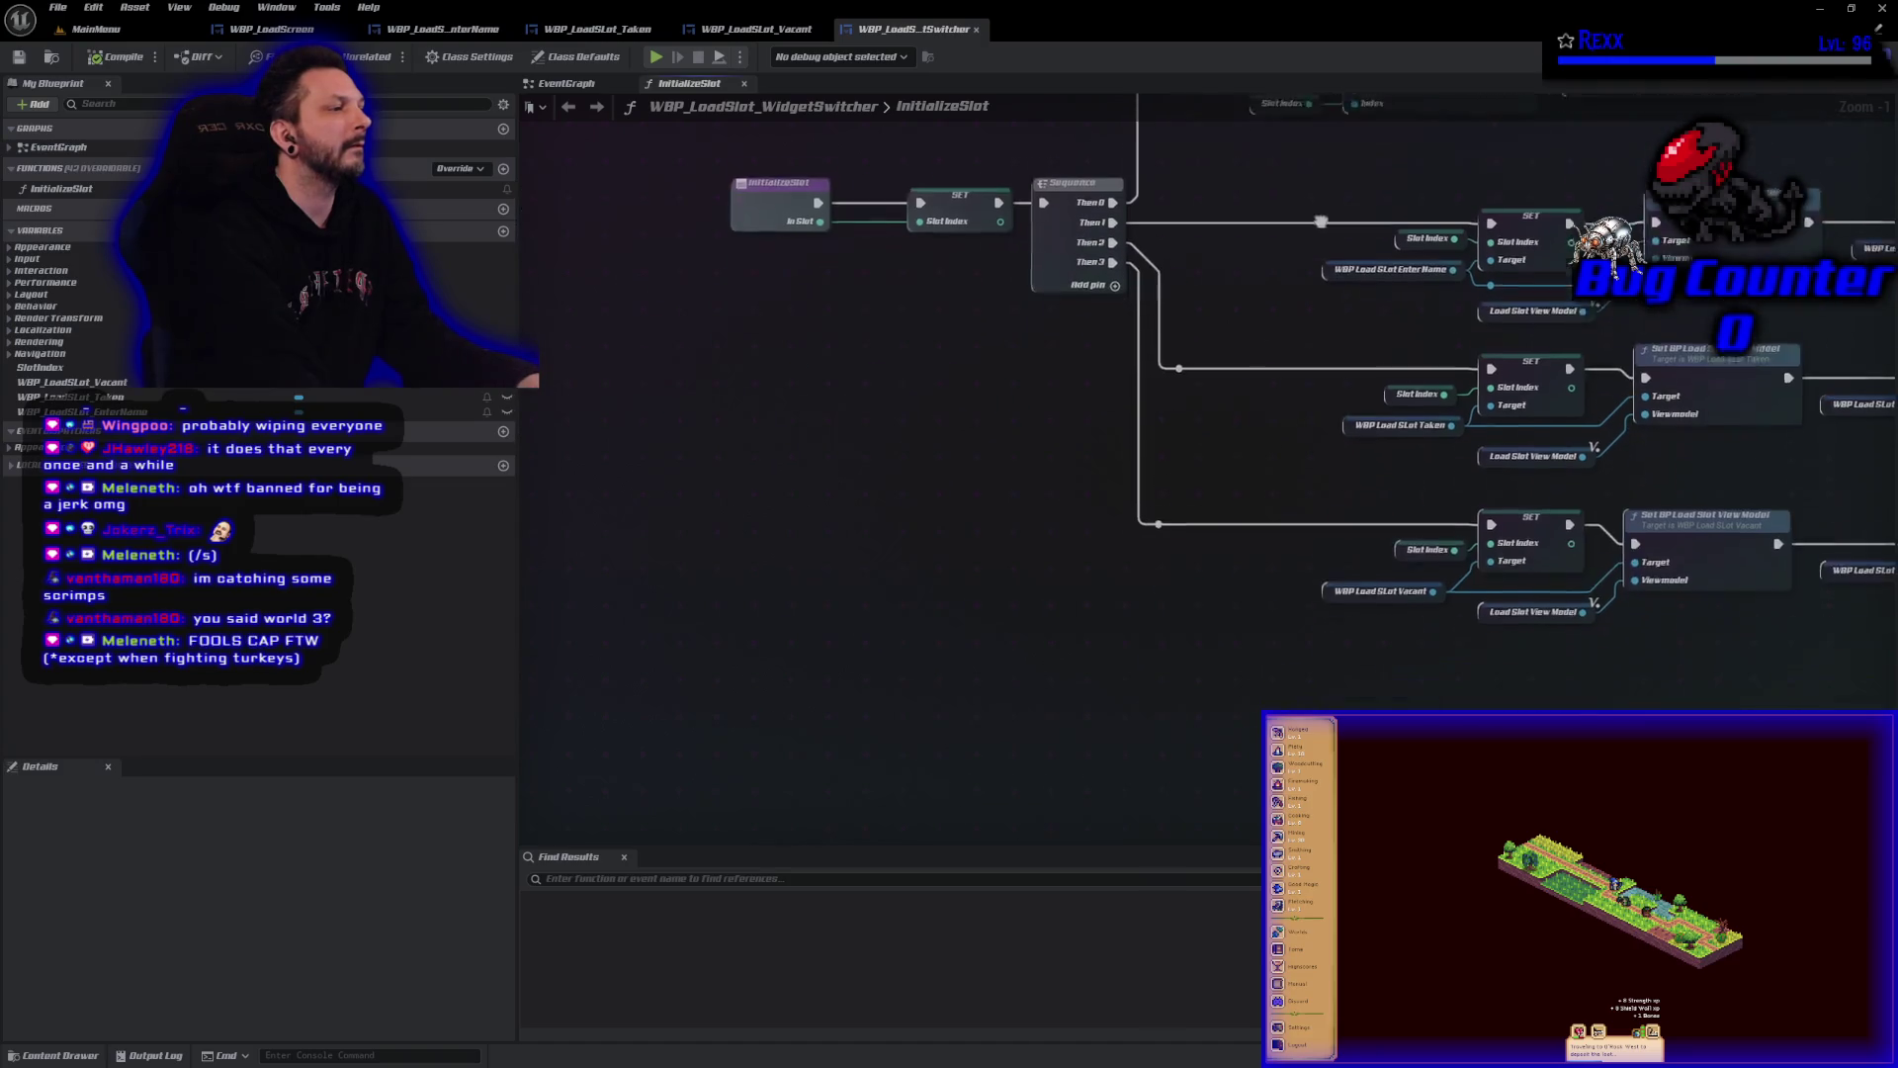
Add a fifth Sequence output routed through a reroute to a Blueprint Initialize Widget call.
left_click(1080, 221)
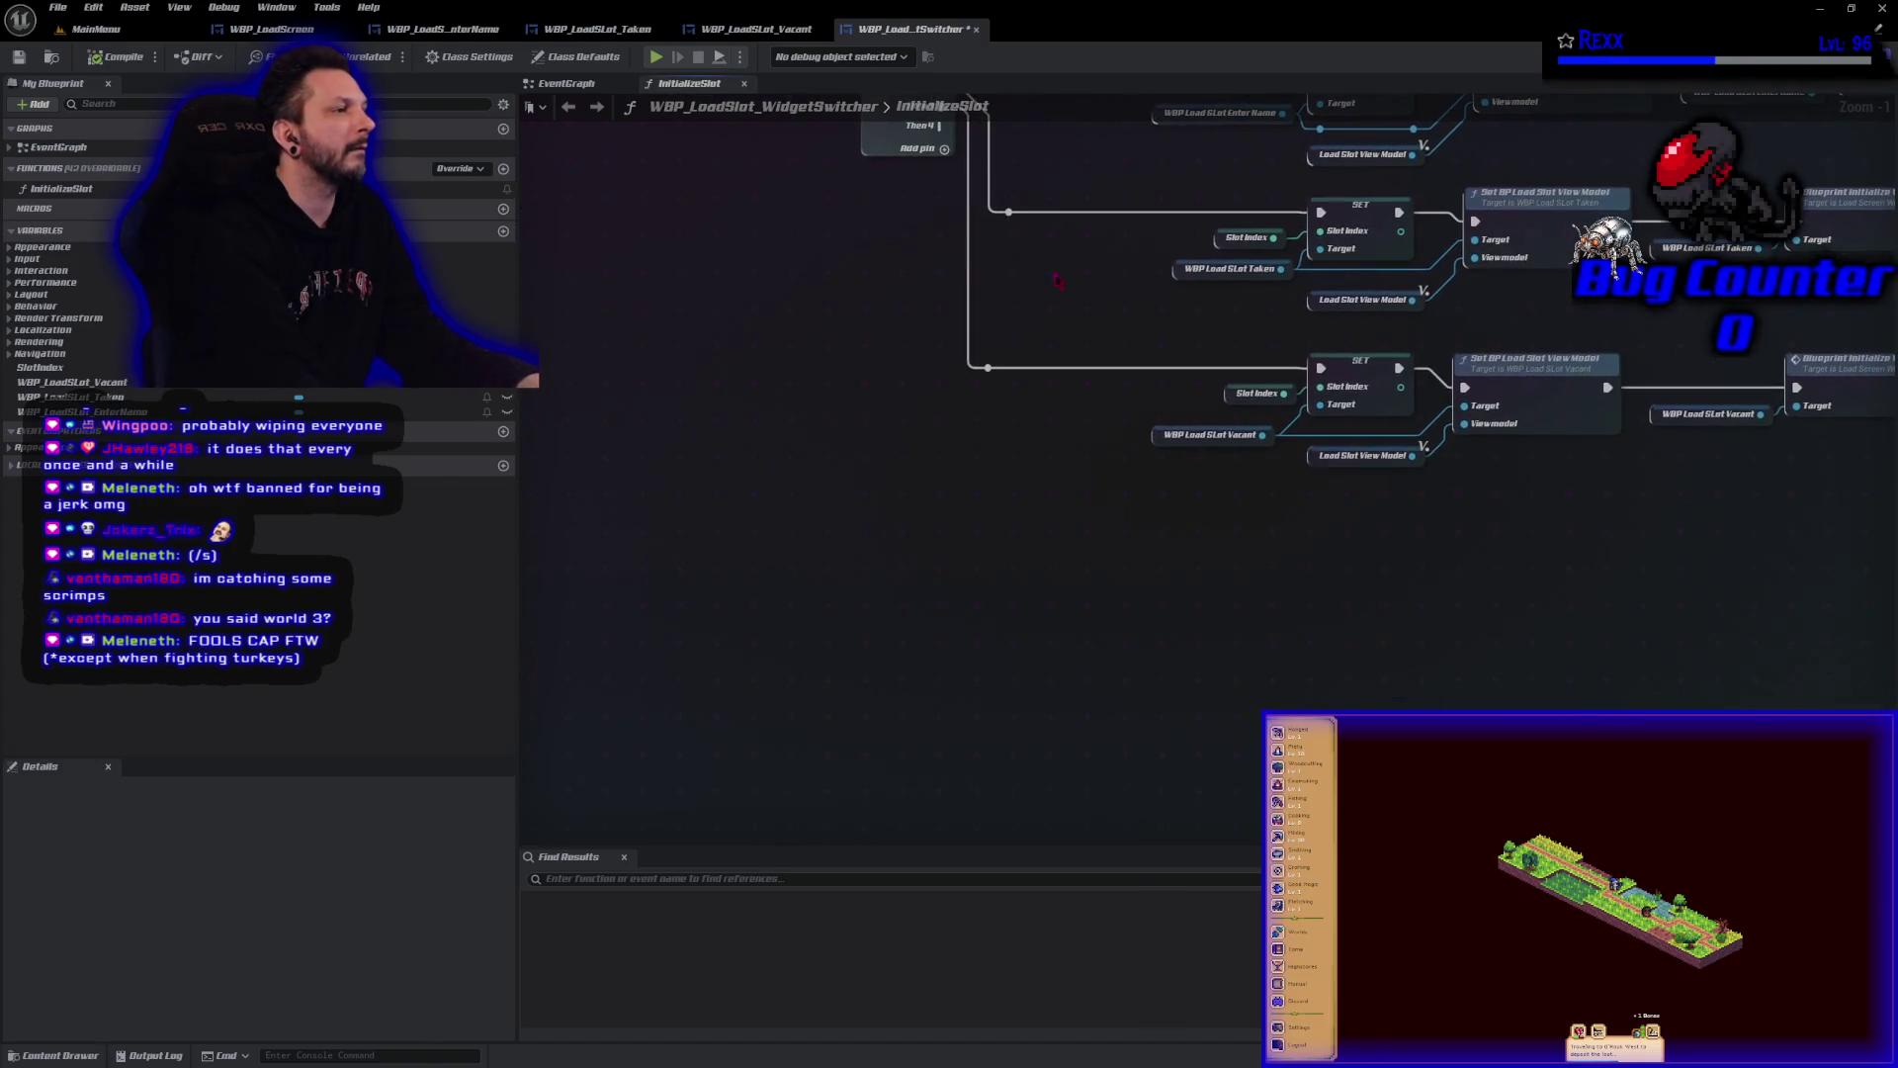
mouse_move(939, 127)
left_mouse_down()
mouse_move(938, 297)
mouse_move(991, 559)
left_mouse_up()
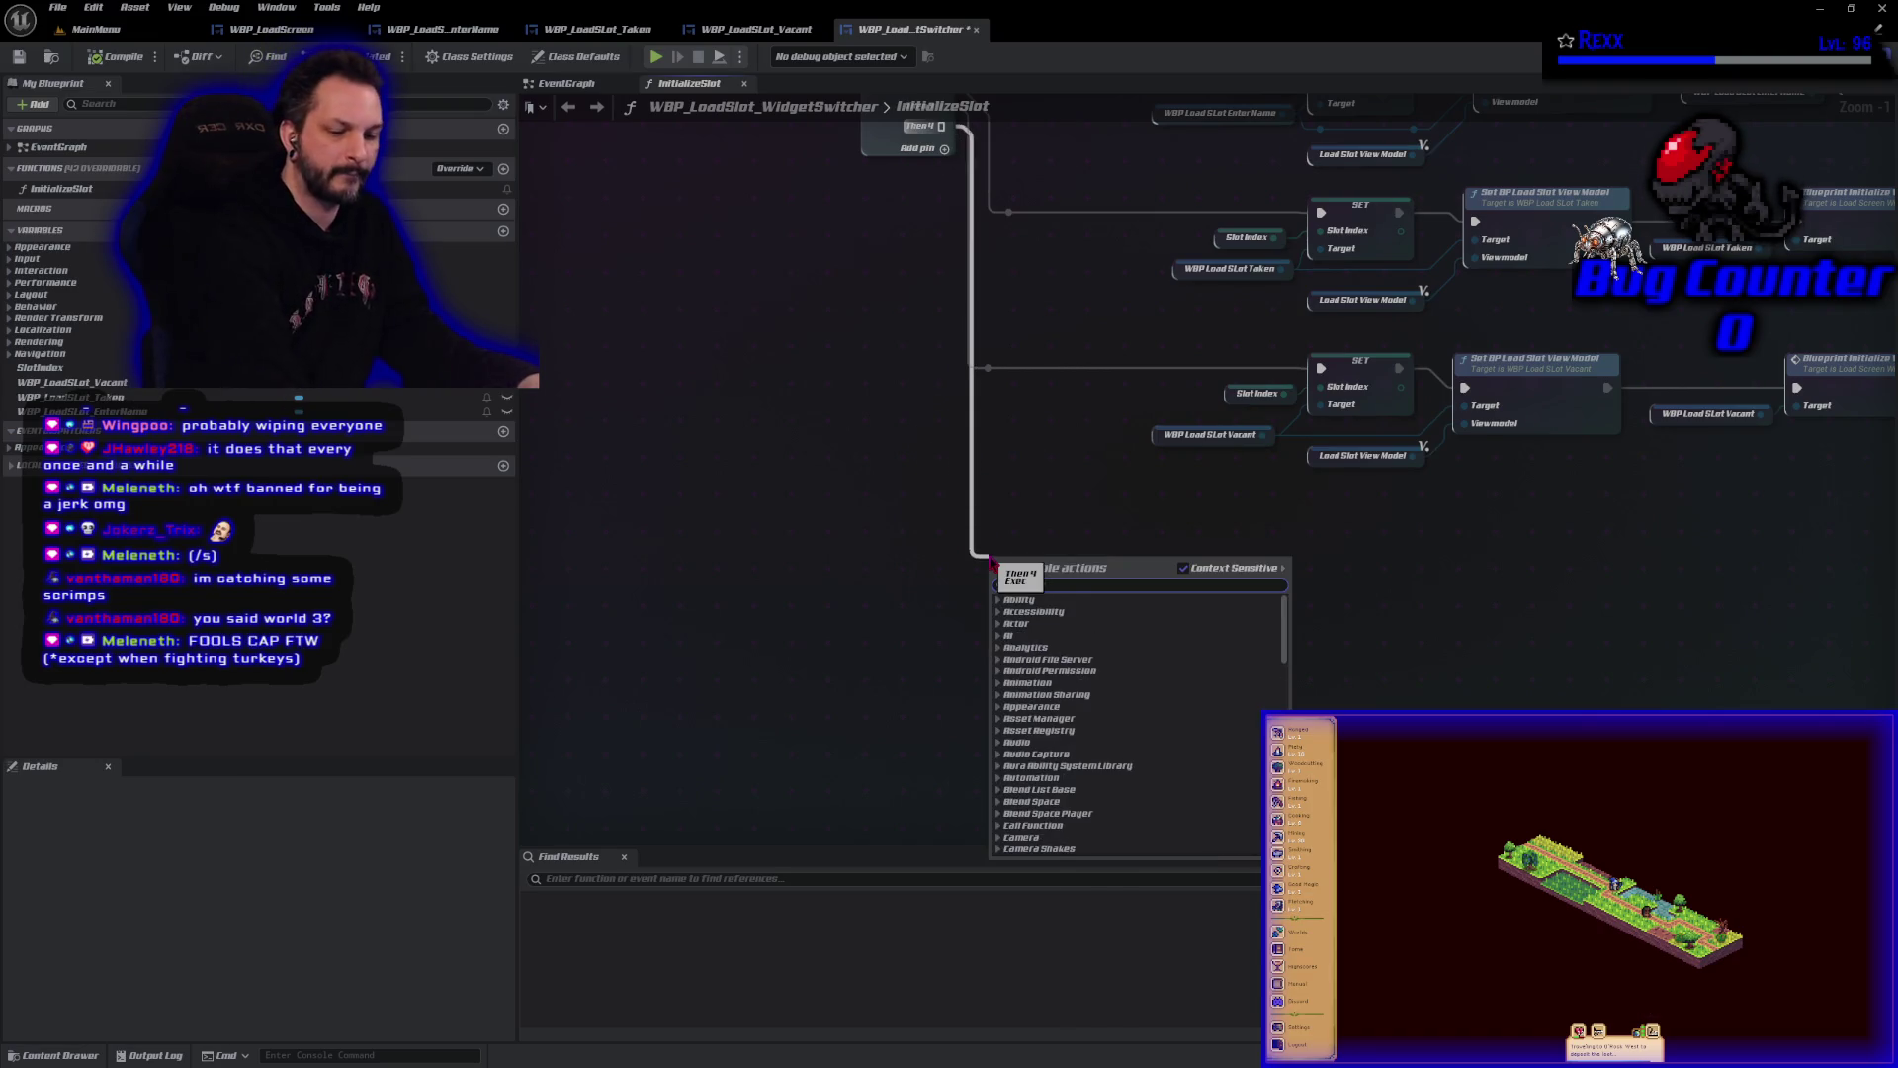
type("reroute")
left_click(1056, 817)
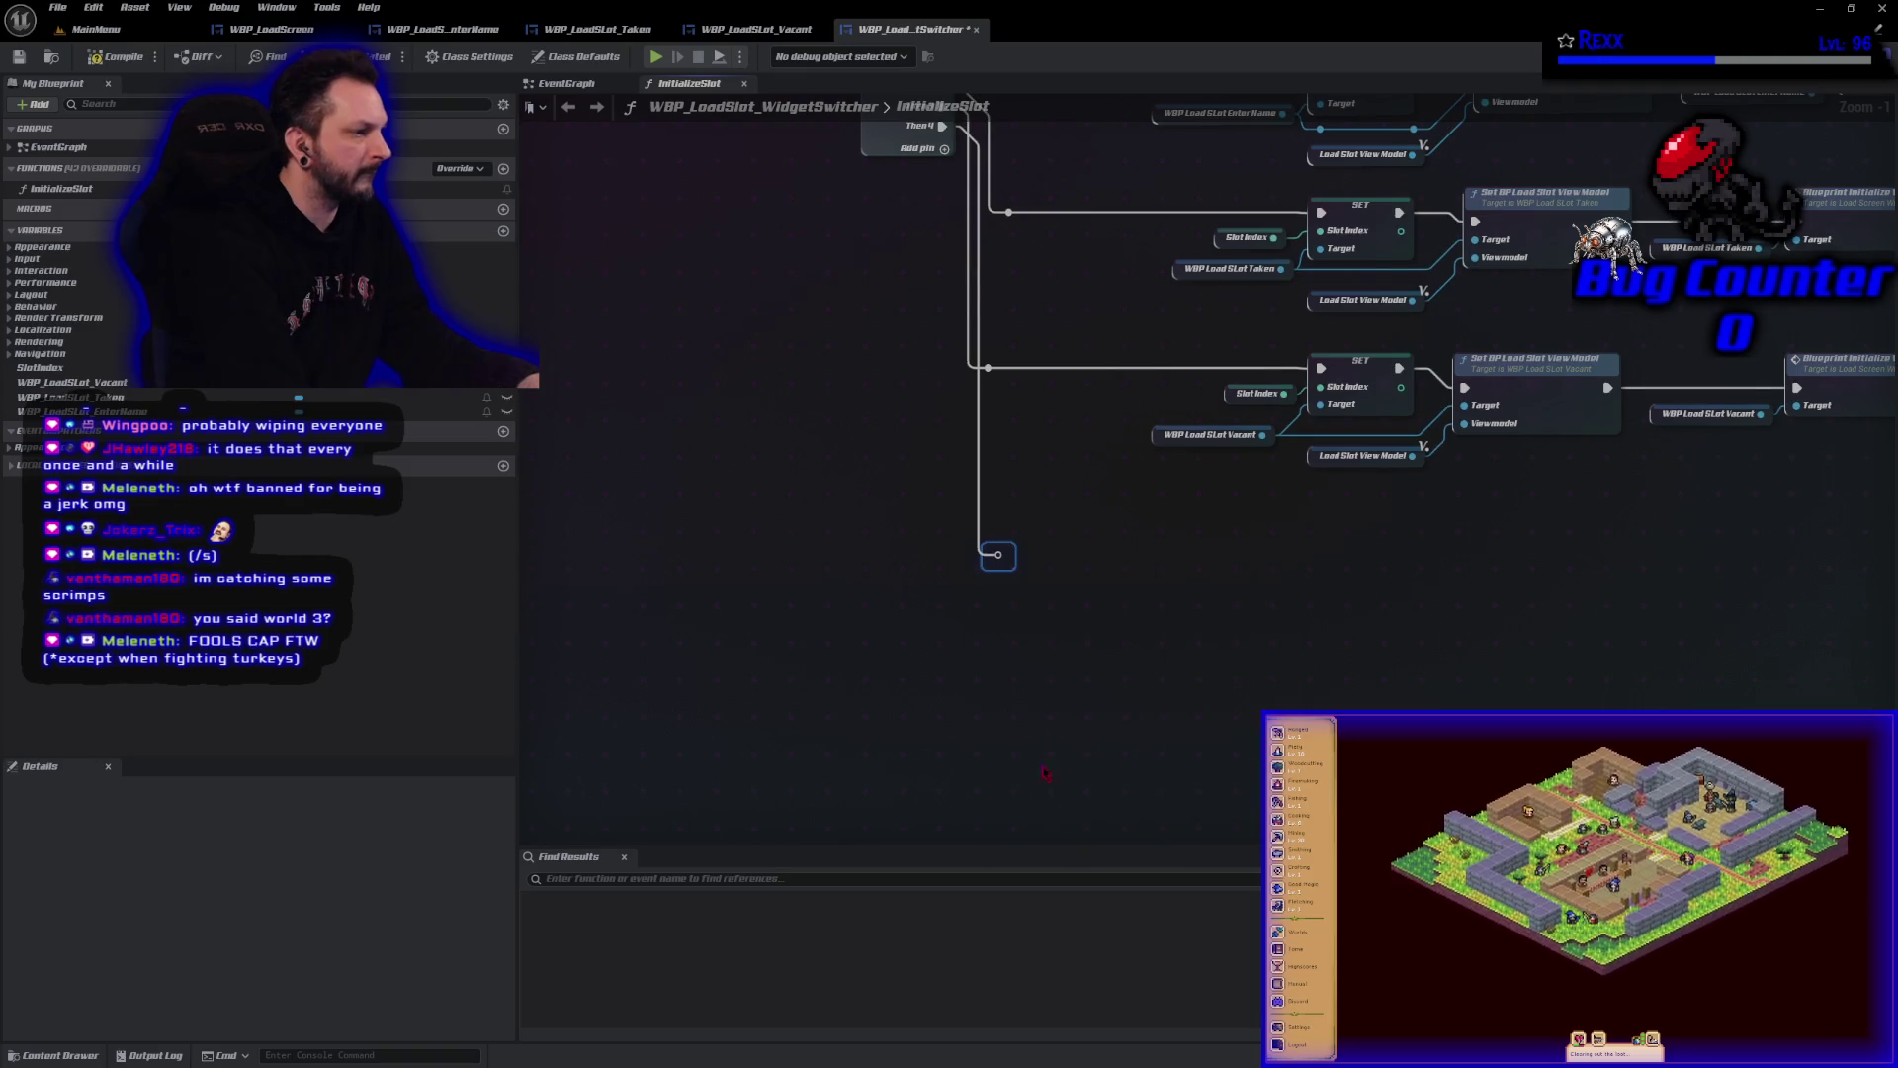
left_click_drag(998, 555, 1056, 563)
type("blue")
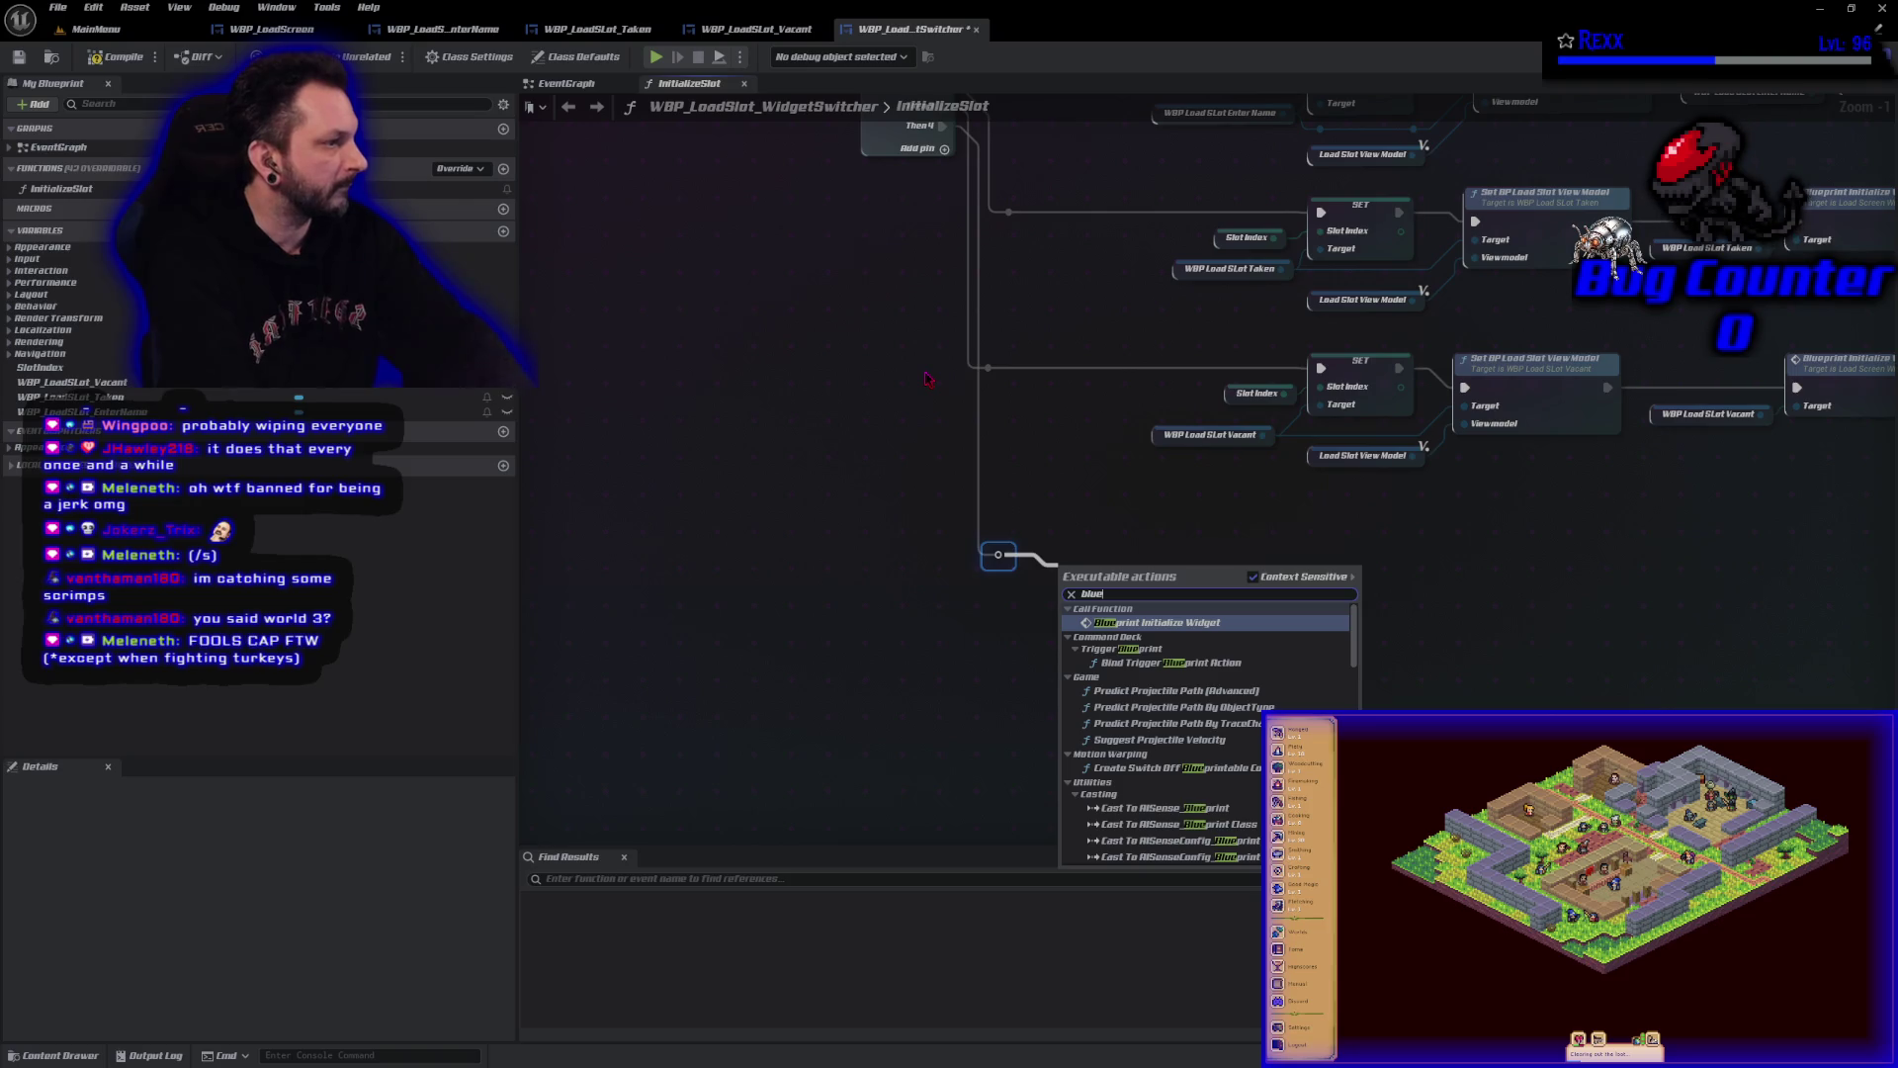
key("Return")
Position the Blueprint Initialize Widget node, then compile and save the blueprint.
left_click_drag(1137, 571, 1120, 537)
key("ctrl+s")
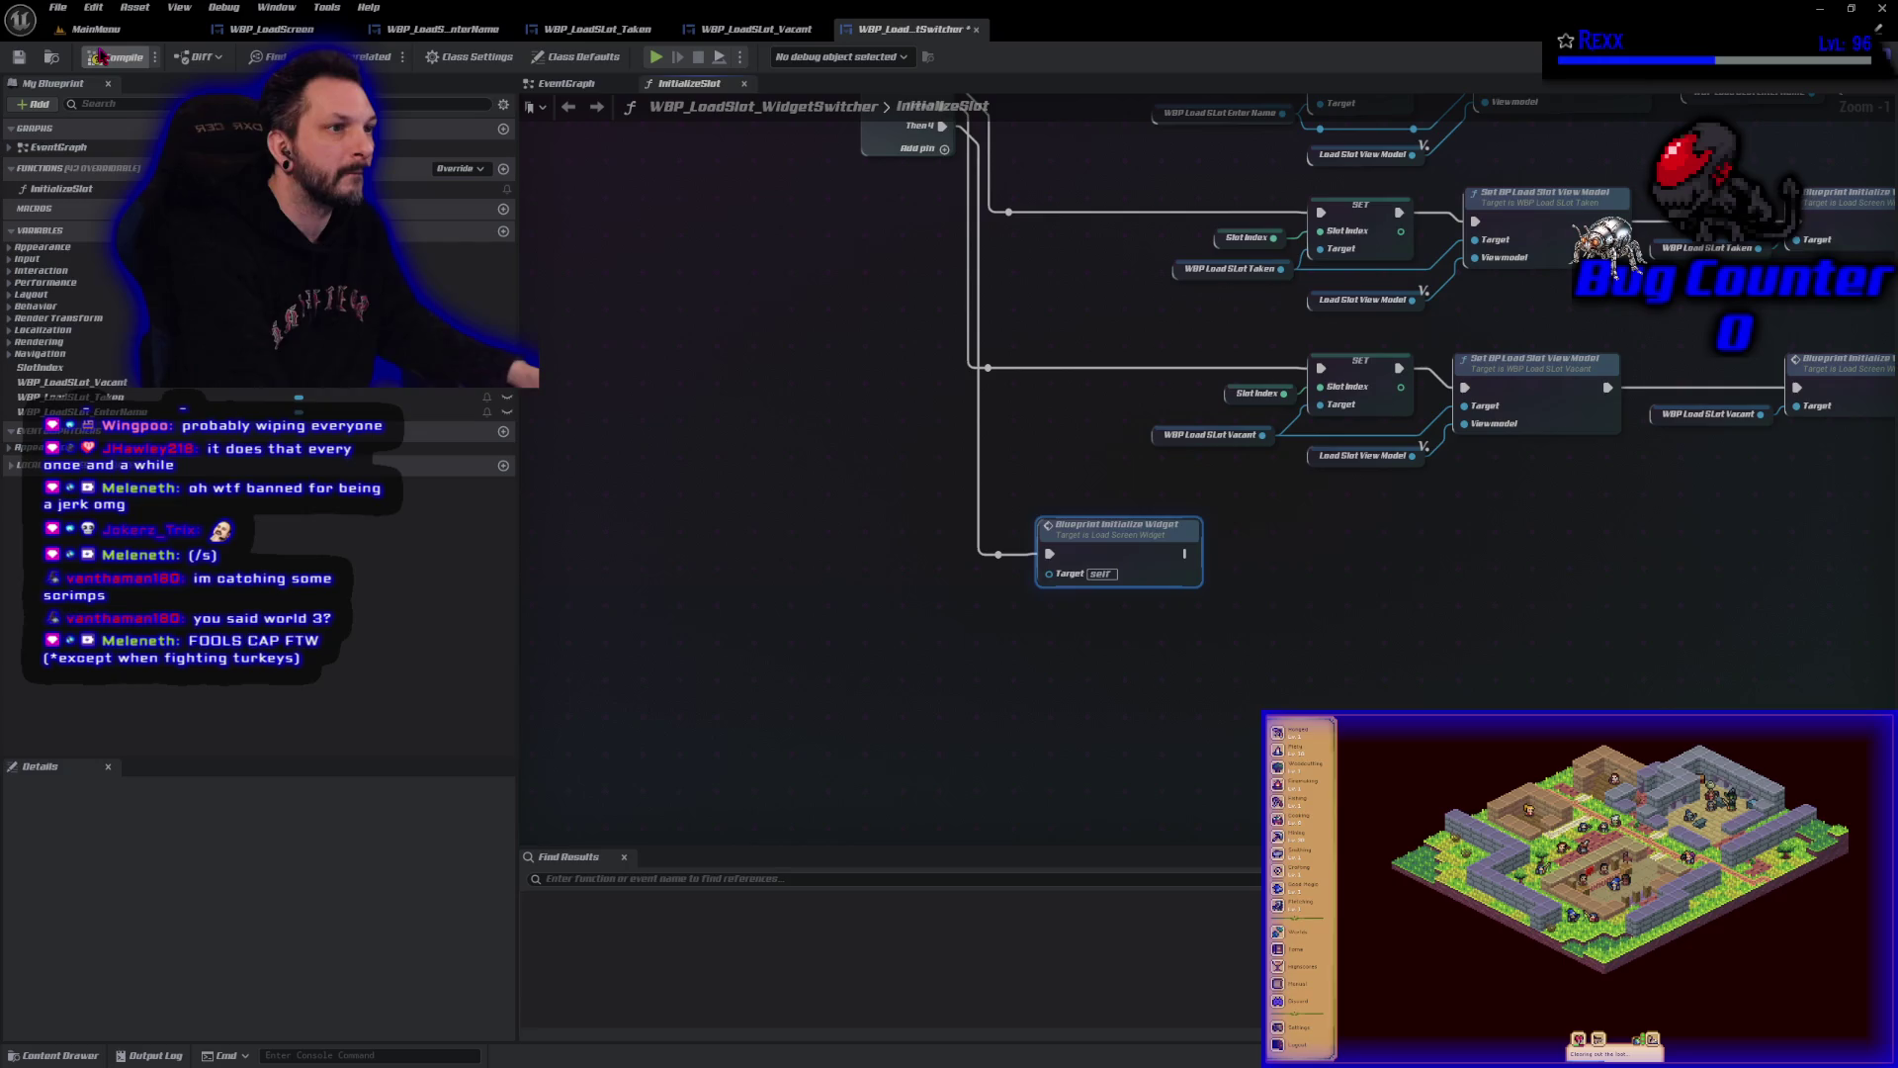
left_click(902, 708)
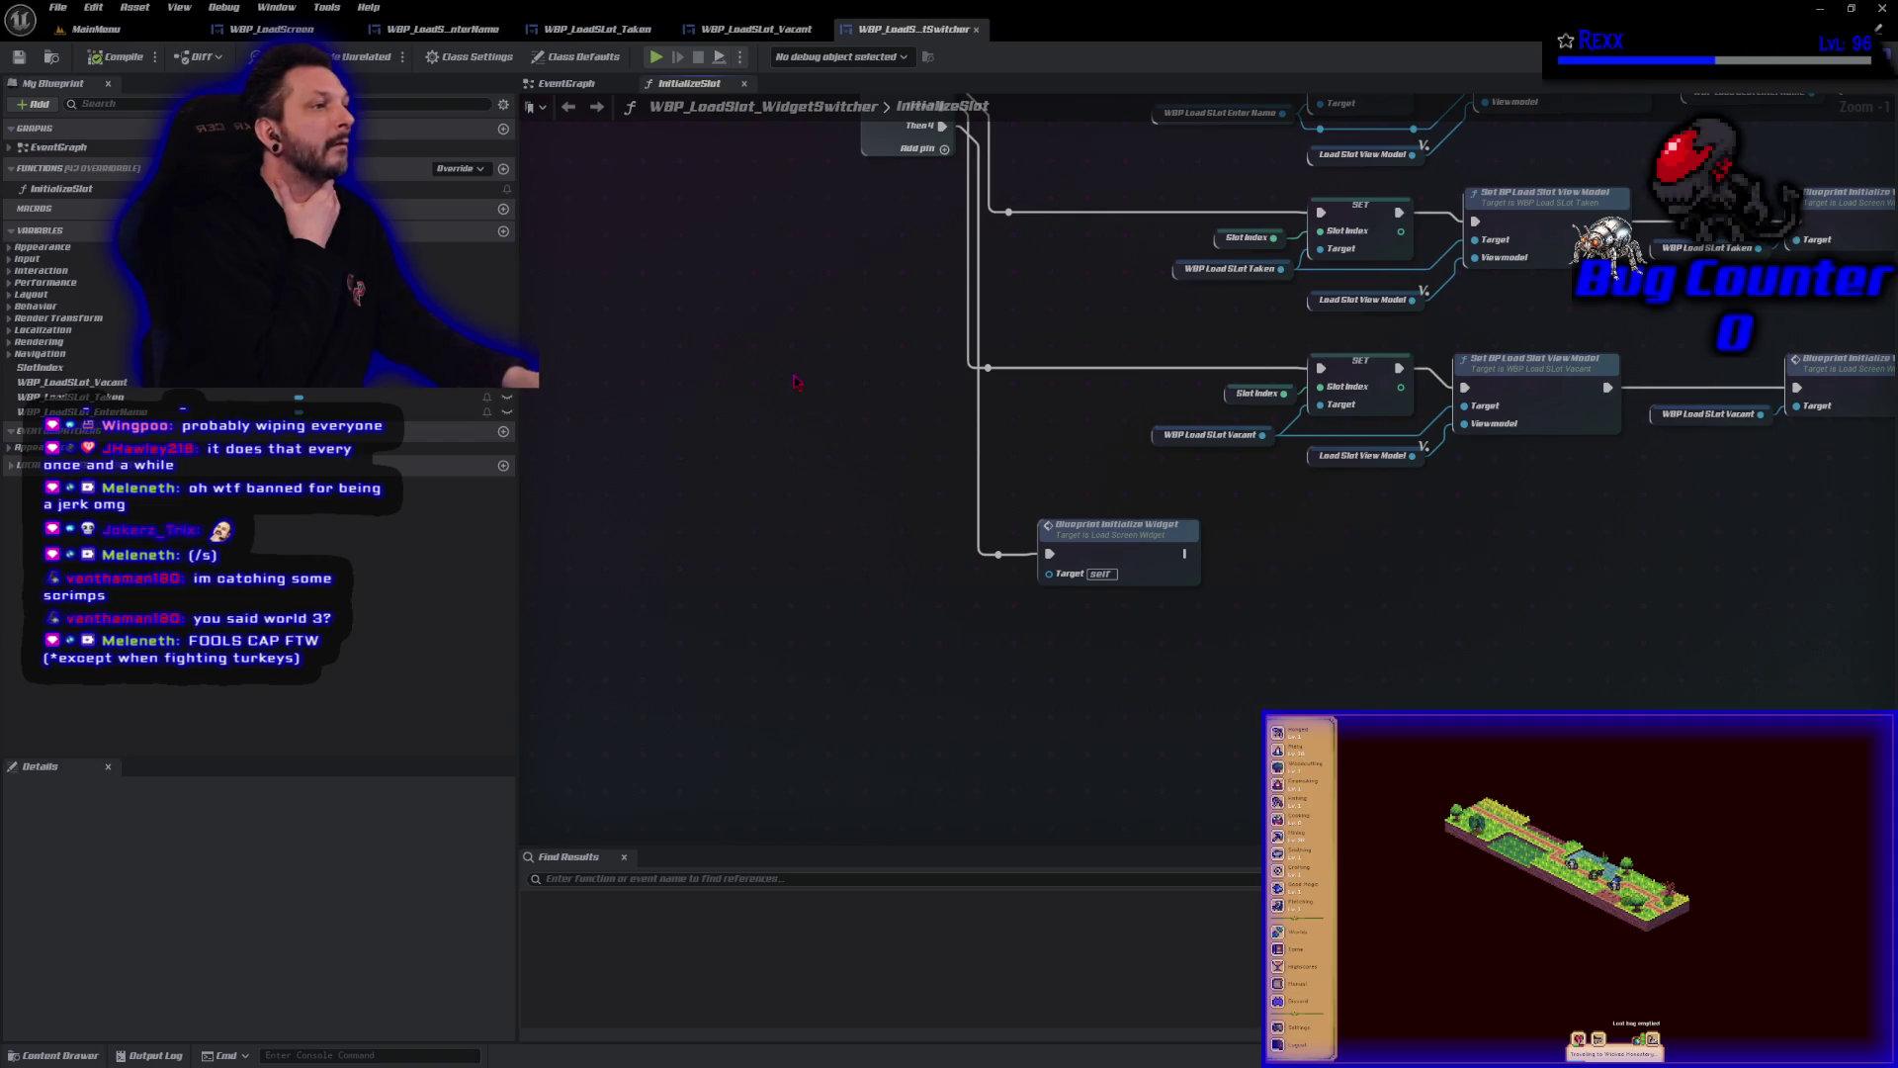
scroll(783, 358, "down", 4)
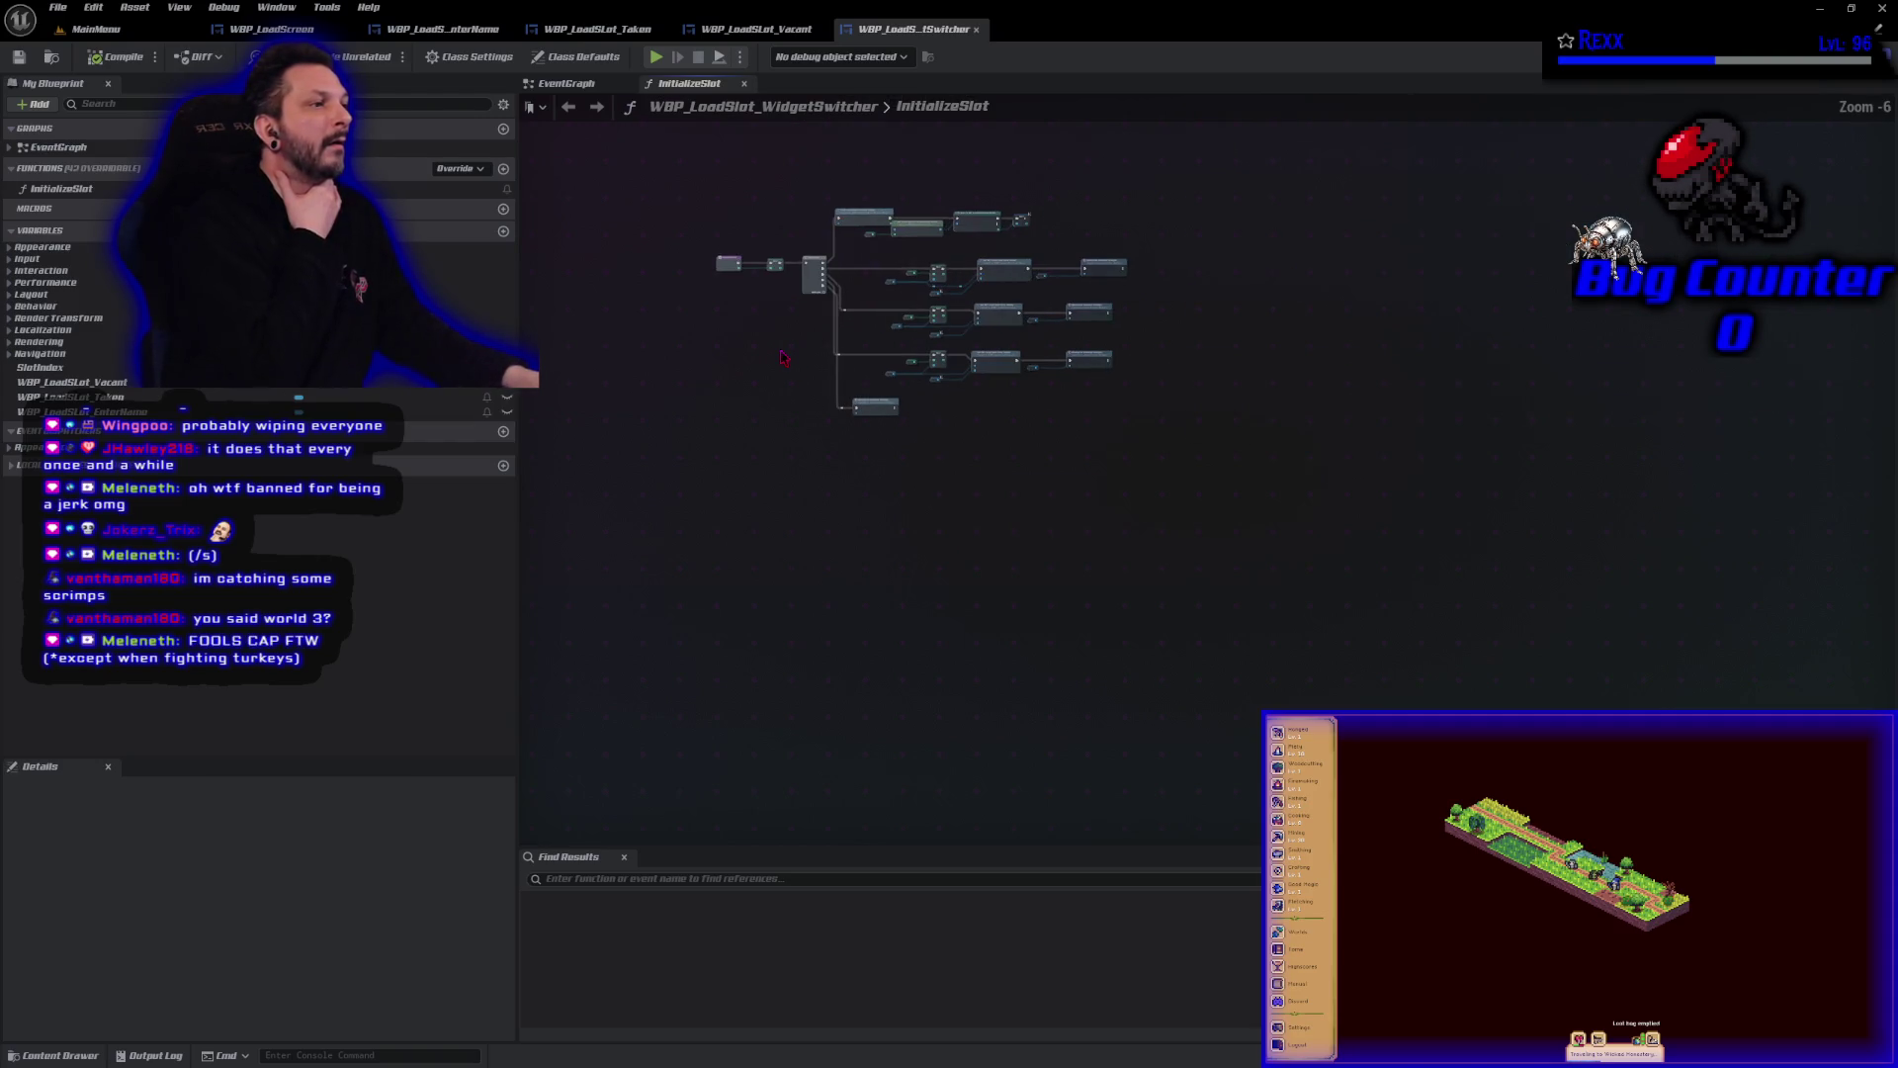
Place an unconnected Event BlueprintInitializeWidget node on the EventGraph canvas.
left_click_drag(783, 358, 838, 584)
key("alt+Left")
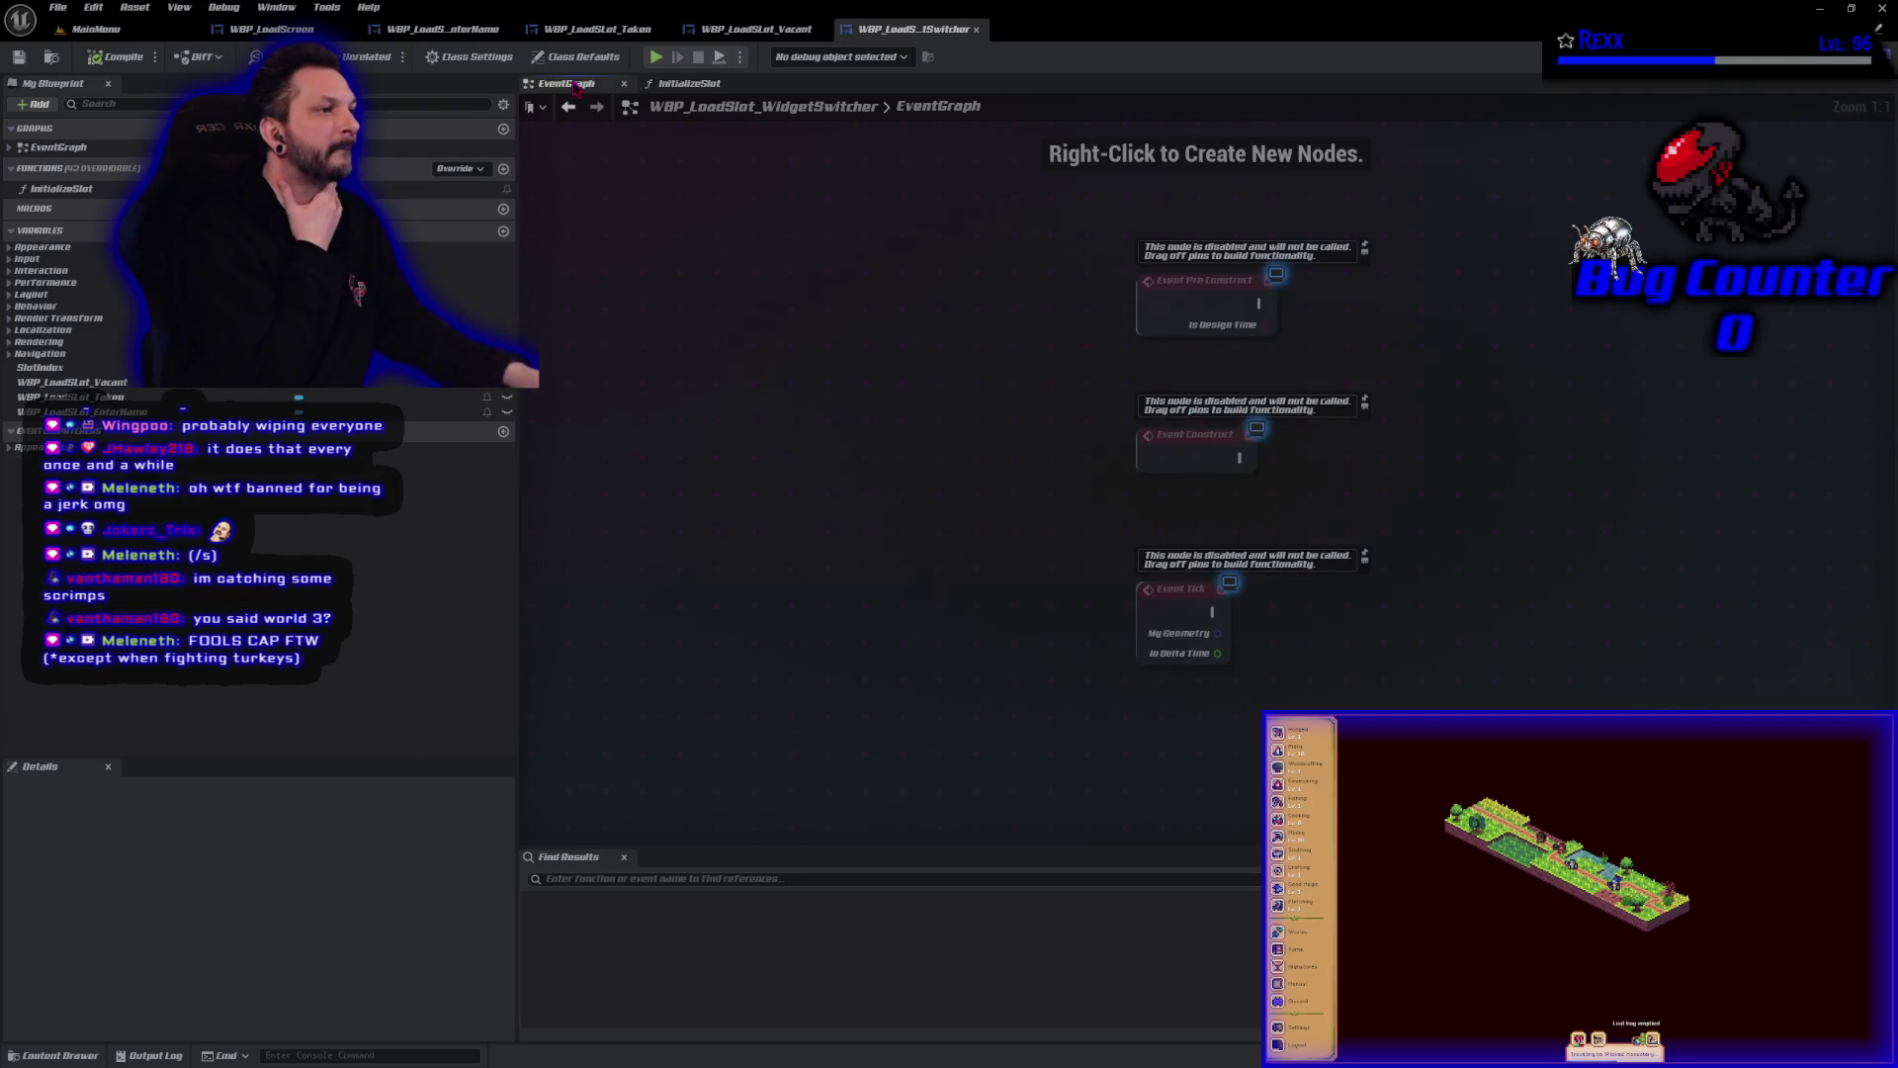
right_click(974, 663)
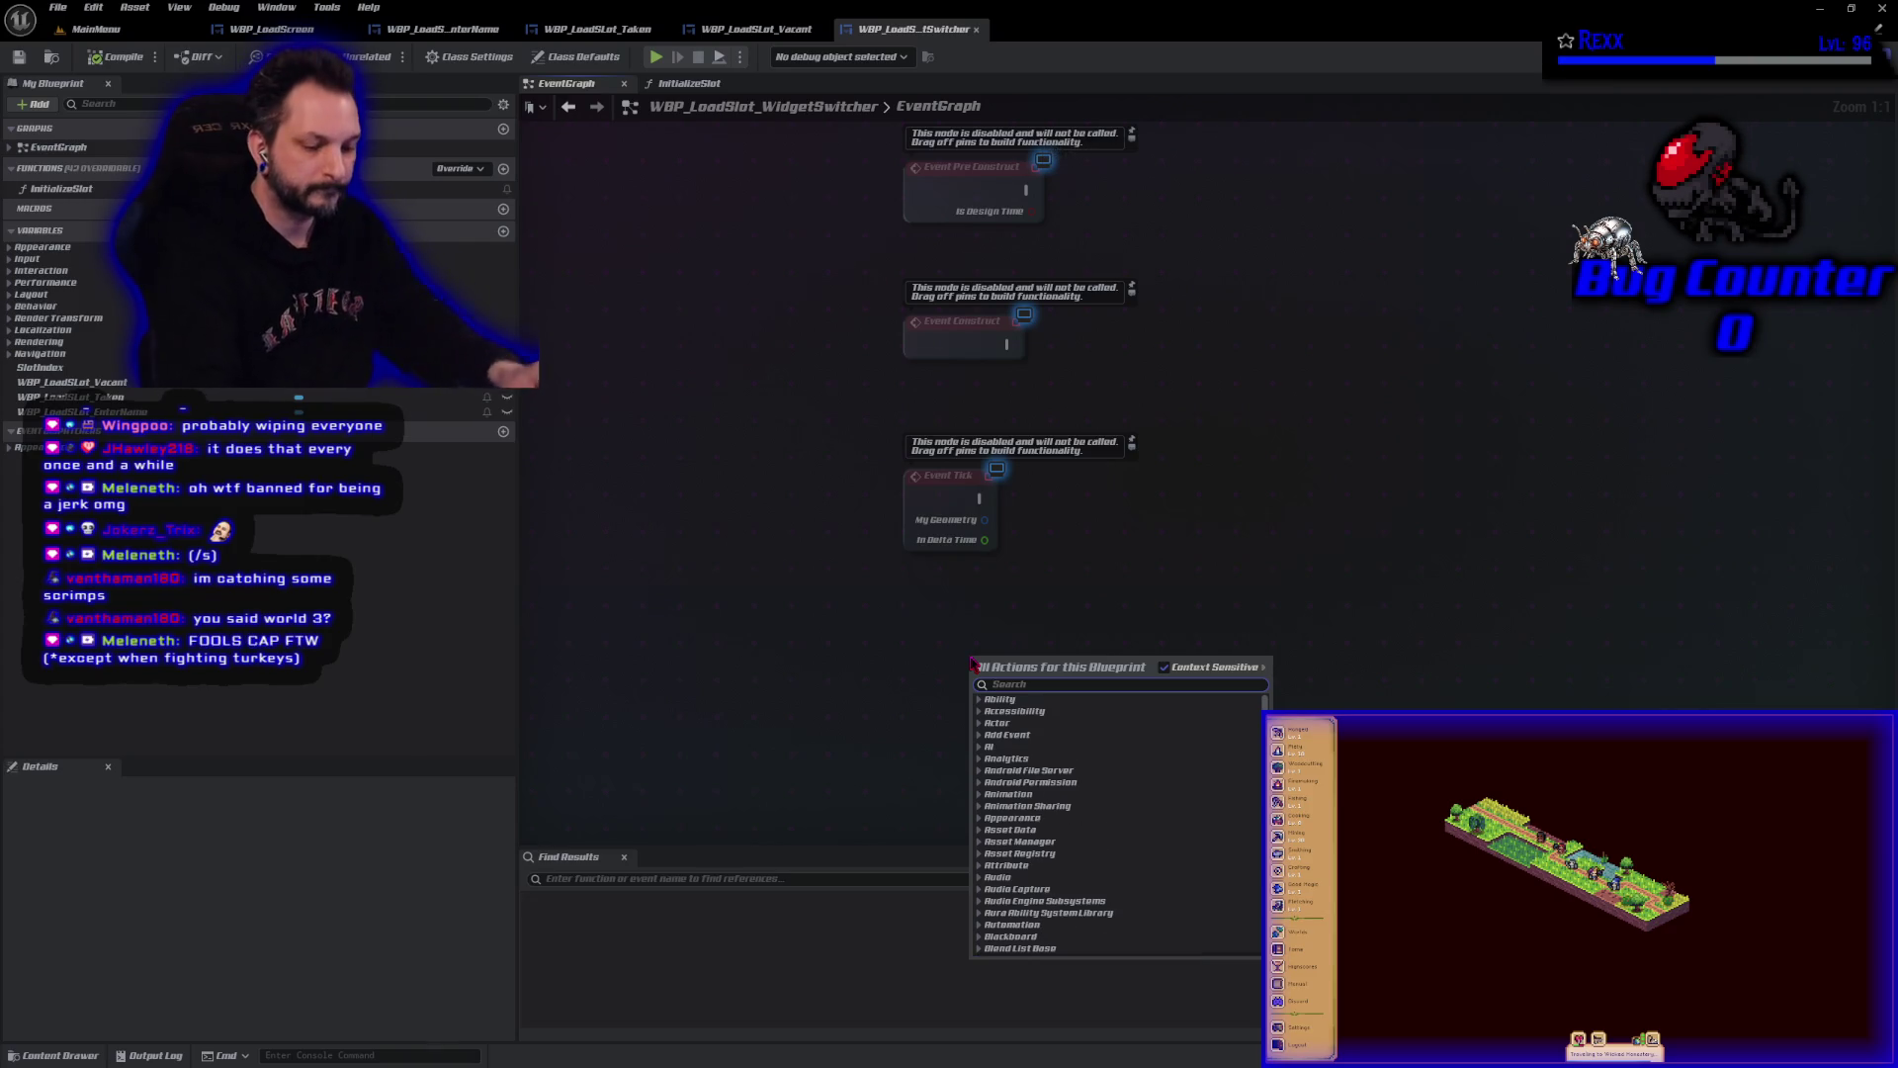
type("event bl")
key("Return")
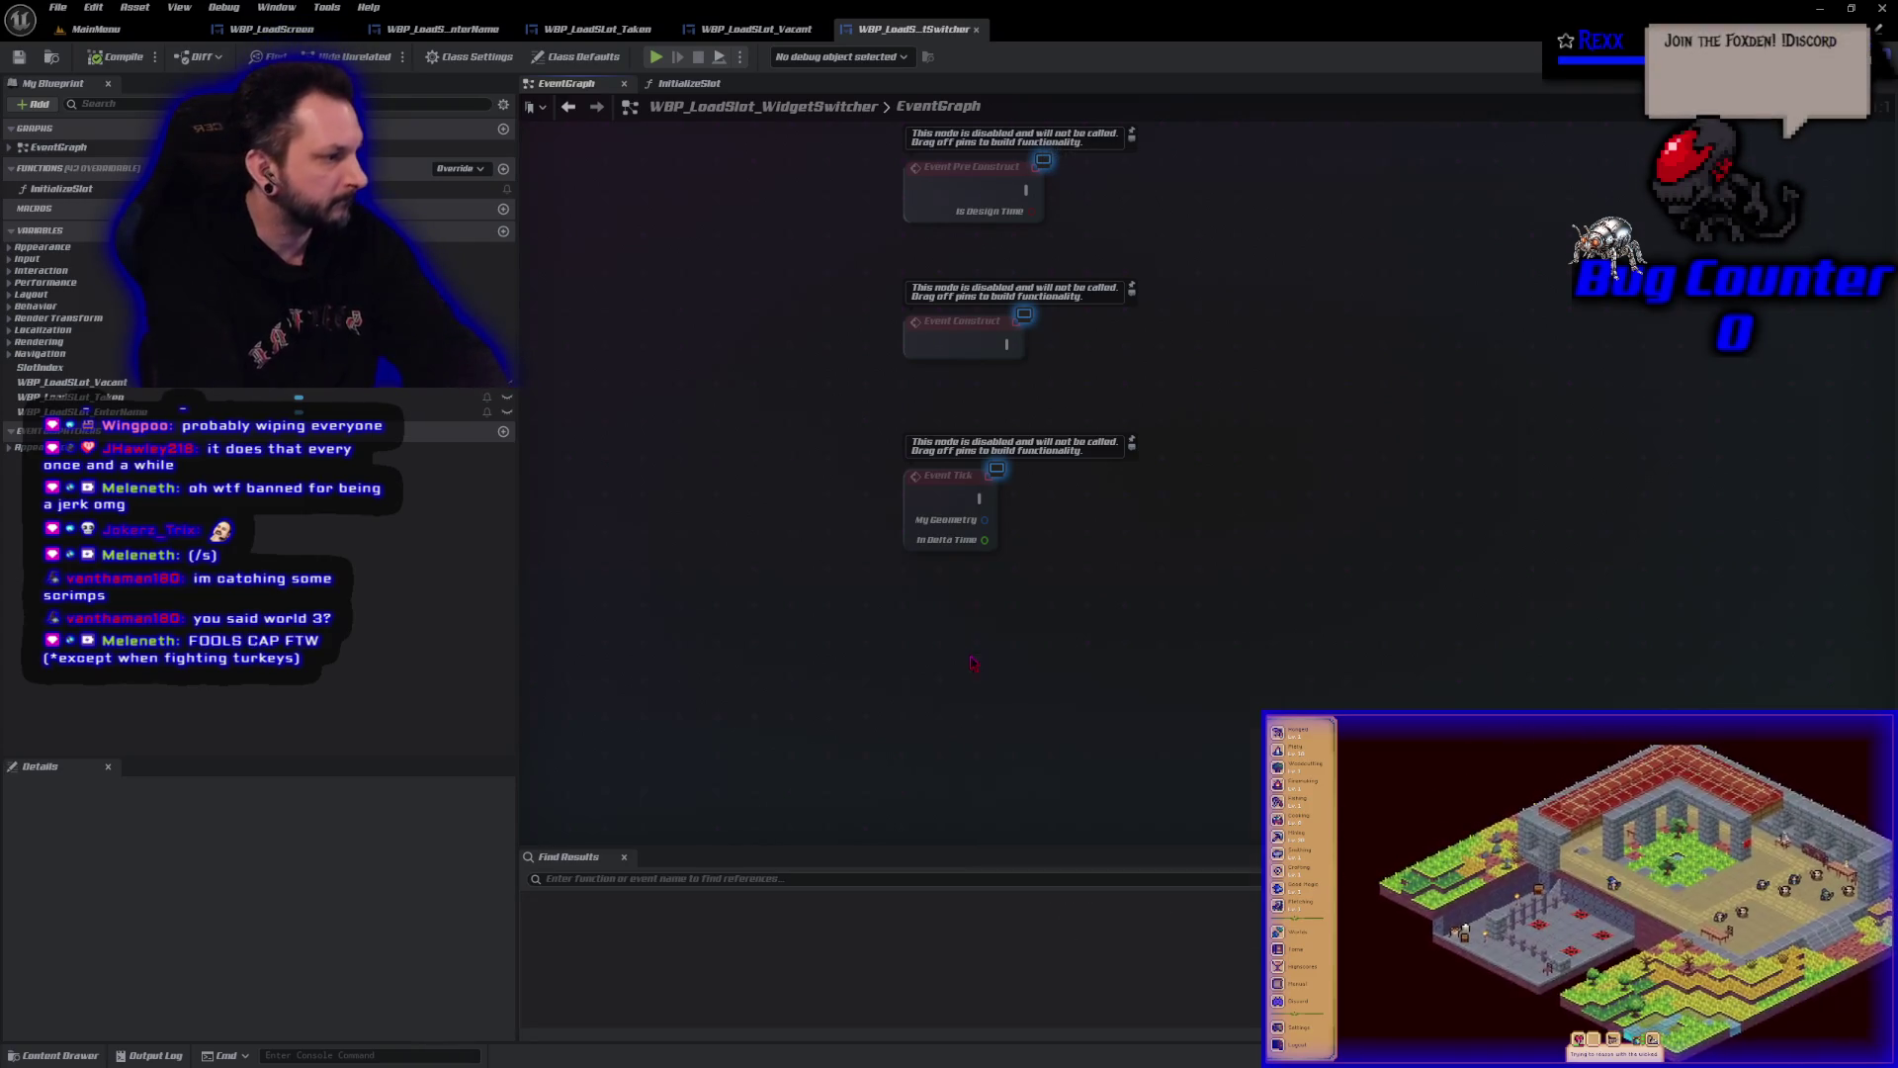
left_click_drag(1046, 667, 903, 672)
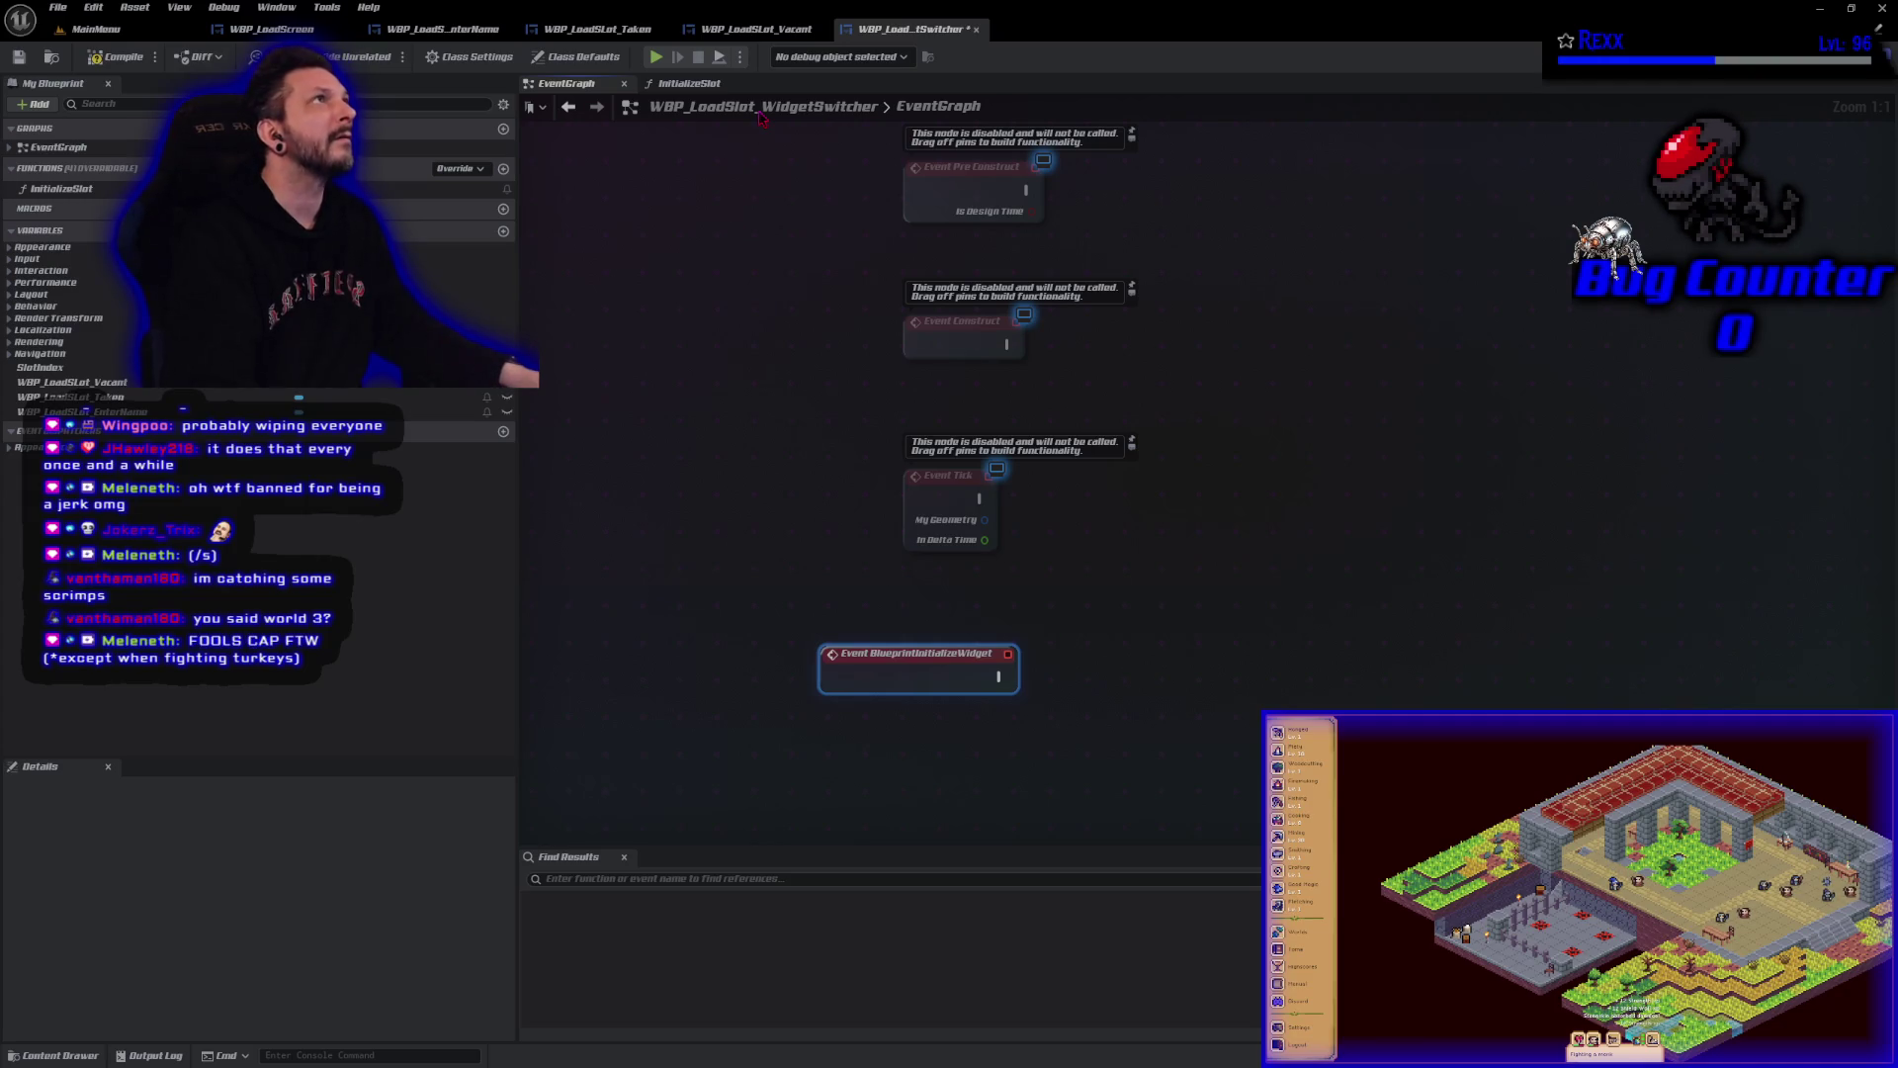
left_click(693, 84)
Inspect the SET Load Slot View Model node's variable name, then delete that node.
scroll(1206, 395, "up", 5)
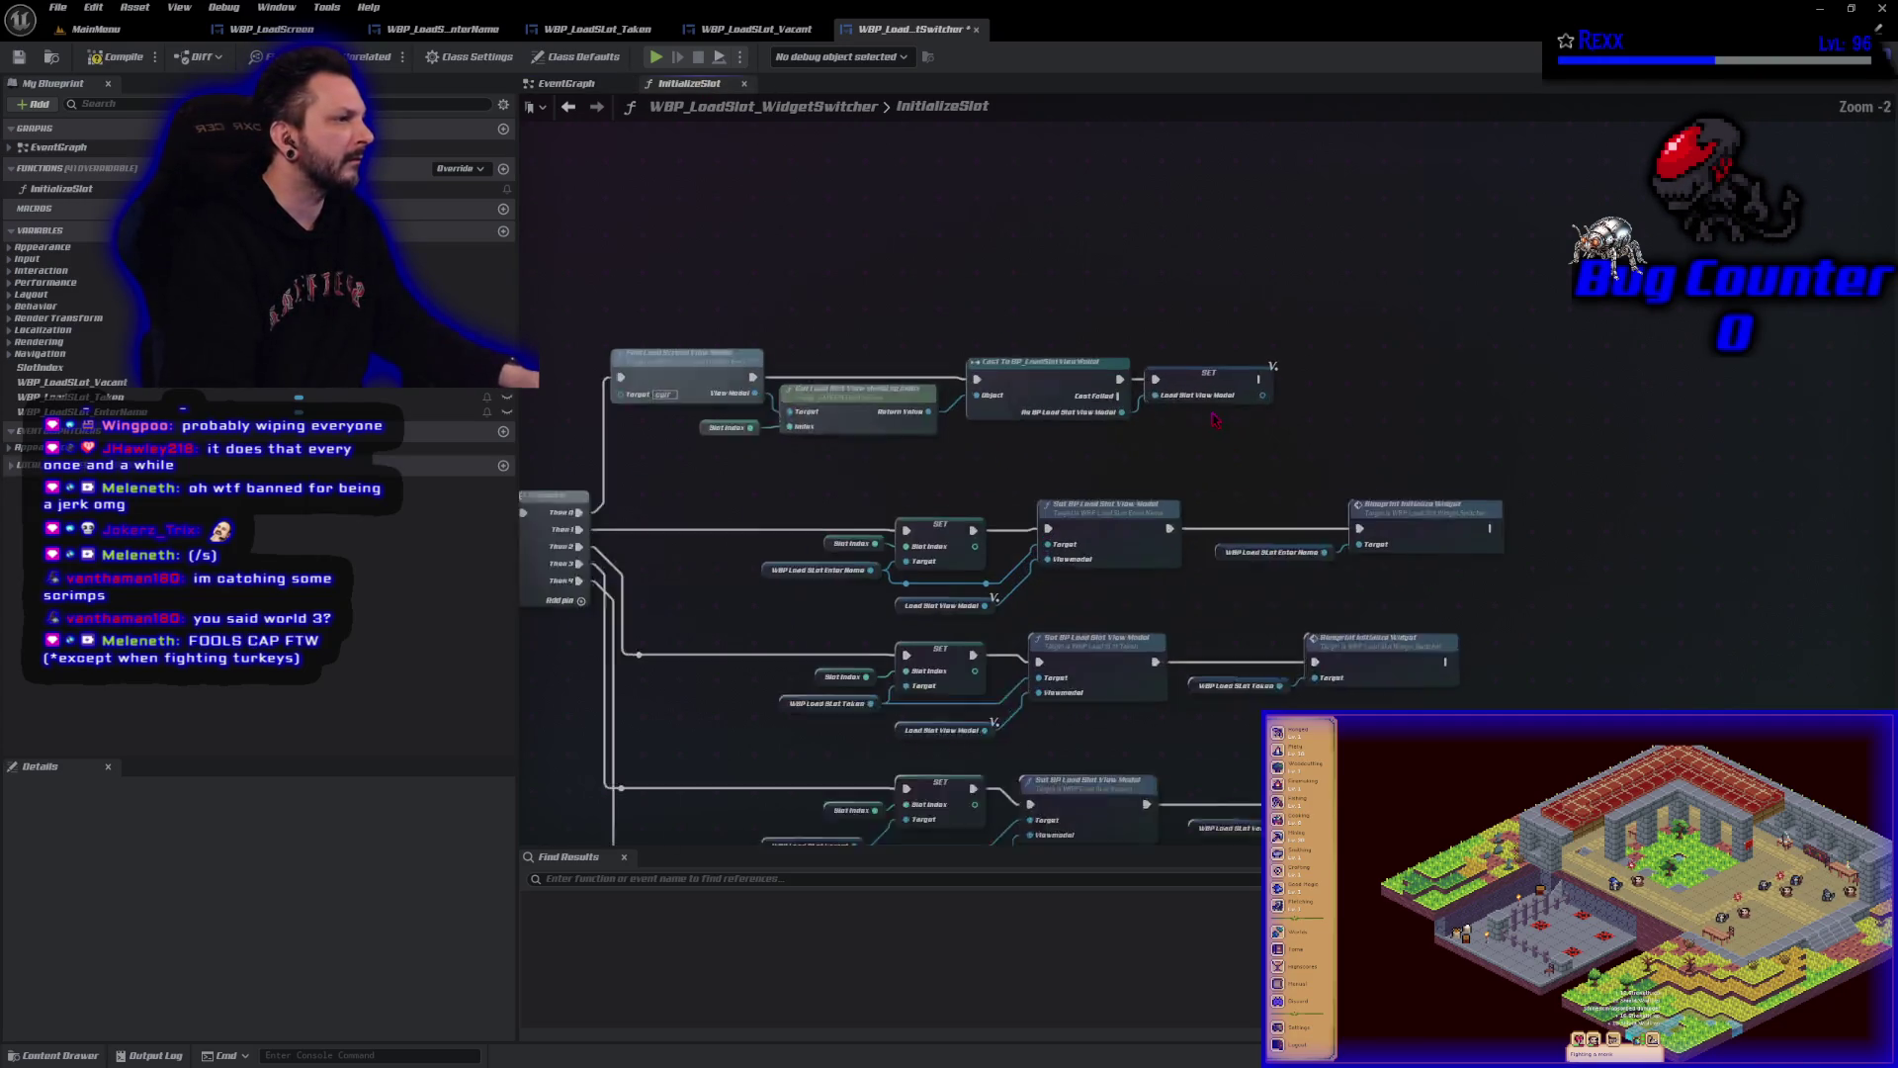
left_click(1191, 386)
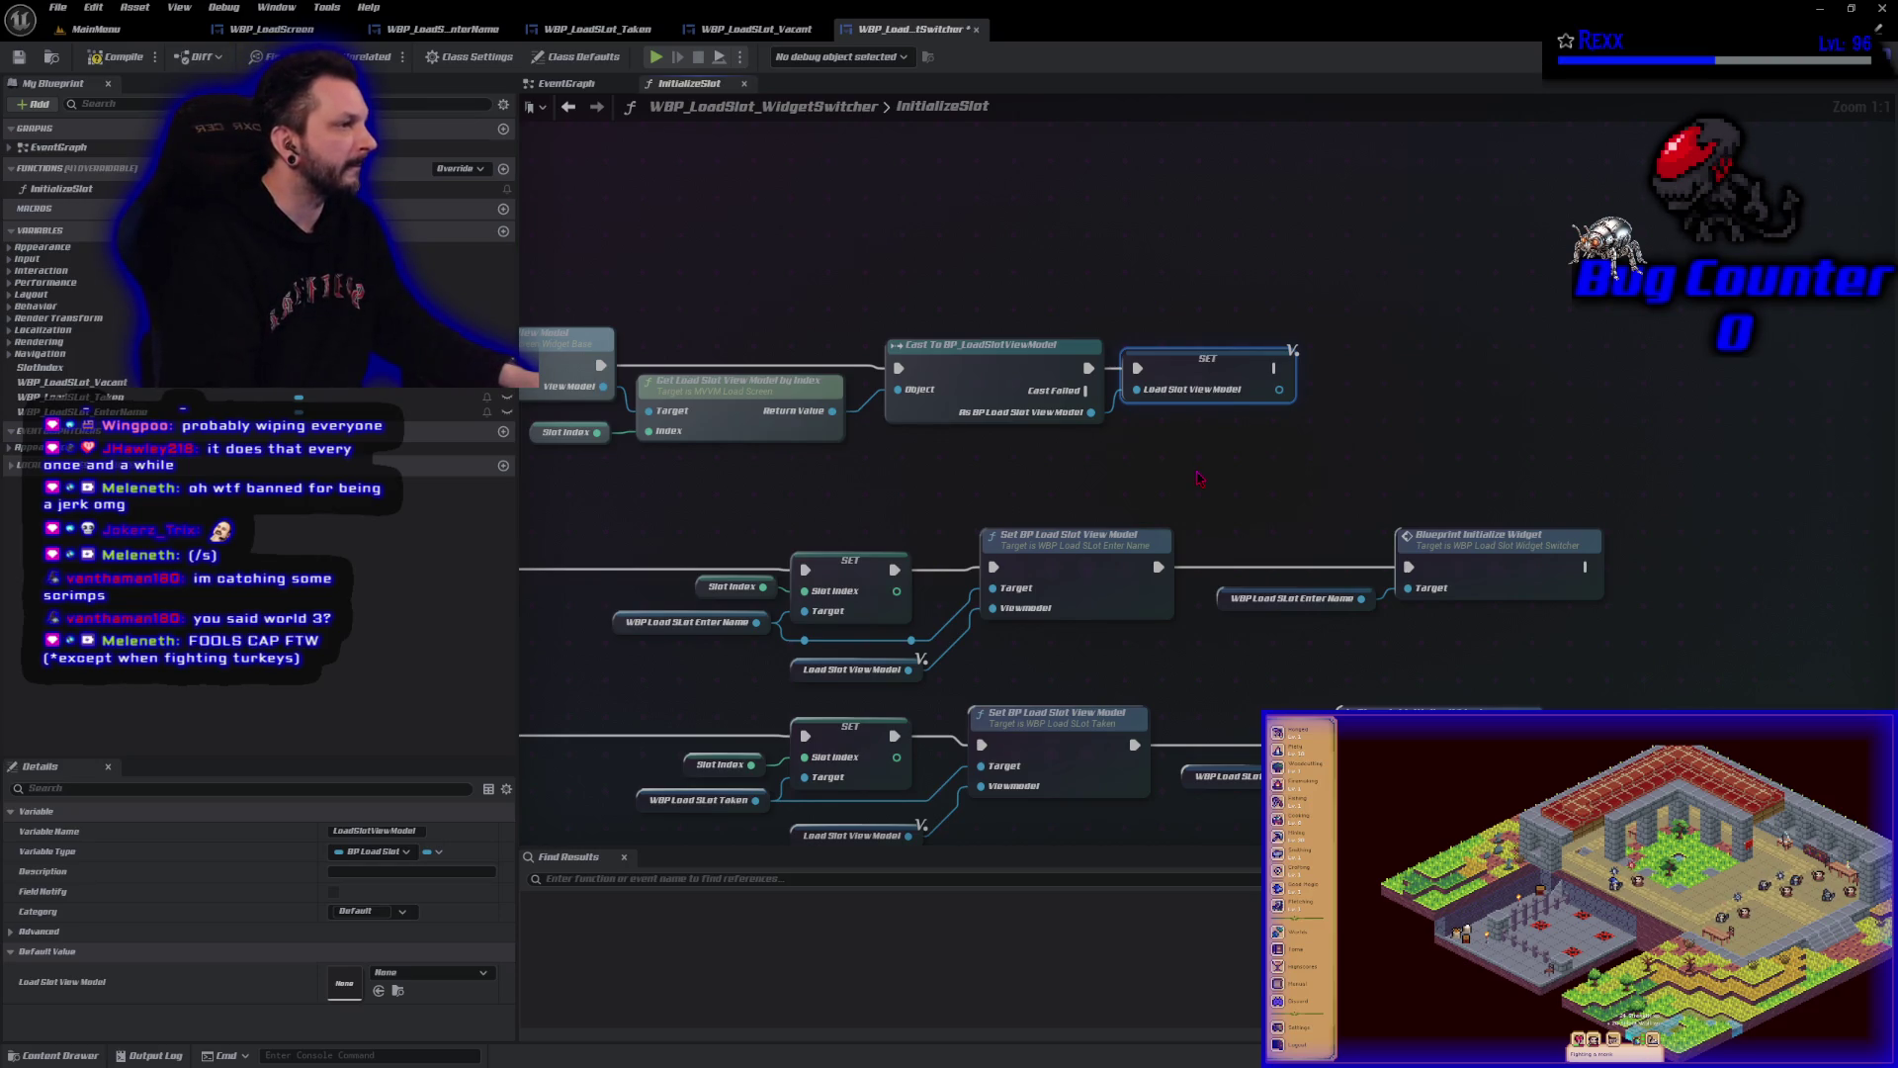
left_click_drag(1173, 372, 1185, 371)
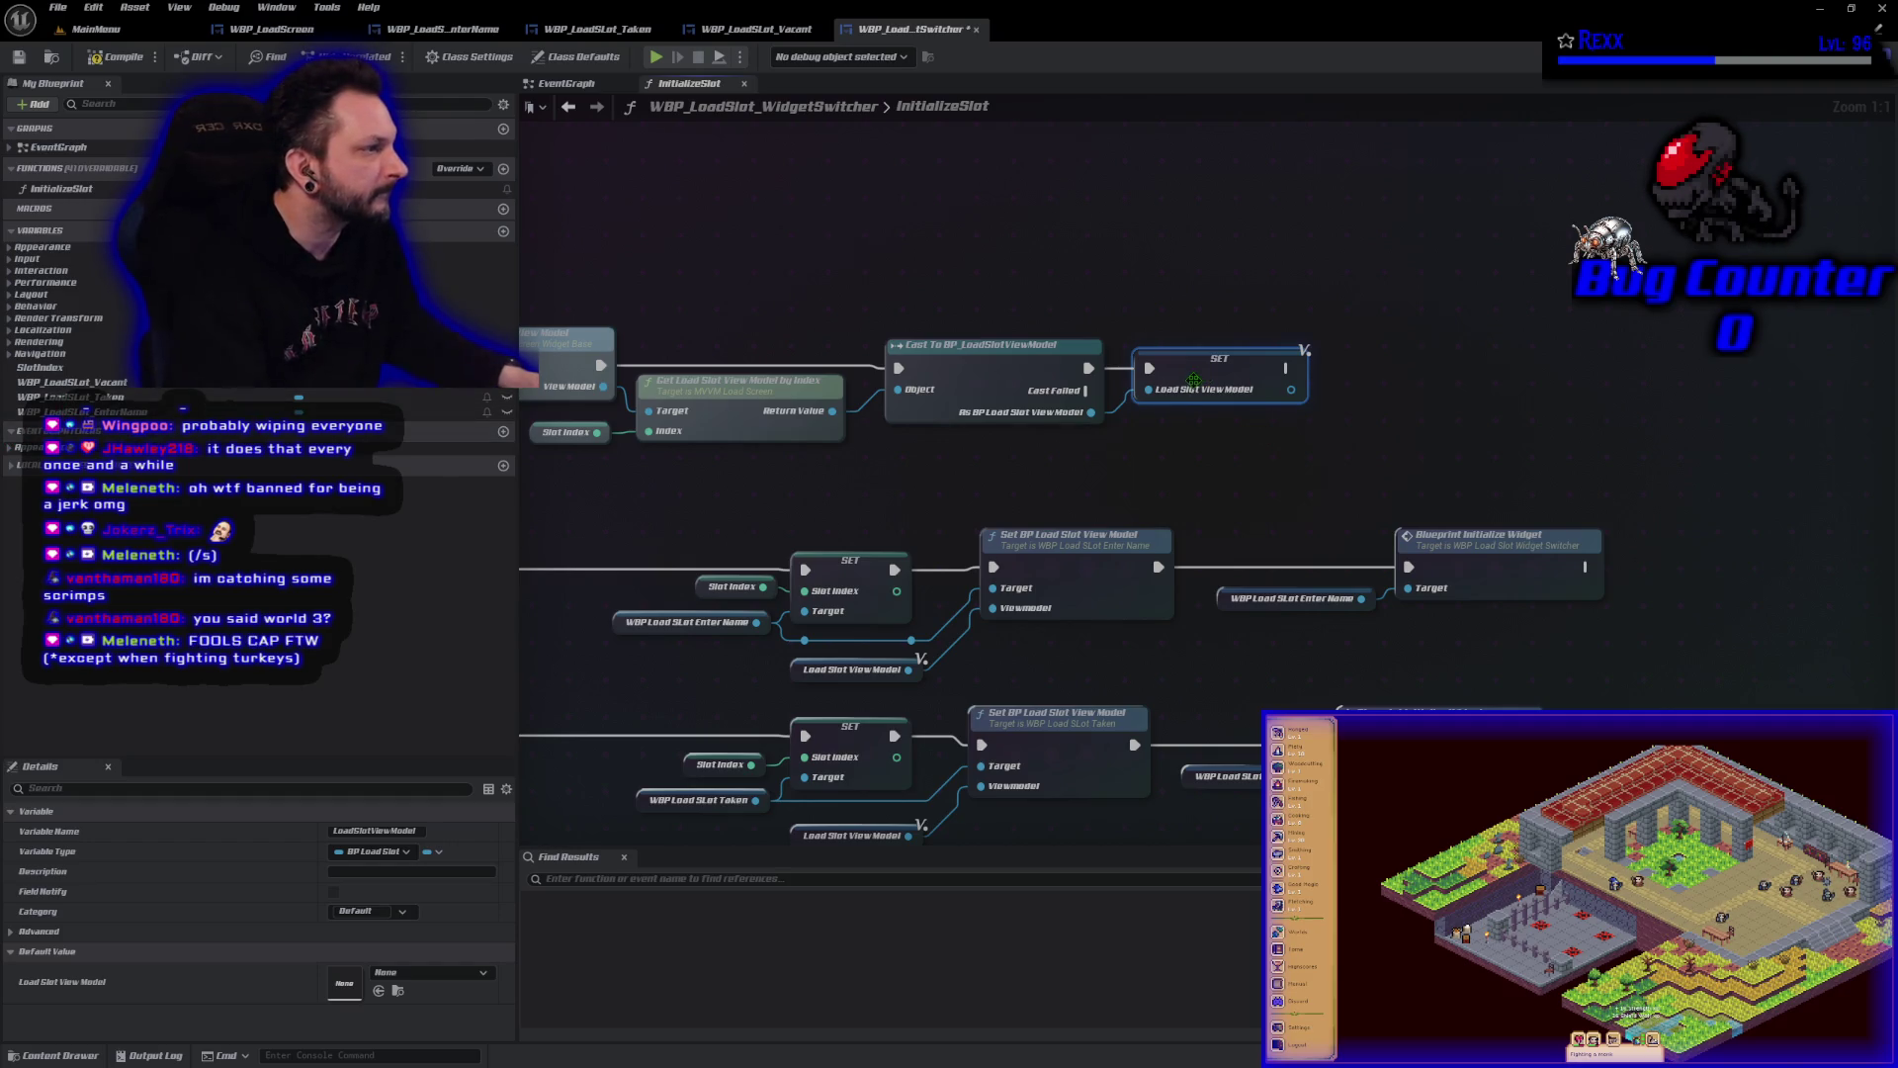
left_click(354, 831)
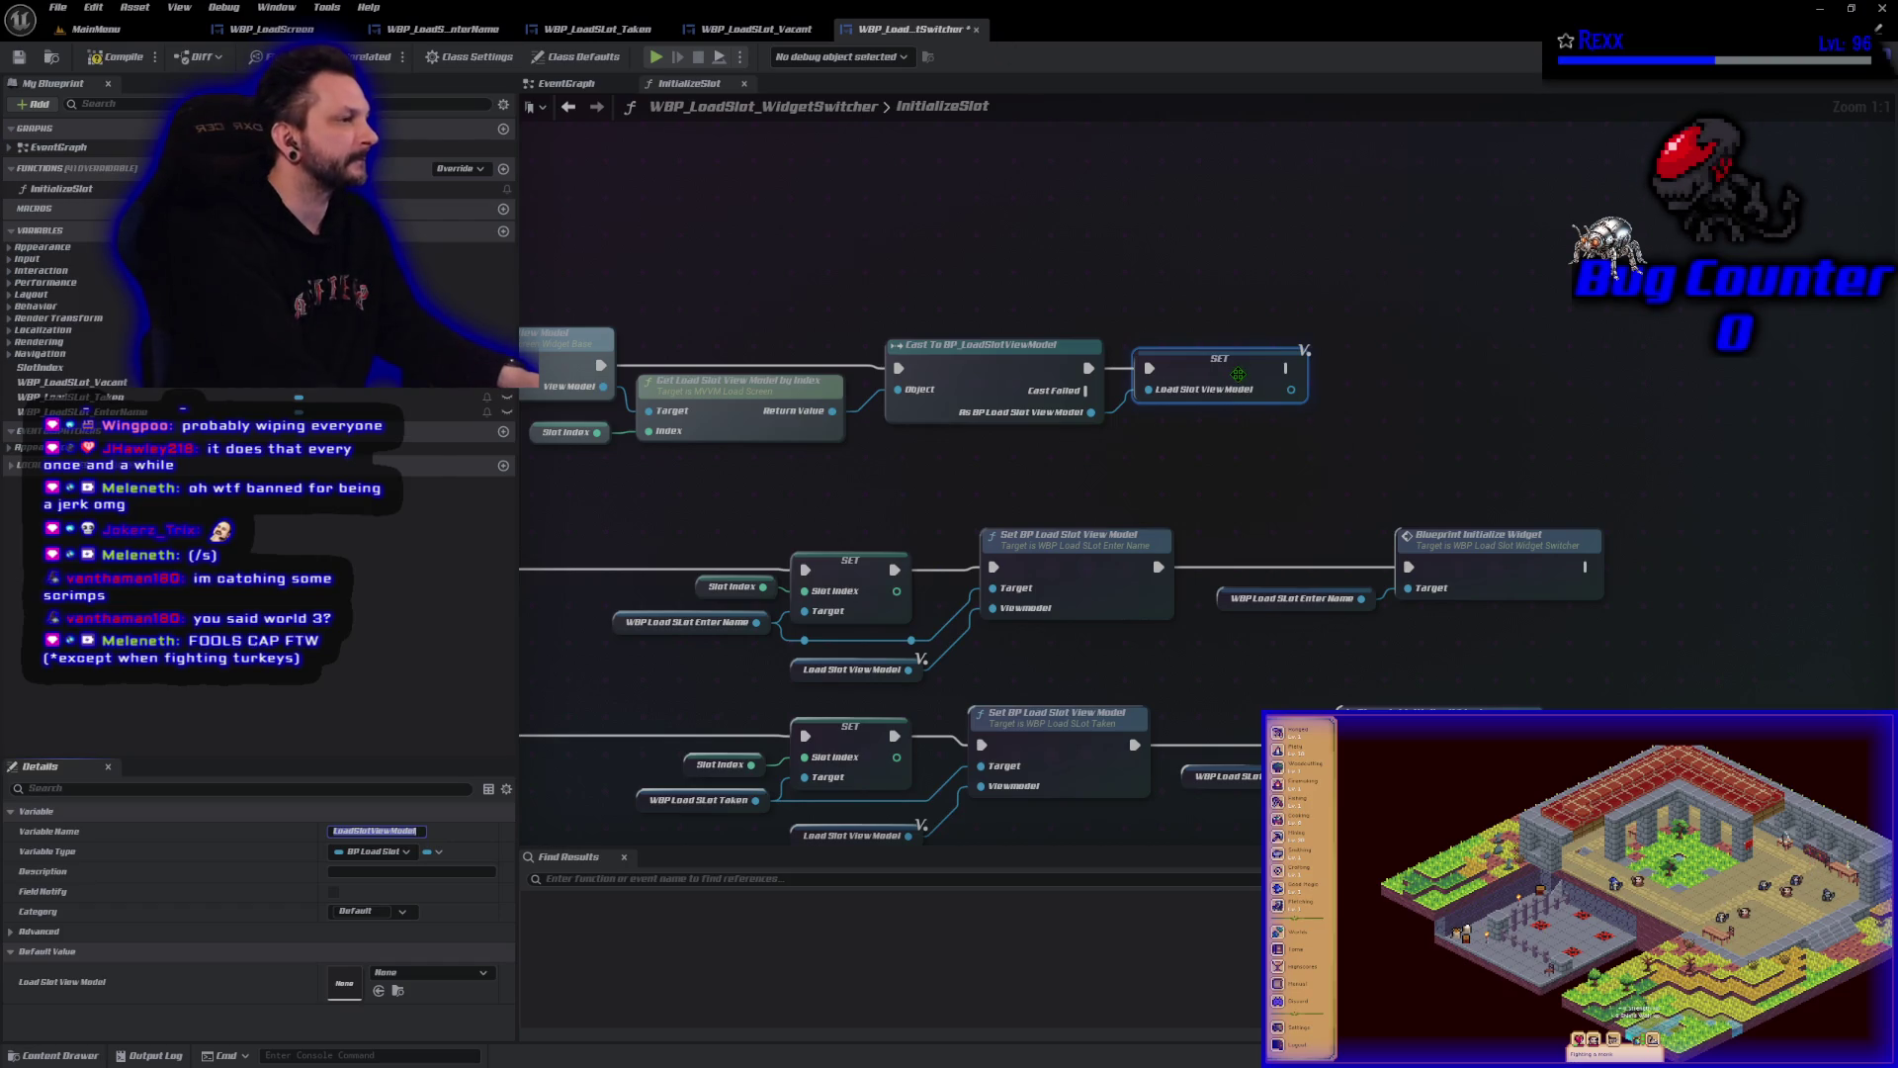
key("Delete")
Promote the cast's As BP Load Slot View Model output to a new BPLoadSlotViewModel variable.
left_click_drag(1091, 411, 1149, 414)
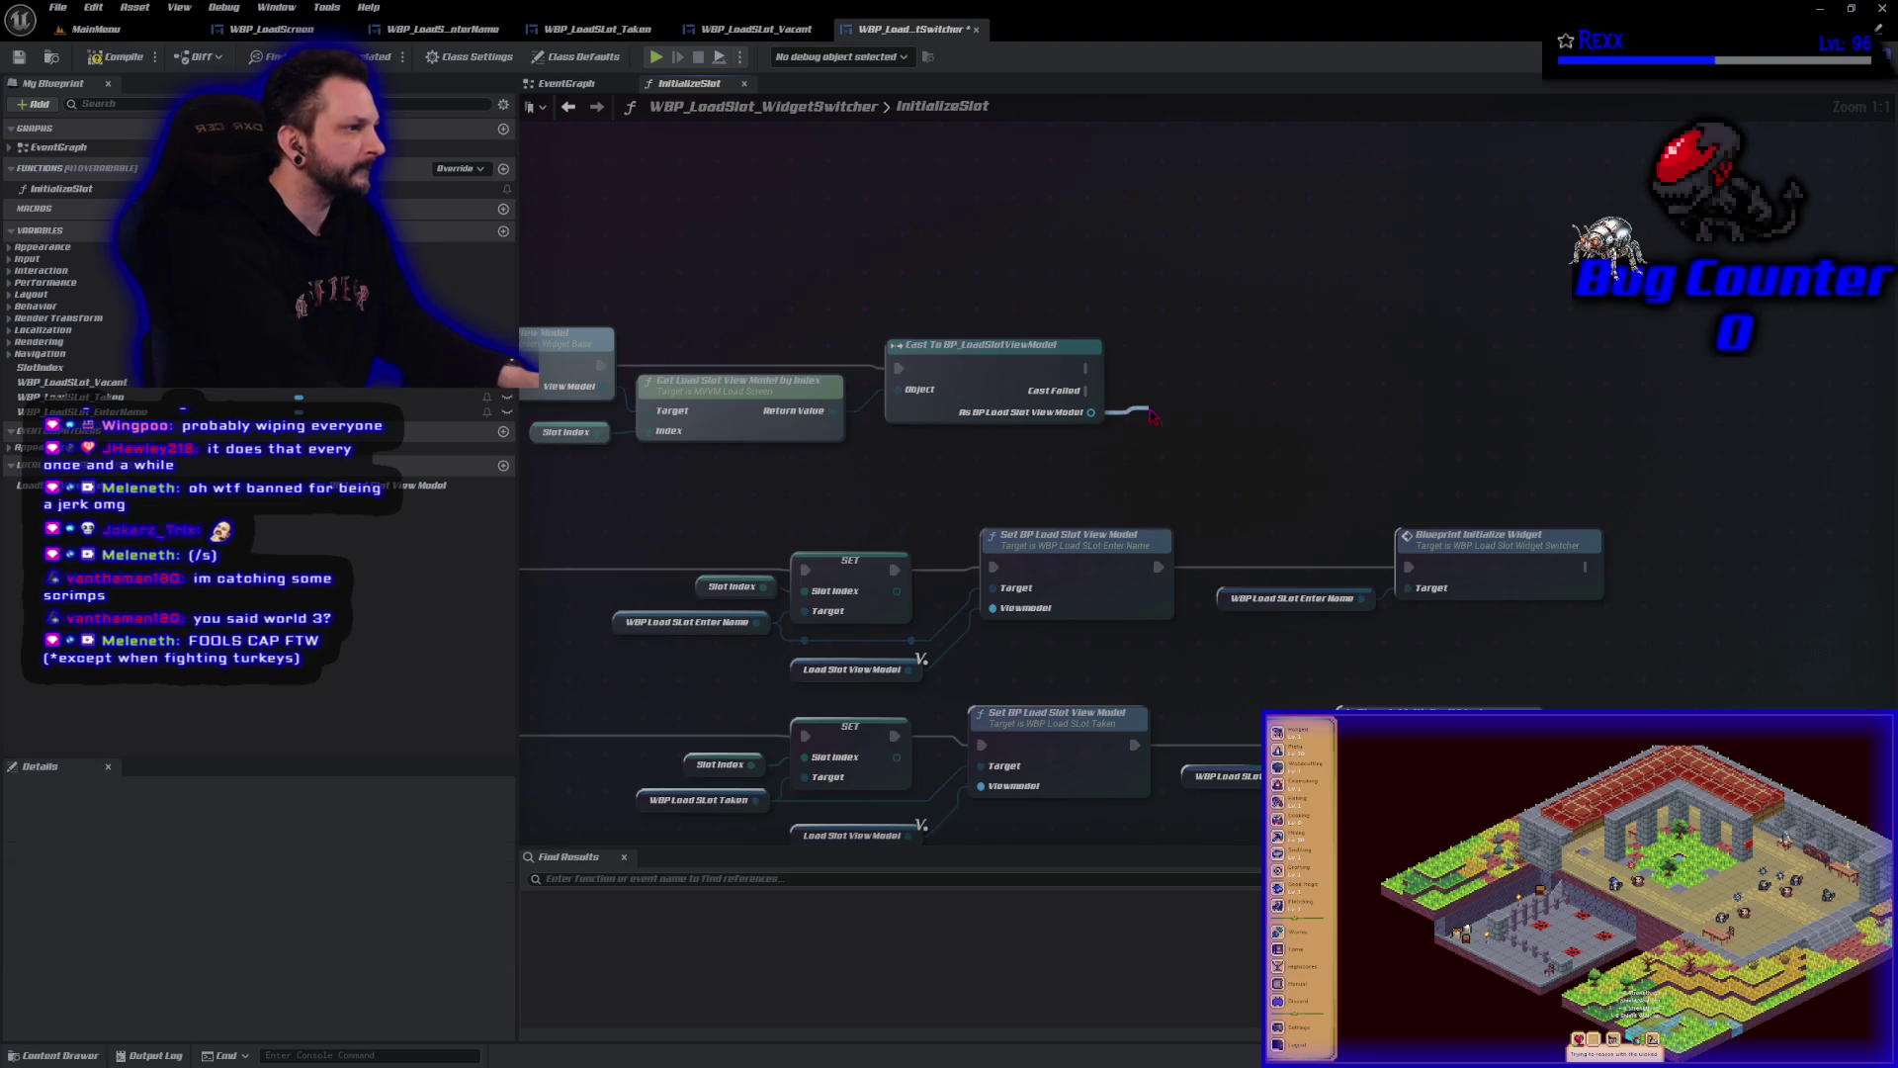
left_click(1208, 489)
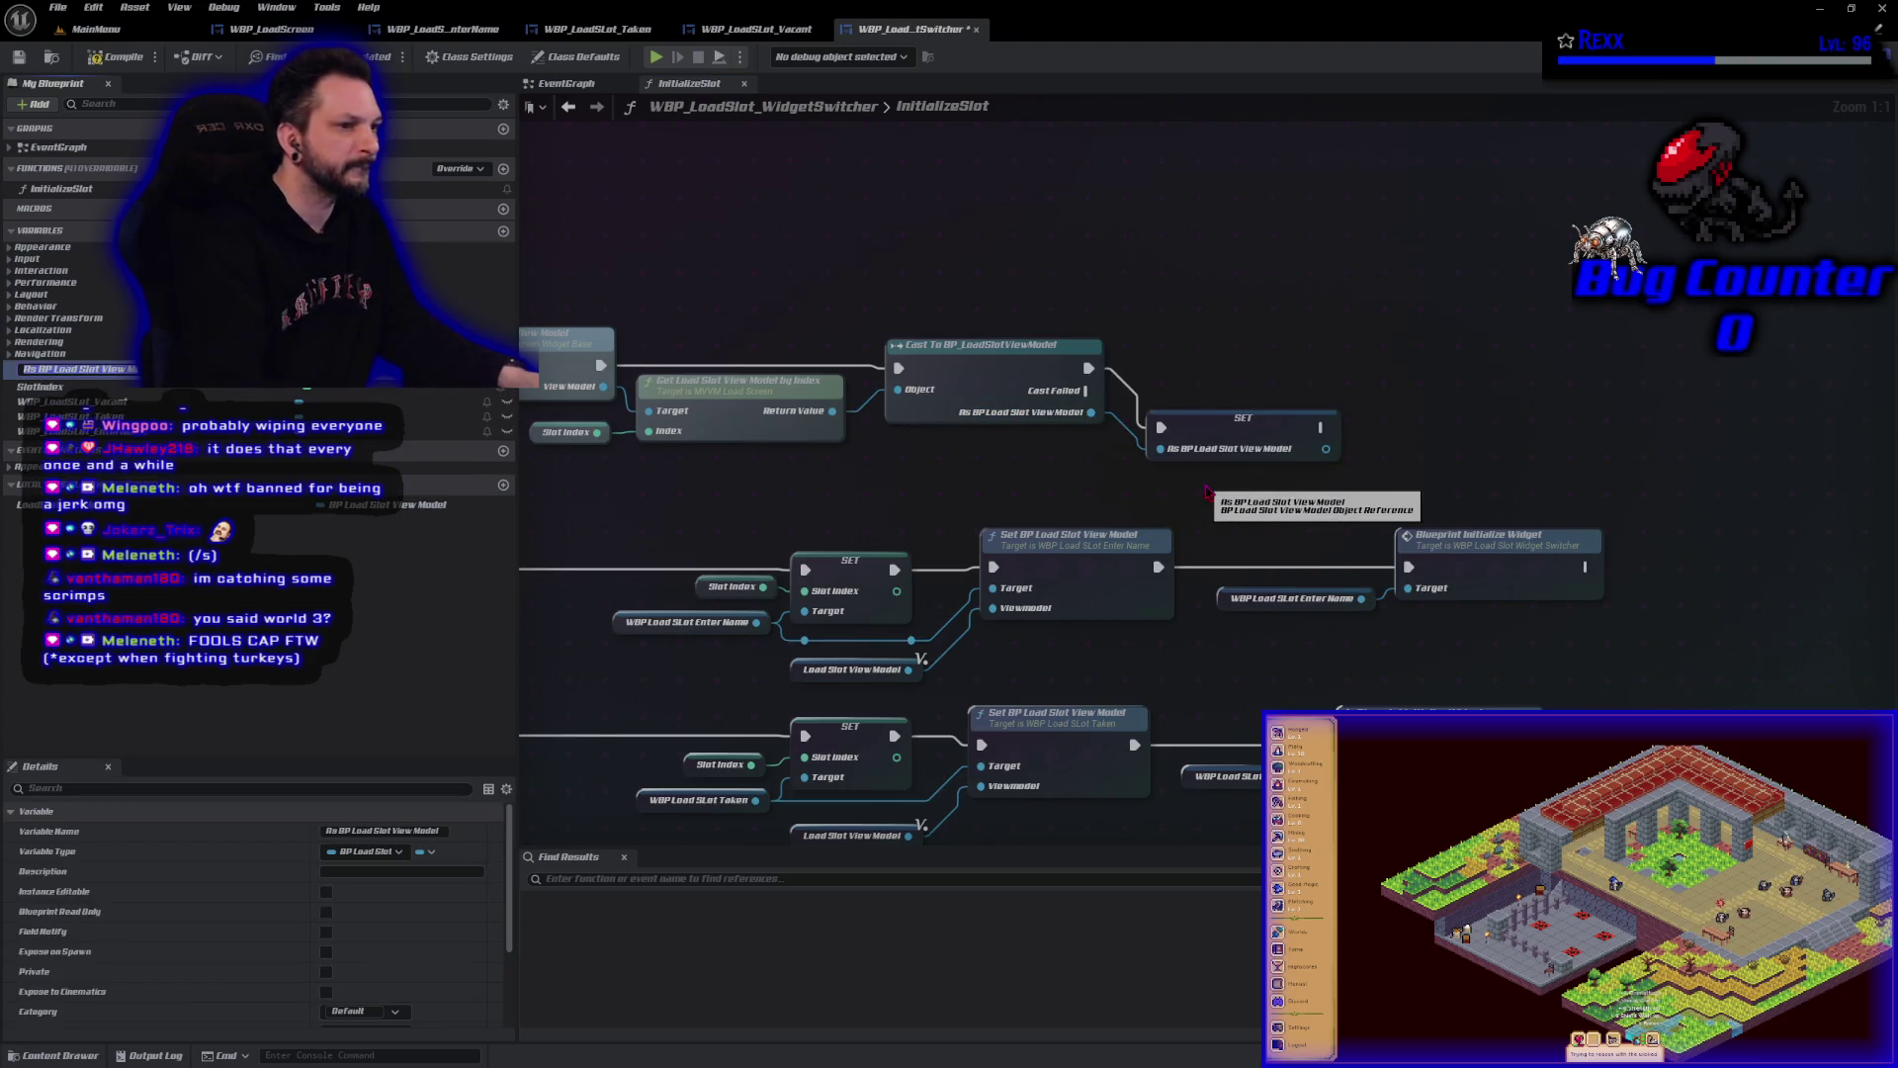
type("LoadSlotViewModel")
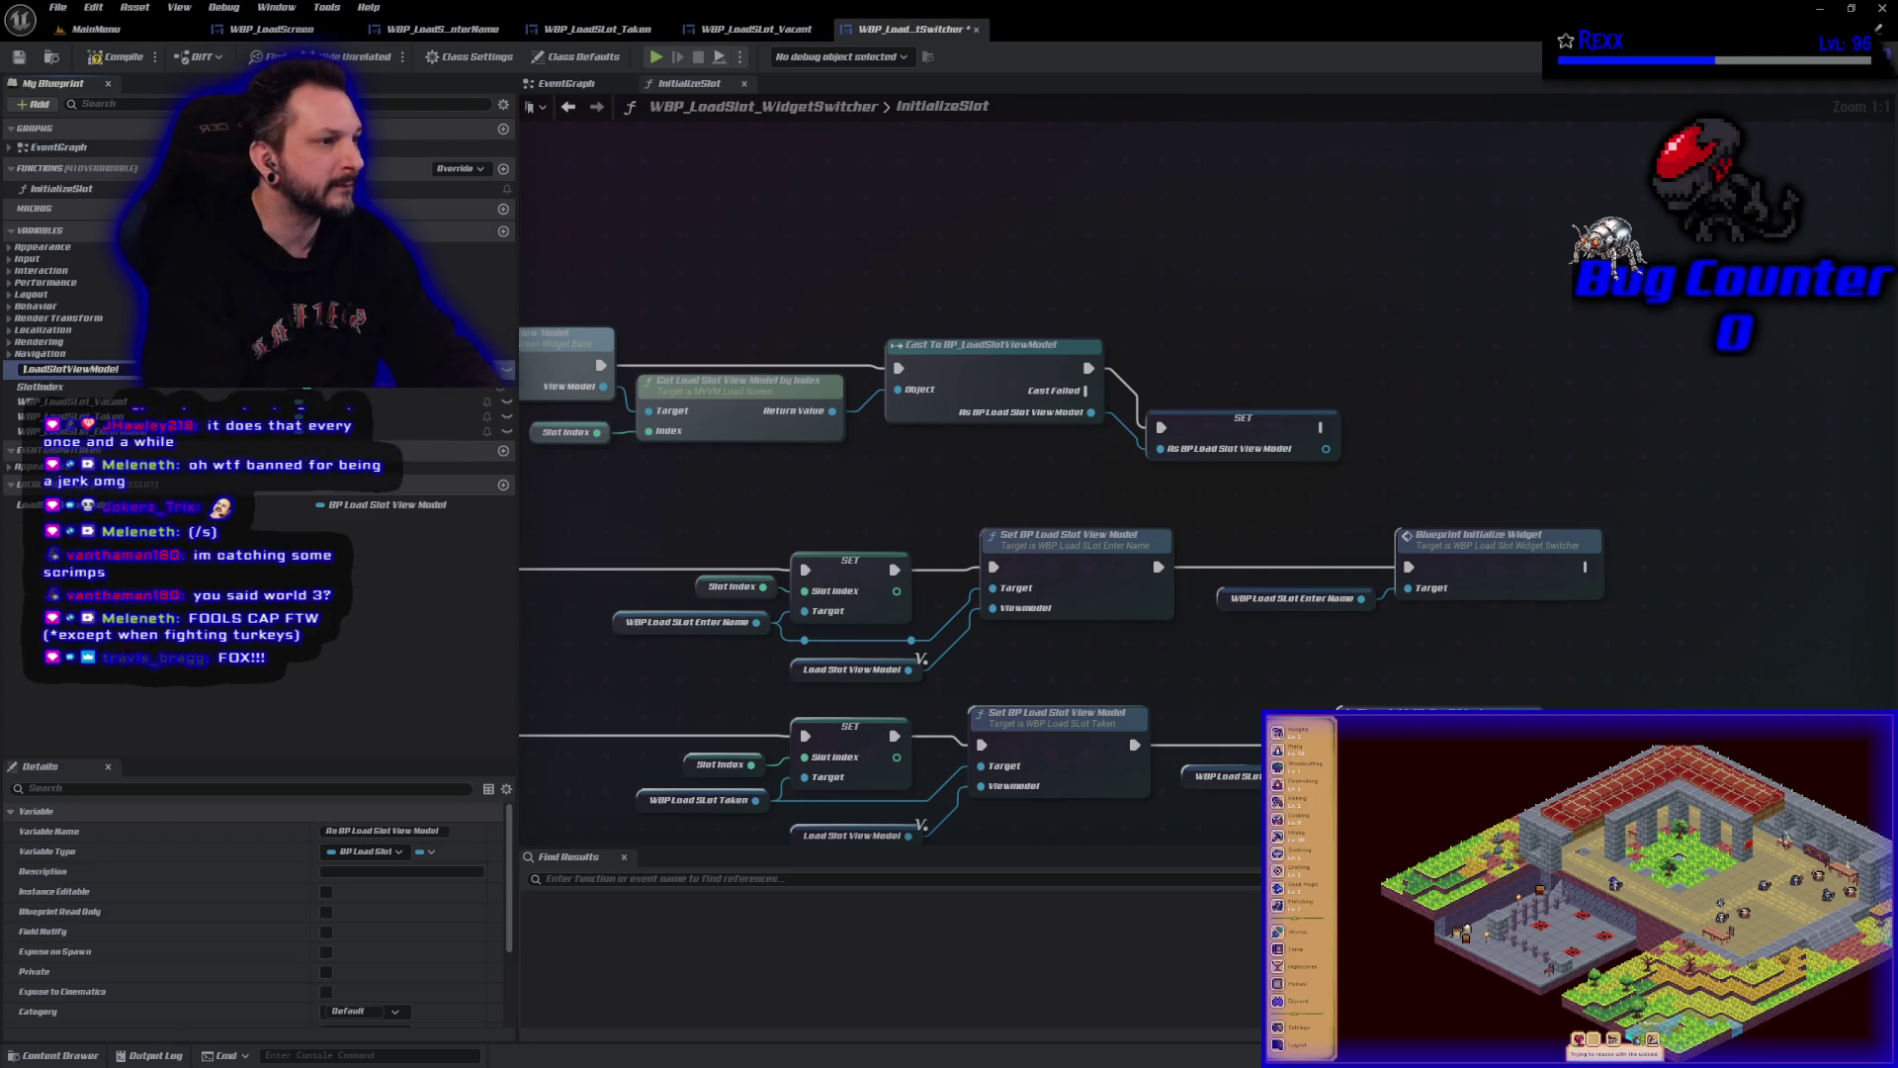
type("BP")
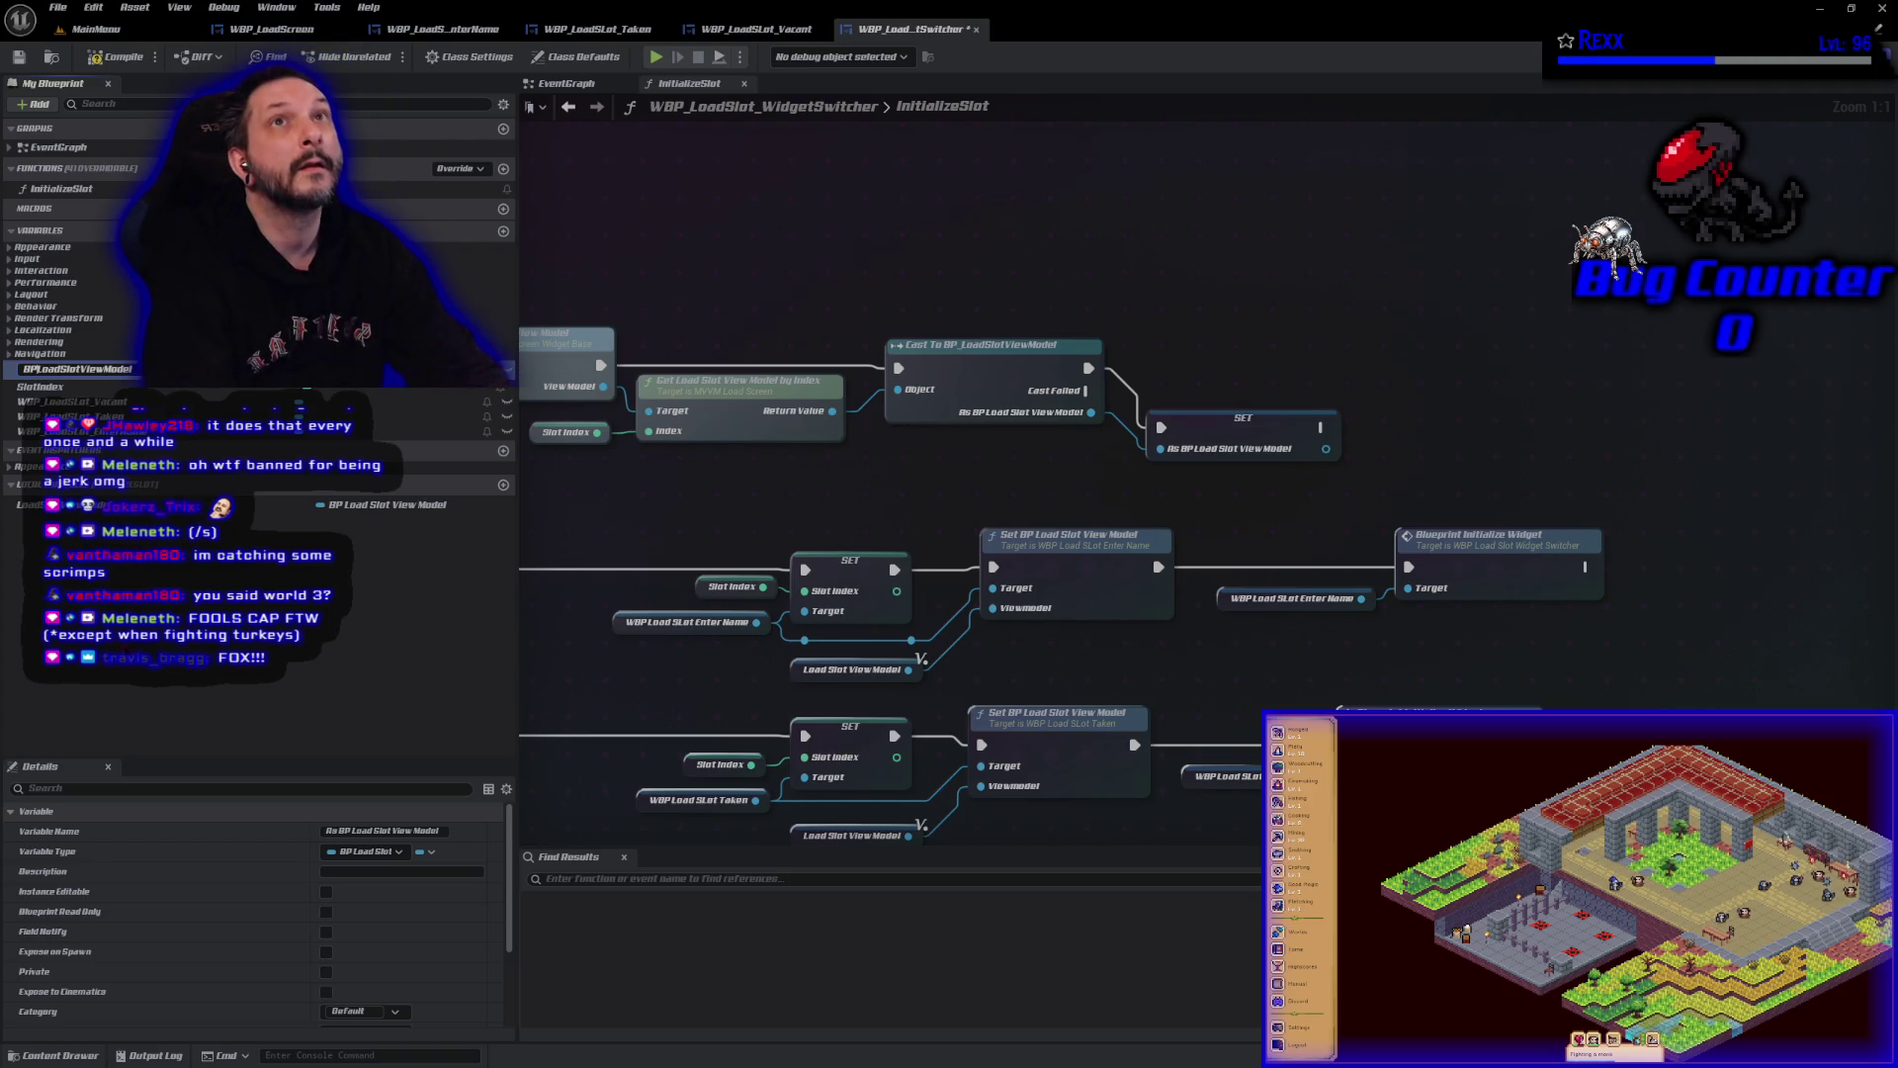
key("Return")
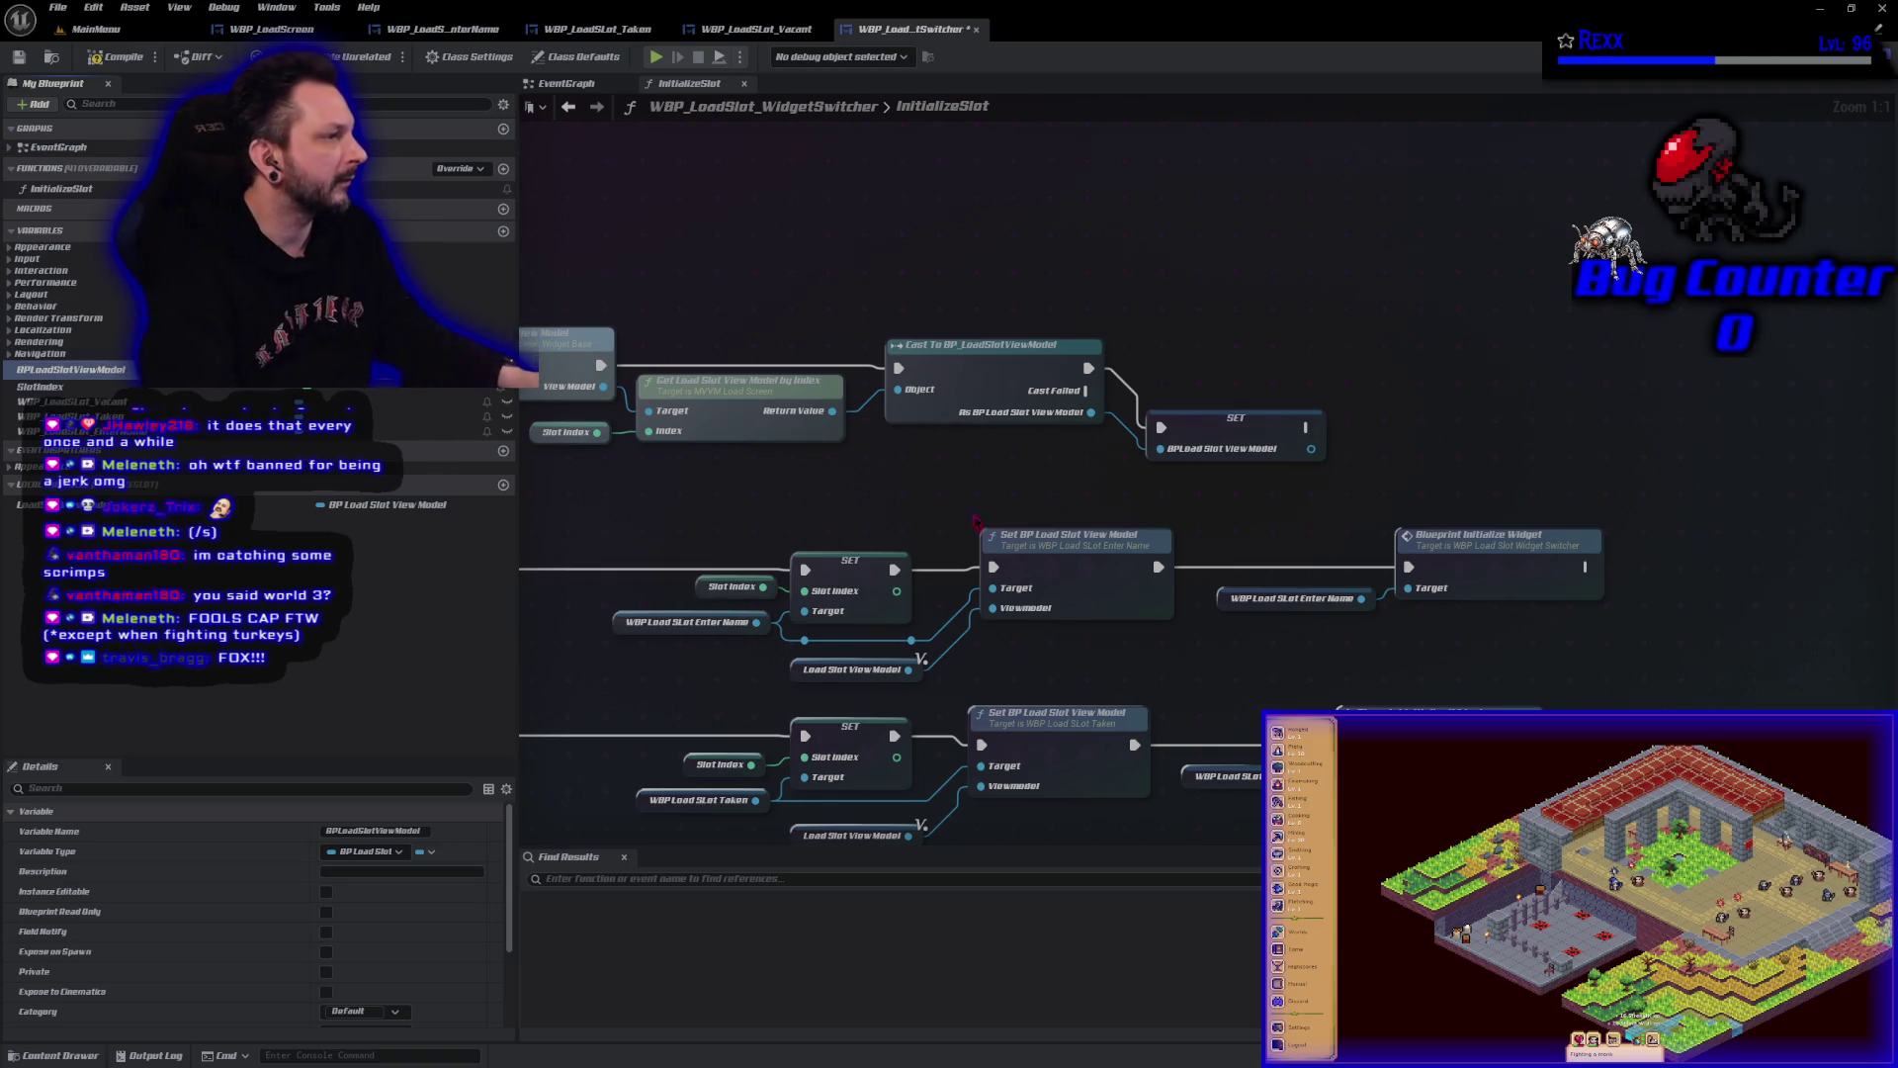
Align the SET BPLoadSlotViewModel node with the Cast node and save the blueprint.
left_click_drag(1235, 419, 1223, 358)
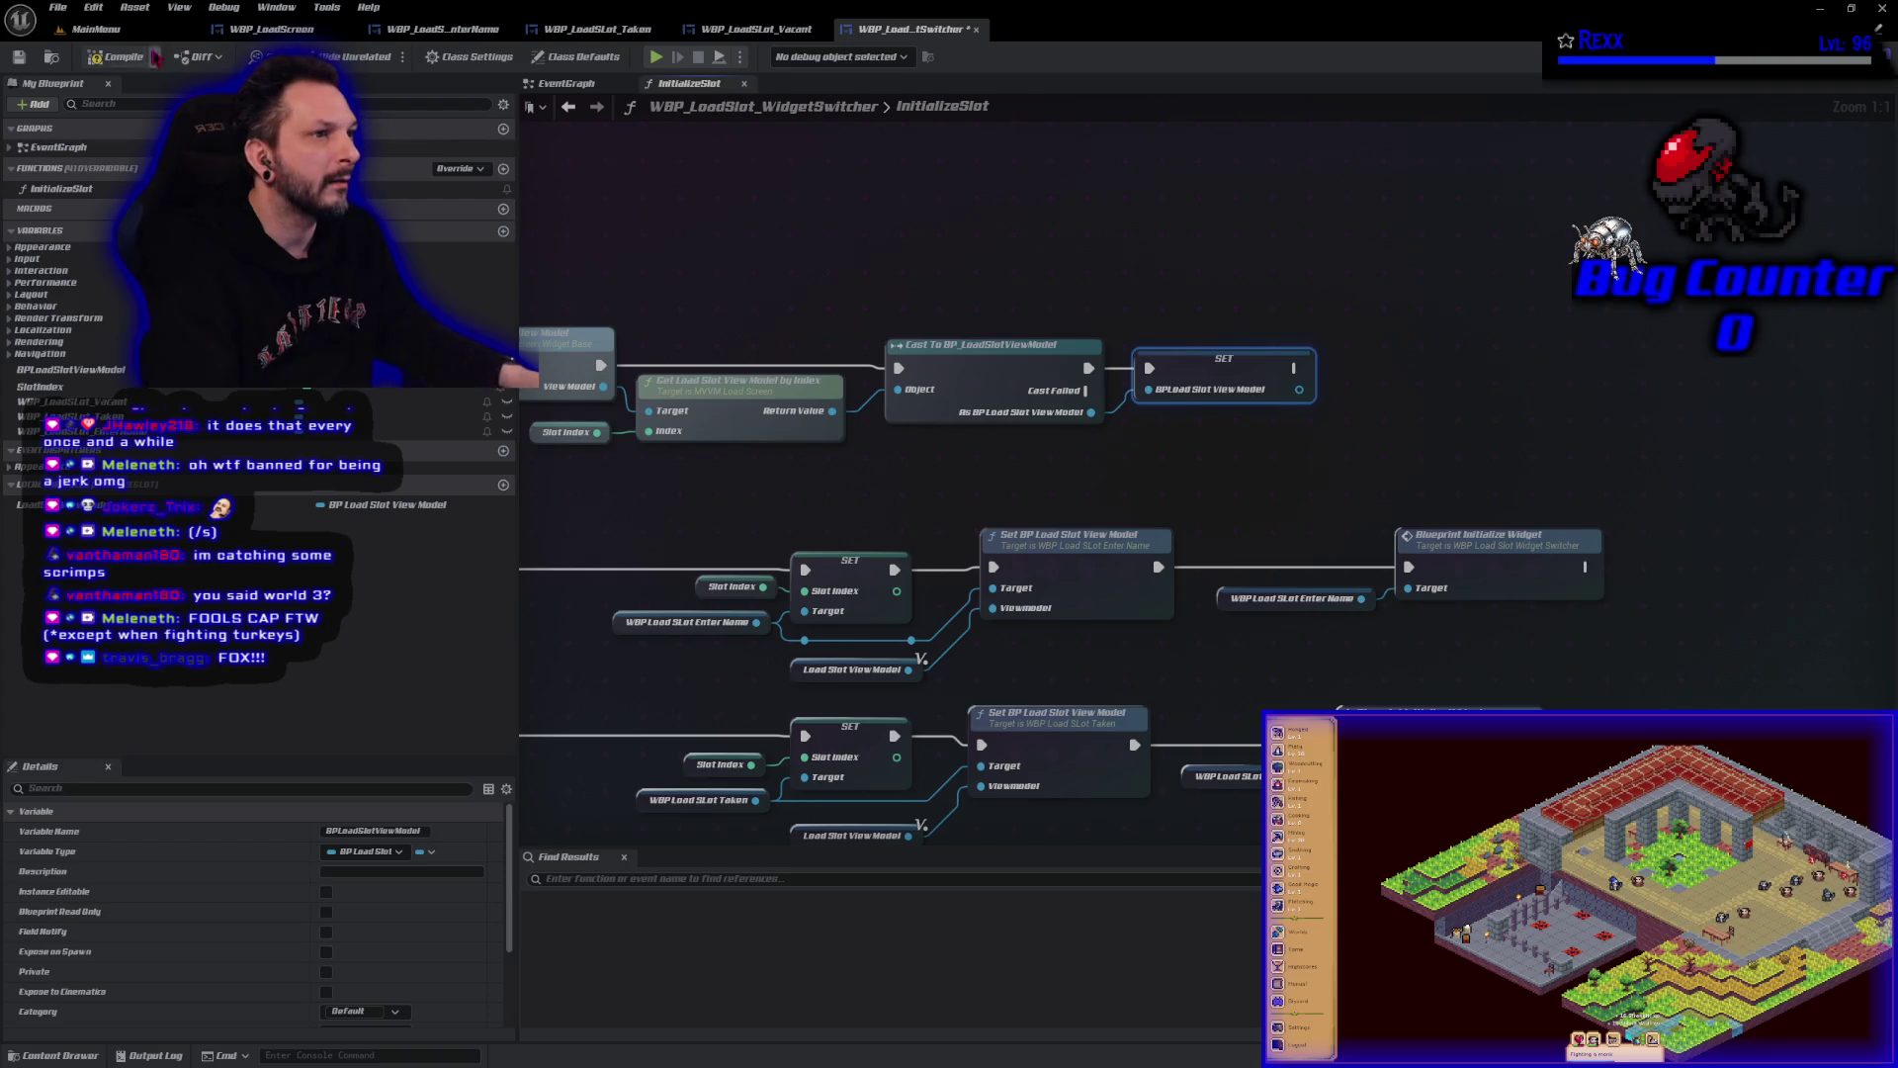
key("ctrl+s")
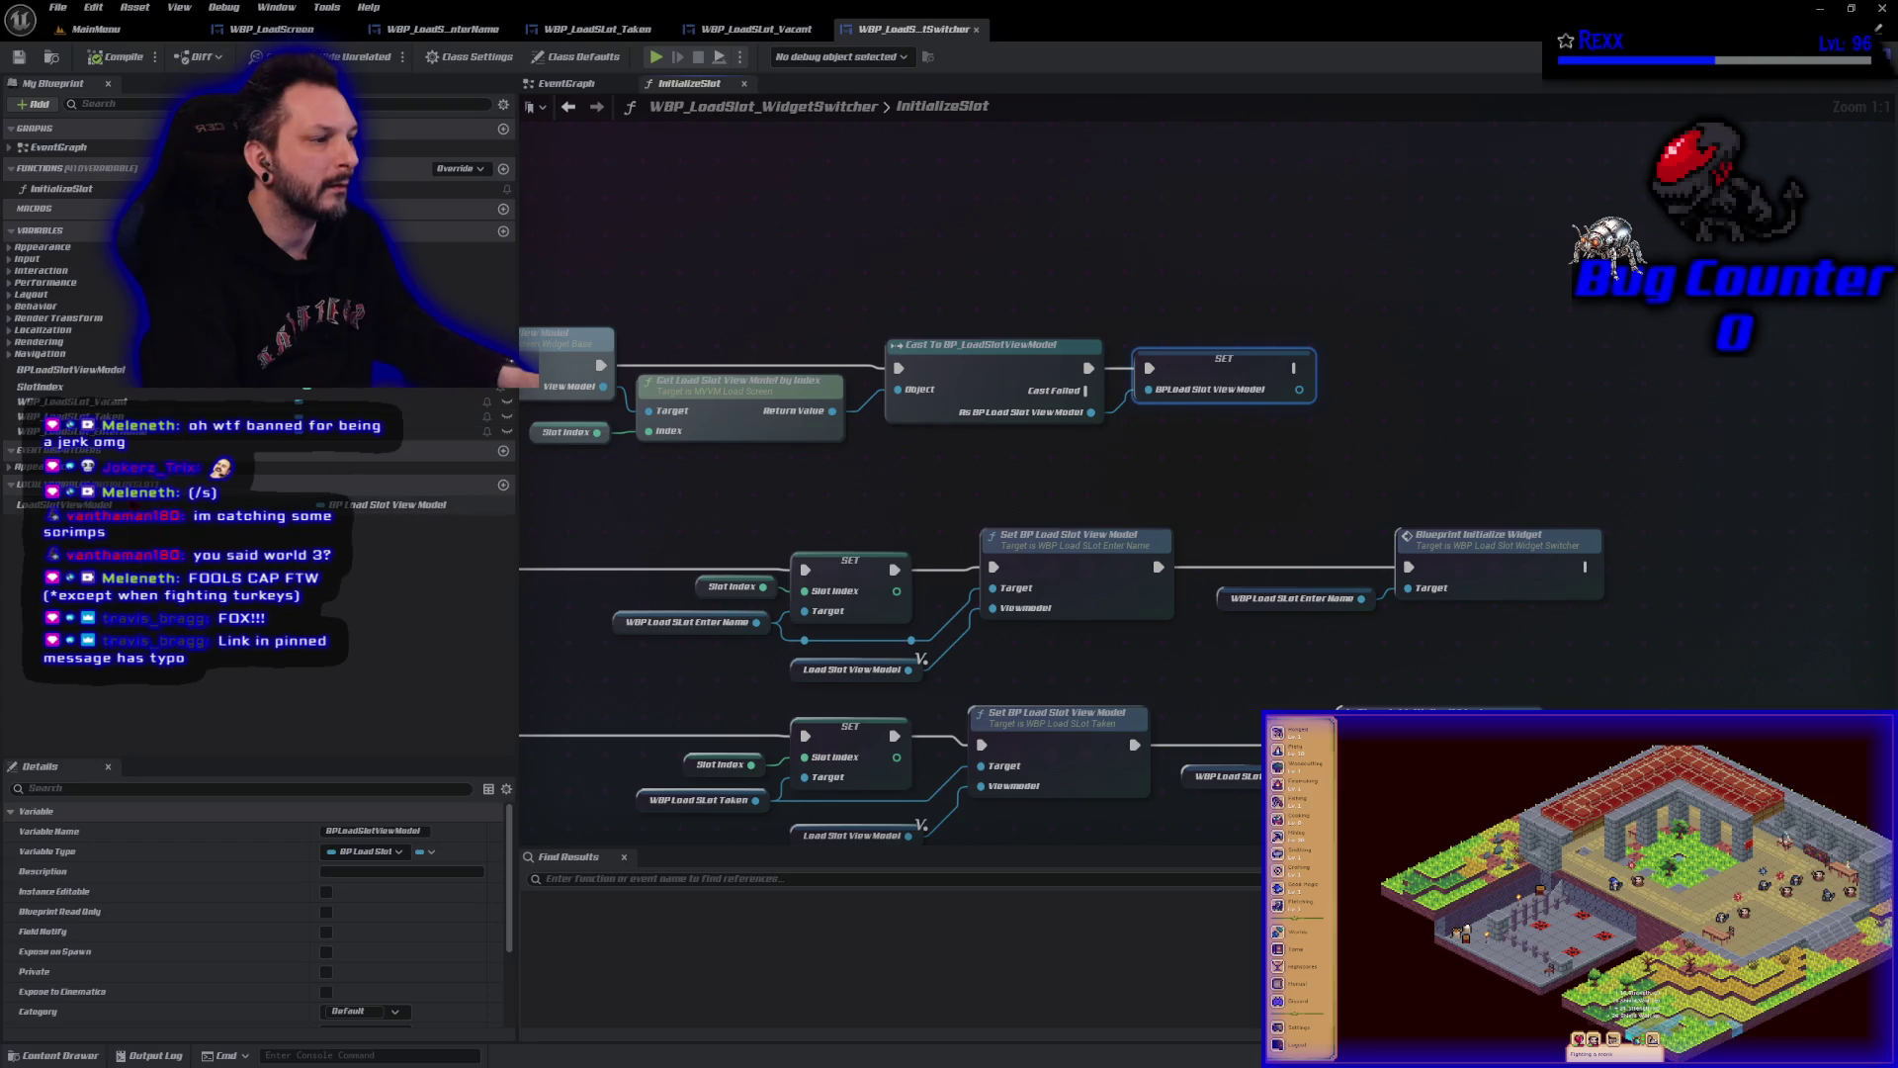
left_click_drag(753, 484, 847, 399)
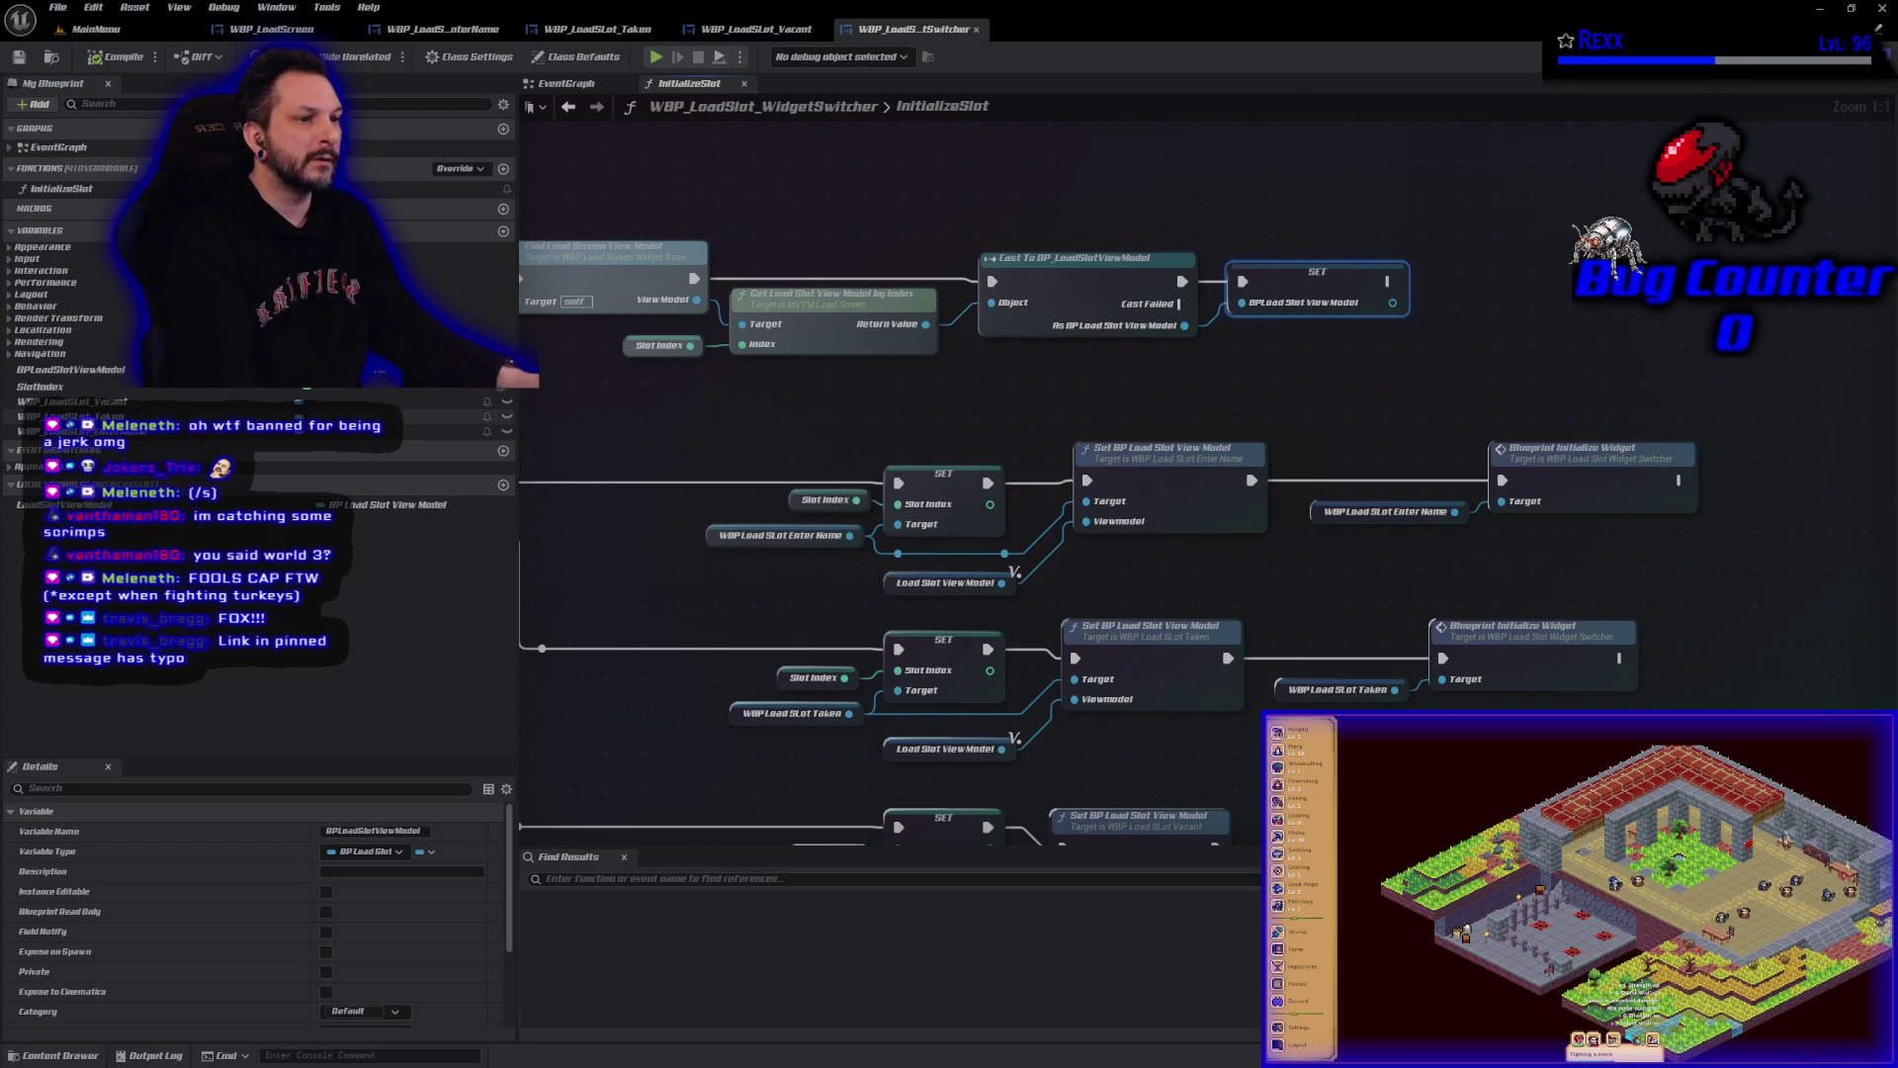
left_click(116, 505)
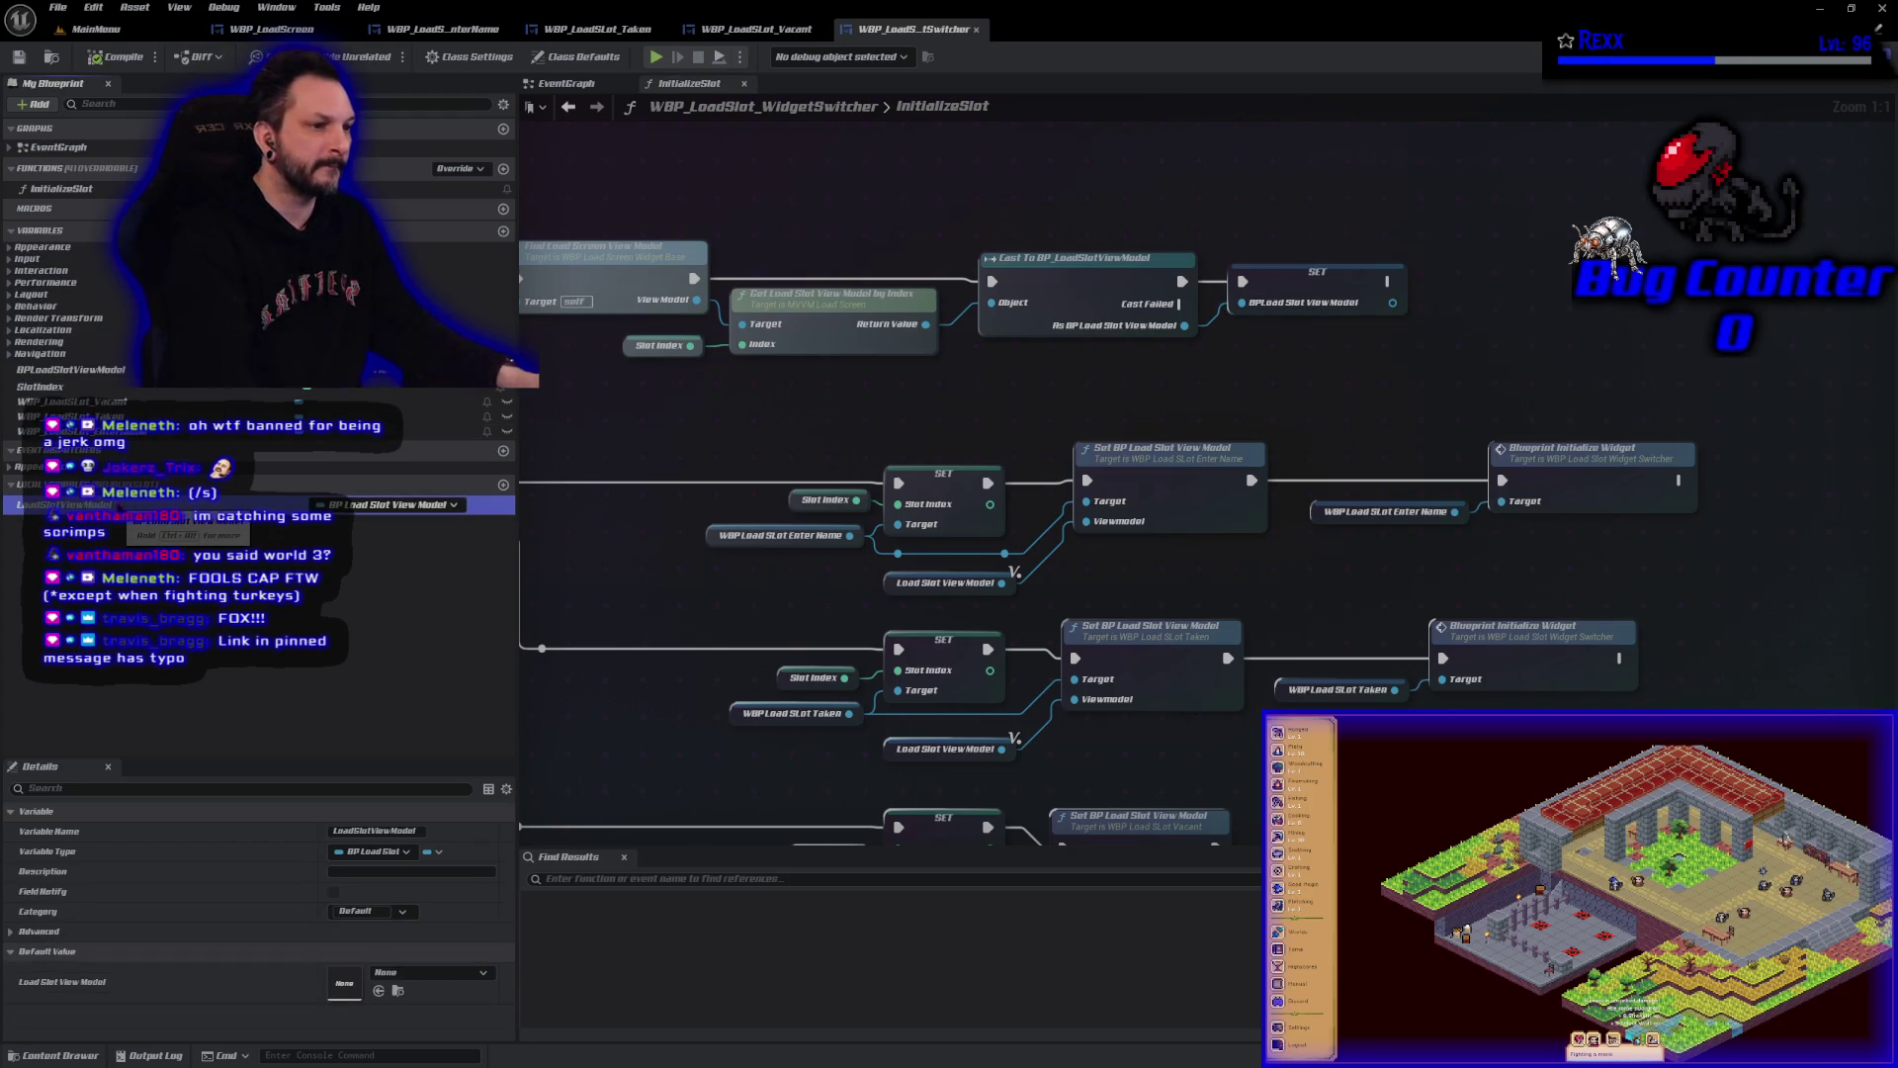
Delete the LoadSlotViewModel local variable, compile, and place two BPLoadSlotViewModel getters.
key("Delete")
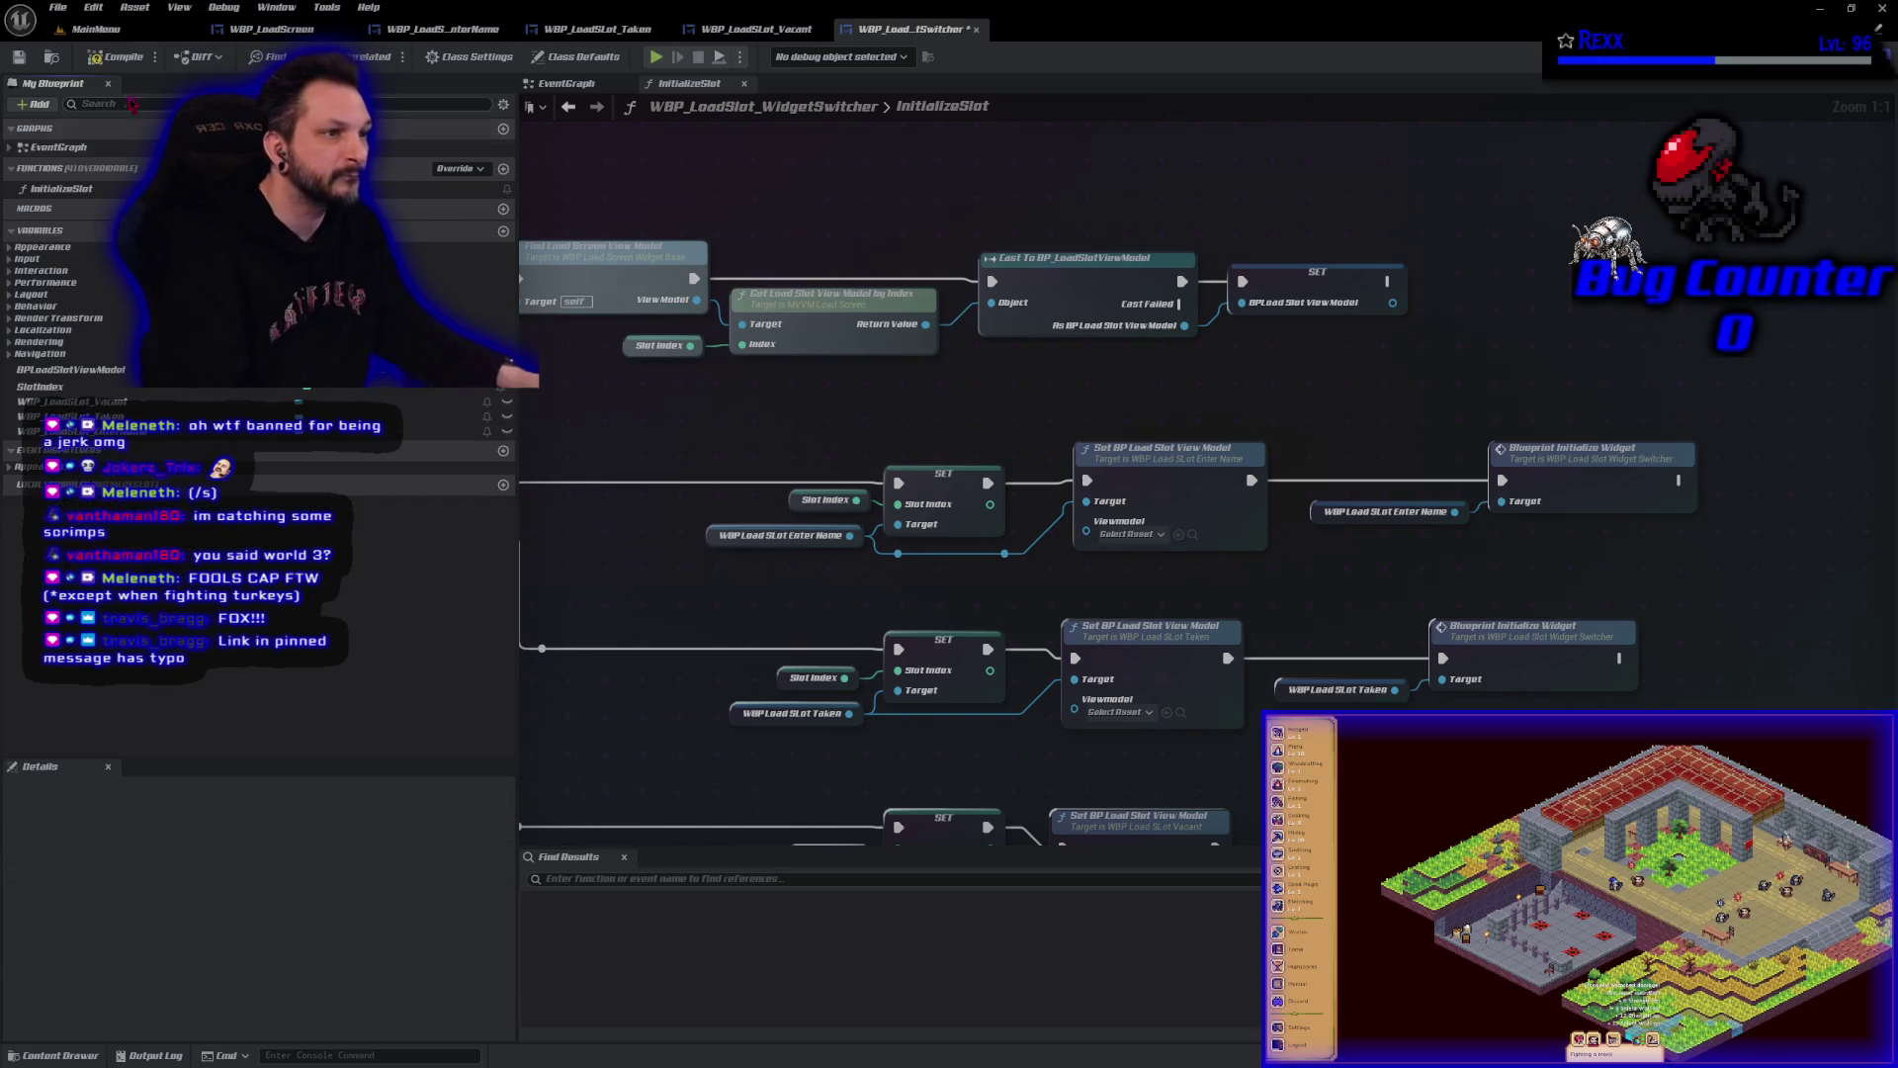
left_click(119, 57)
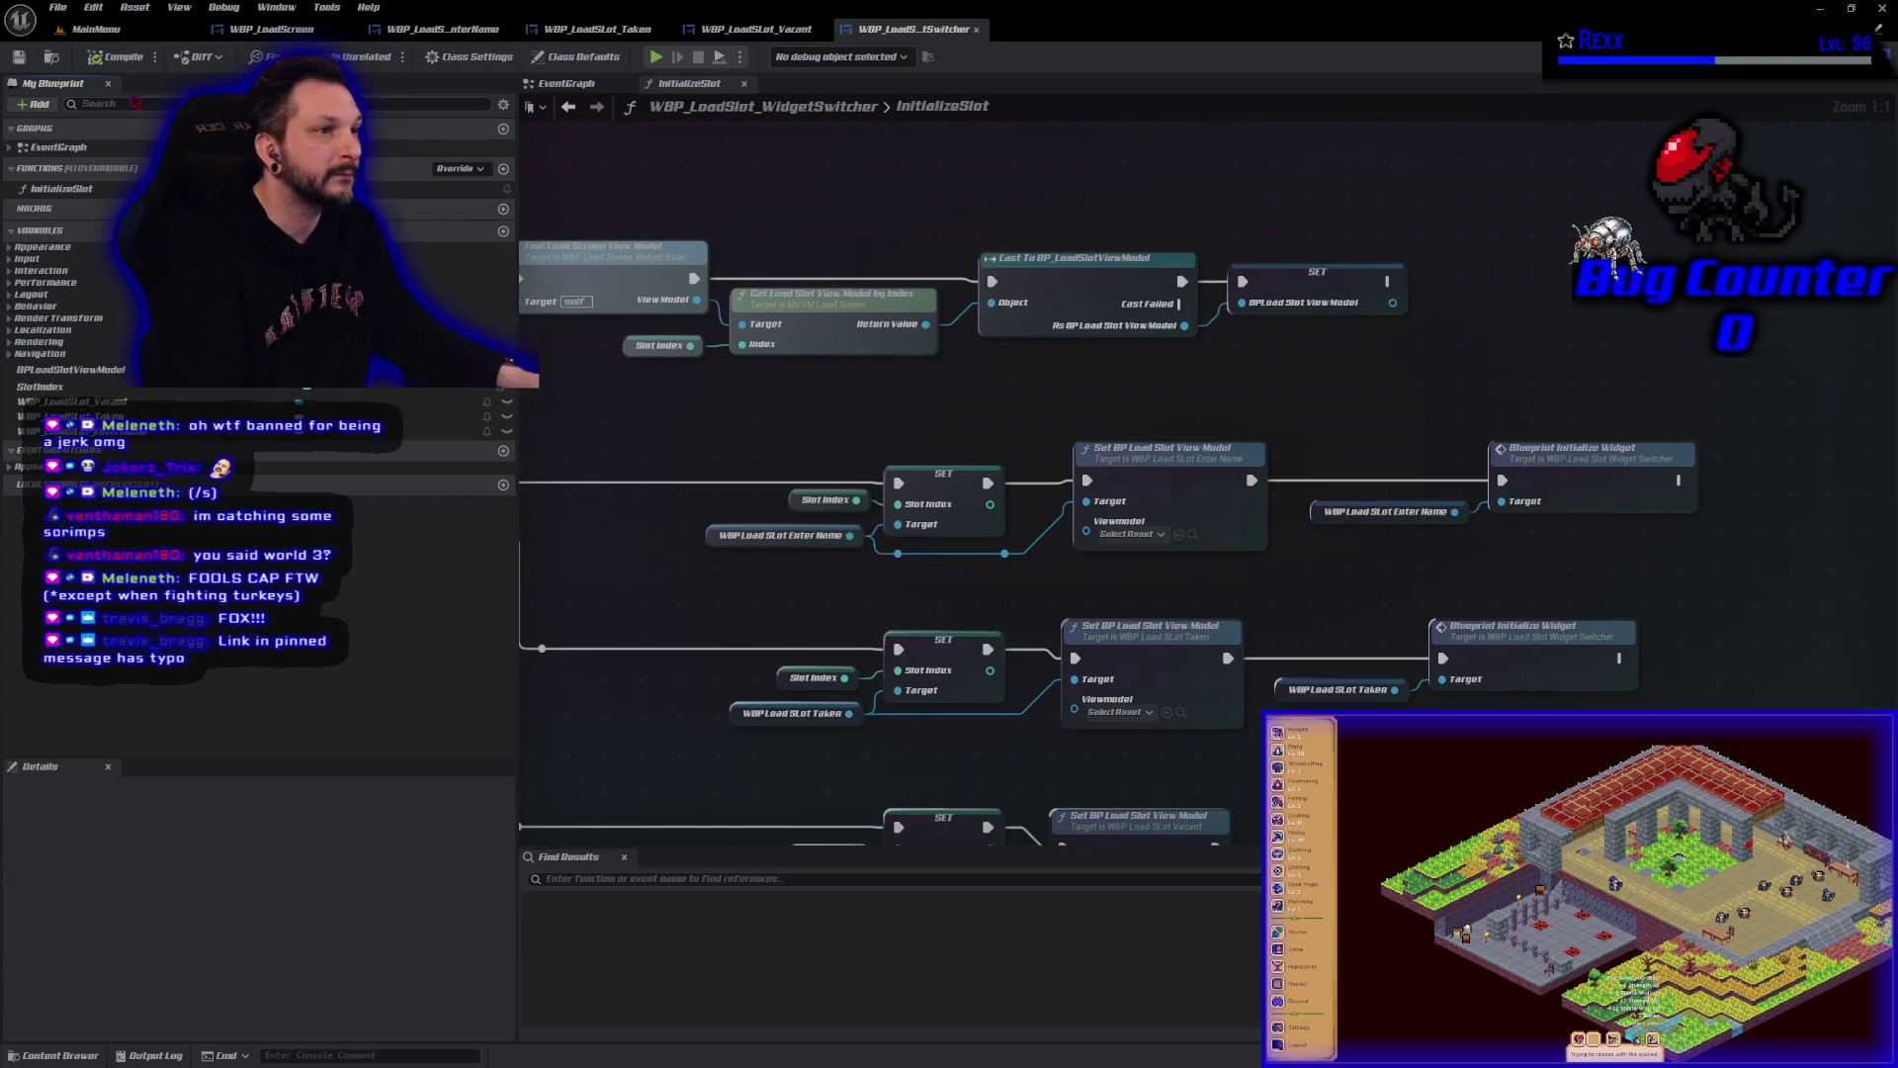
mouse_move(72, 369)
left_mouse_down()
mouse_move(784, 541)
mouse_move(1119, 484)
mouse_move(1101, 442)
left_mouse_up()
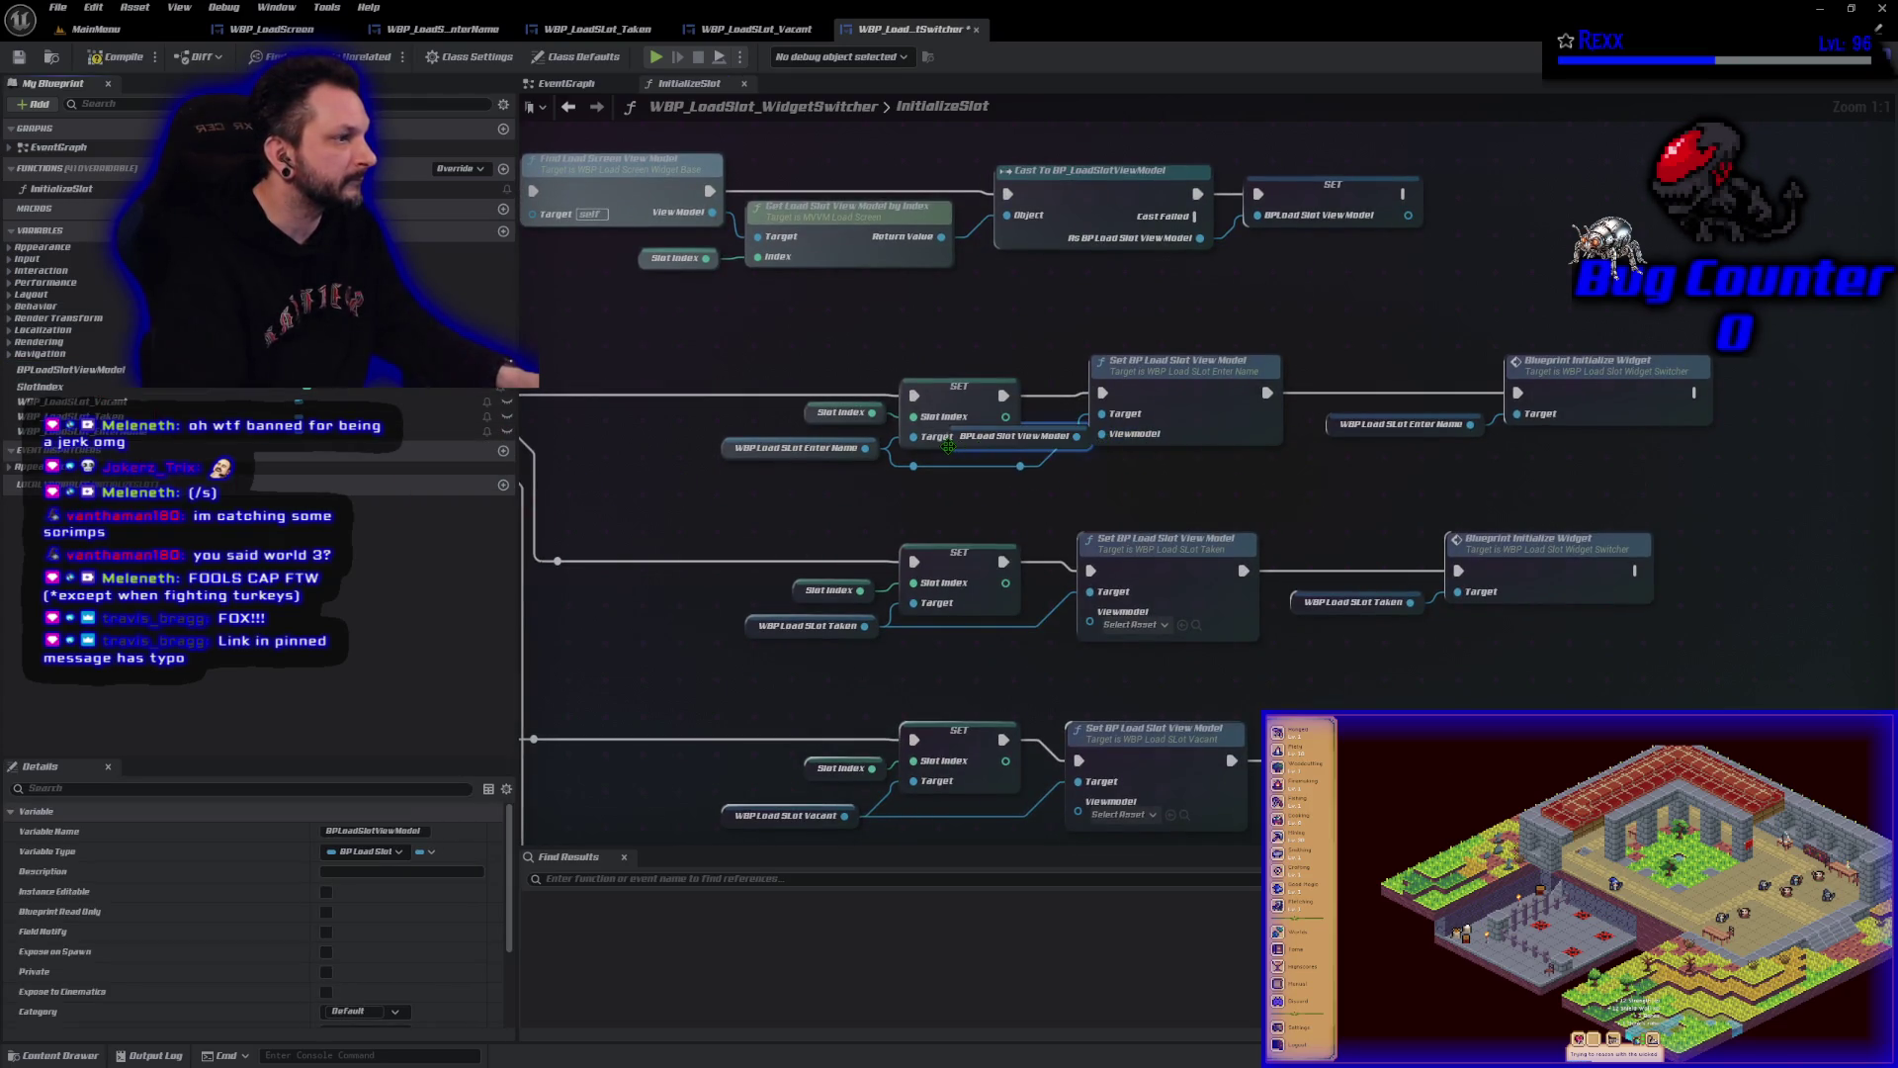
left_click_drag(974, 456, 946, 519)
scroll(967, 698, "down", 3)
mouse_move(71, 369)
left_mouse_down()
mouse_move(475, 464)
mouse_move(1079, 446)
mouse_move(1074, 417)
left_mouse_up()
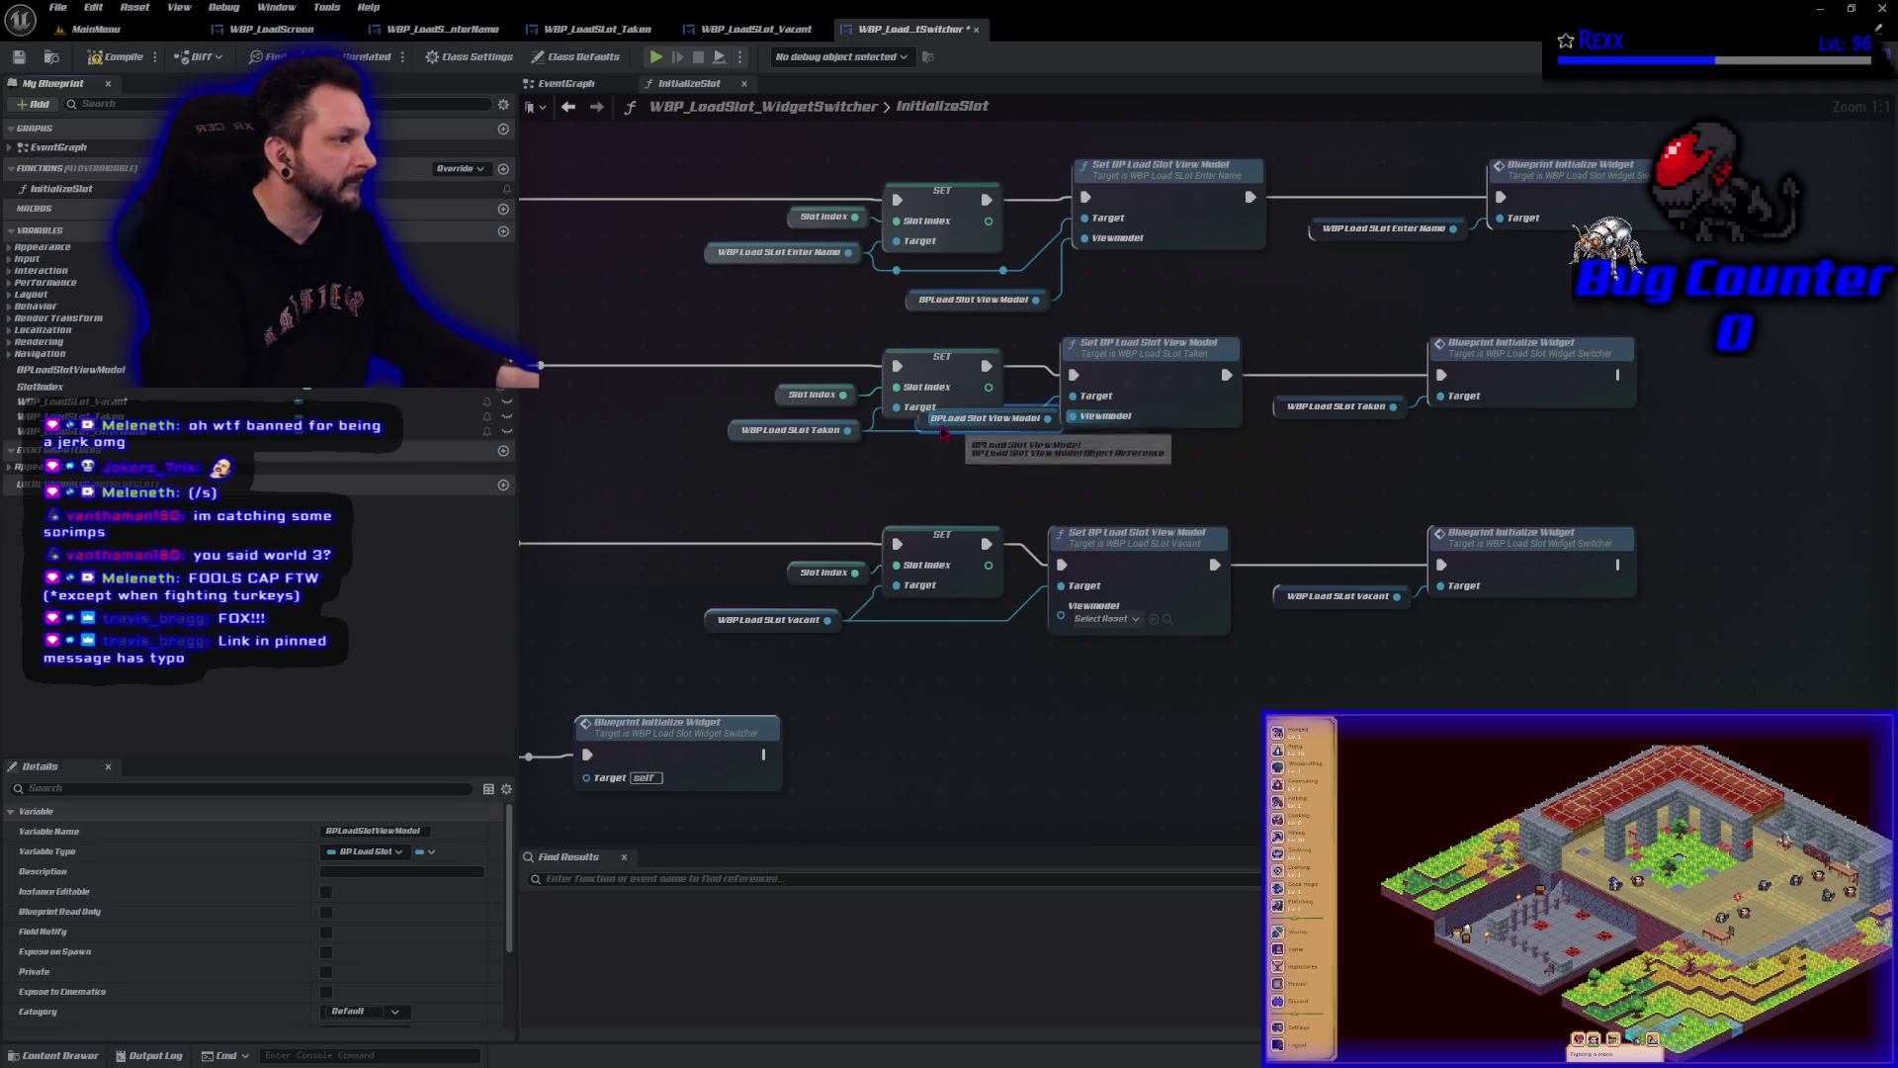
left_click_drag(927, 463, 903, 471)
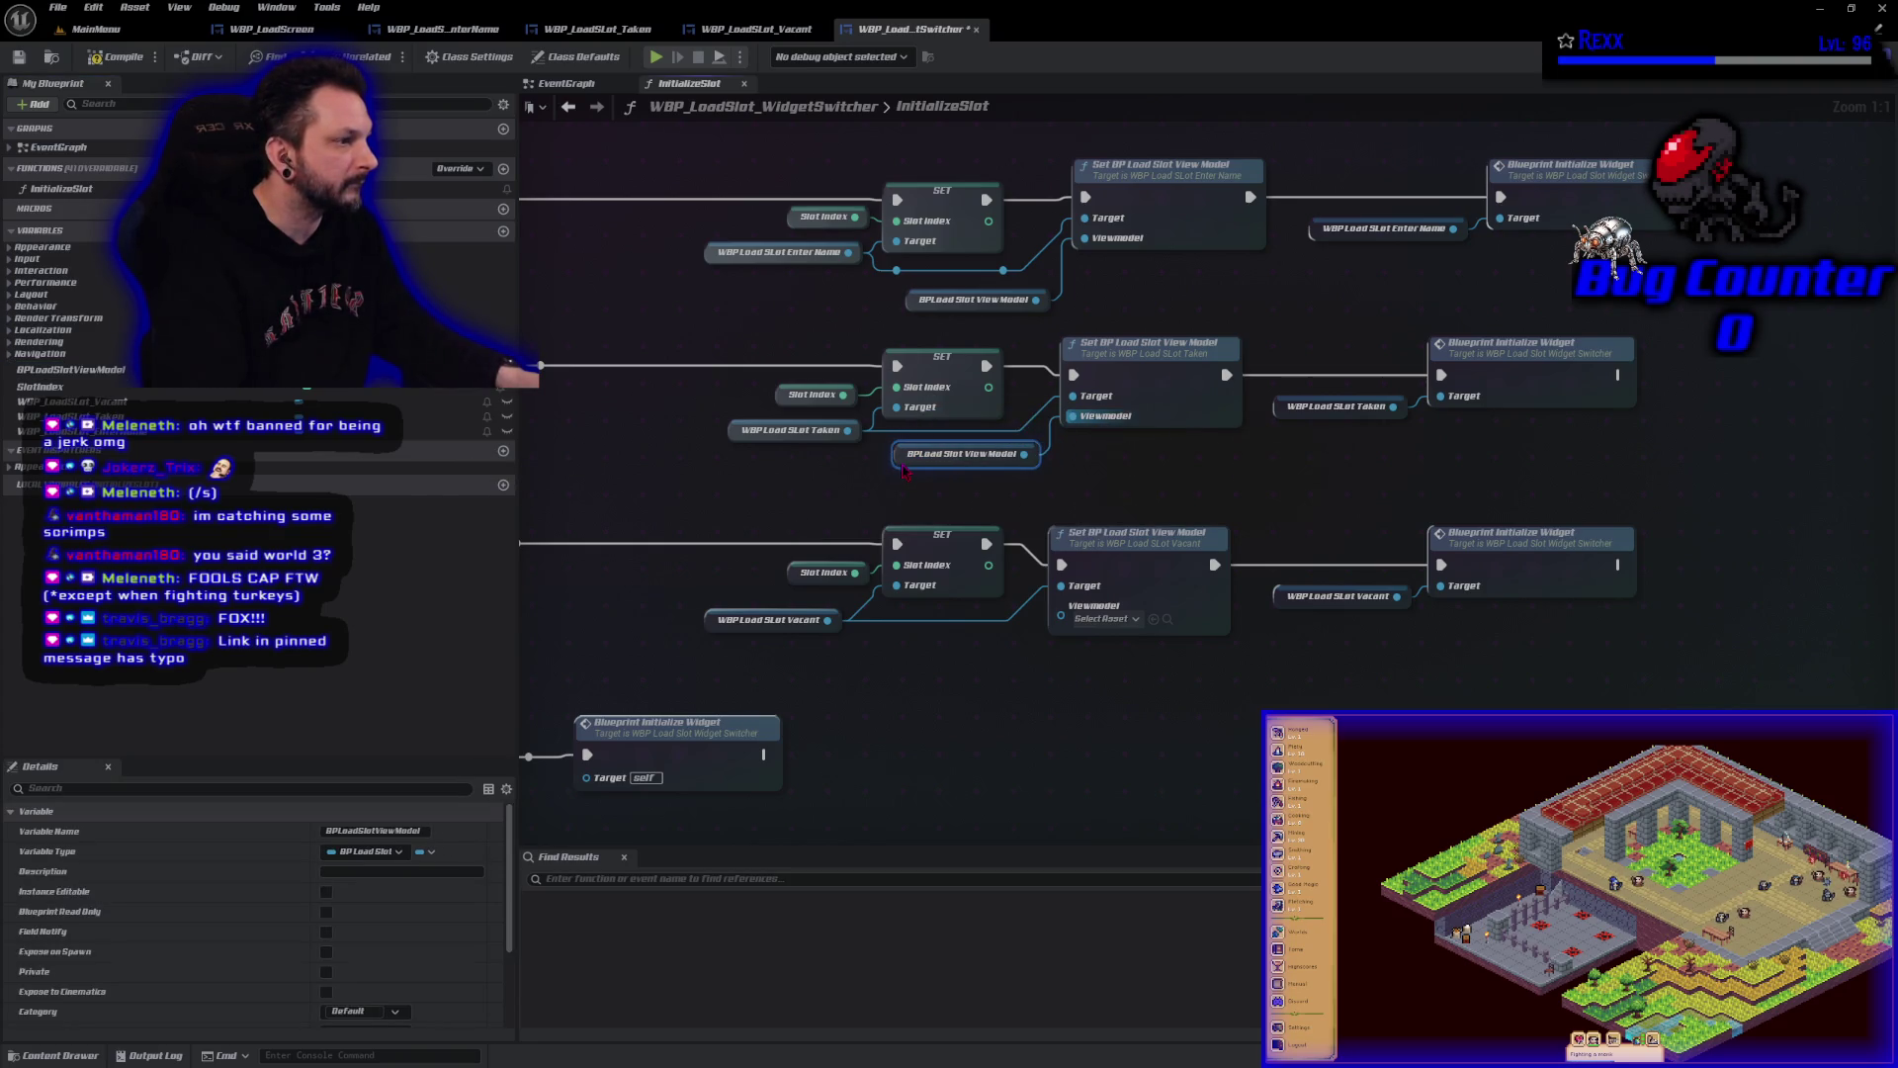
Wire BPLoadSlotViewModel into the third Viewmodel input and save the blueprint.
mouse_move(71, 369)
left_mouse_down()
mouse_move(297, 415)
mouse_move(999, 656)
mouse_move(1063, 631)
left_mouse_up()
mouse_move(909, 623)
left_mouse_down()
mouse_move(901, 666)
mouse_move(1092, 612)
mouse_move(1107, 825)
mouse_move(1072, 839)
left_mouse_up()
scroll(1073, 839, "down", 3)
left_click(584, 92)
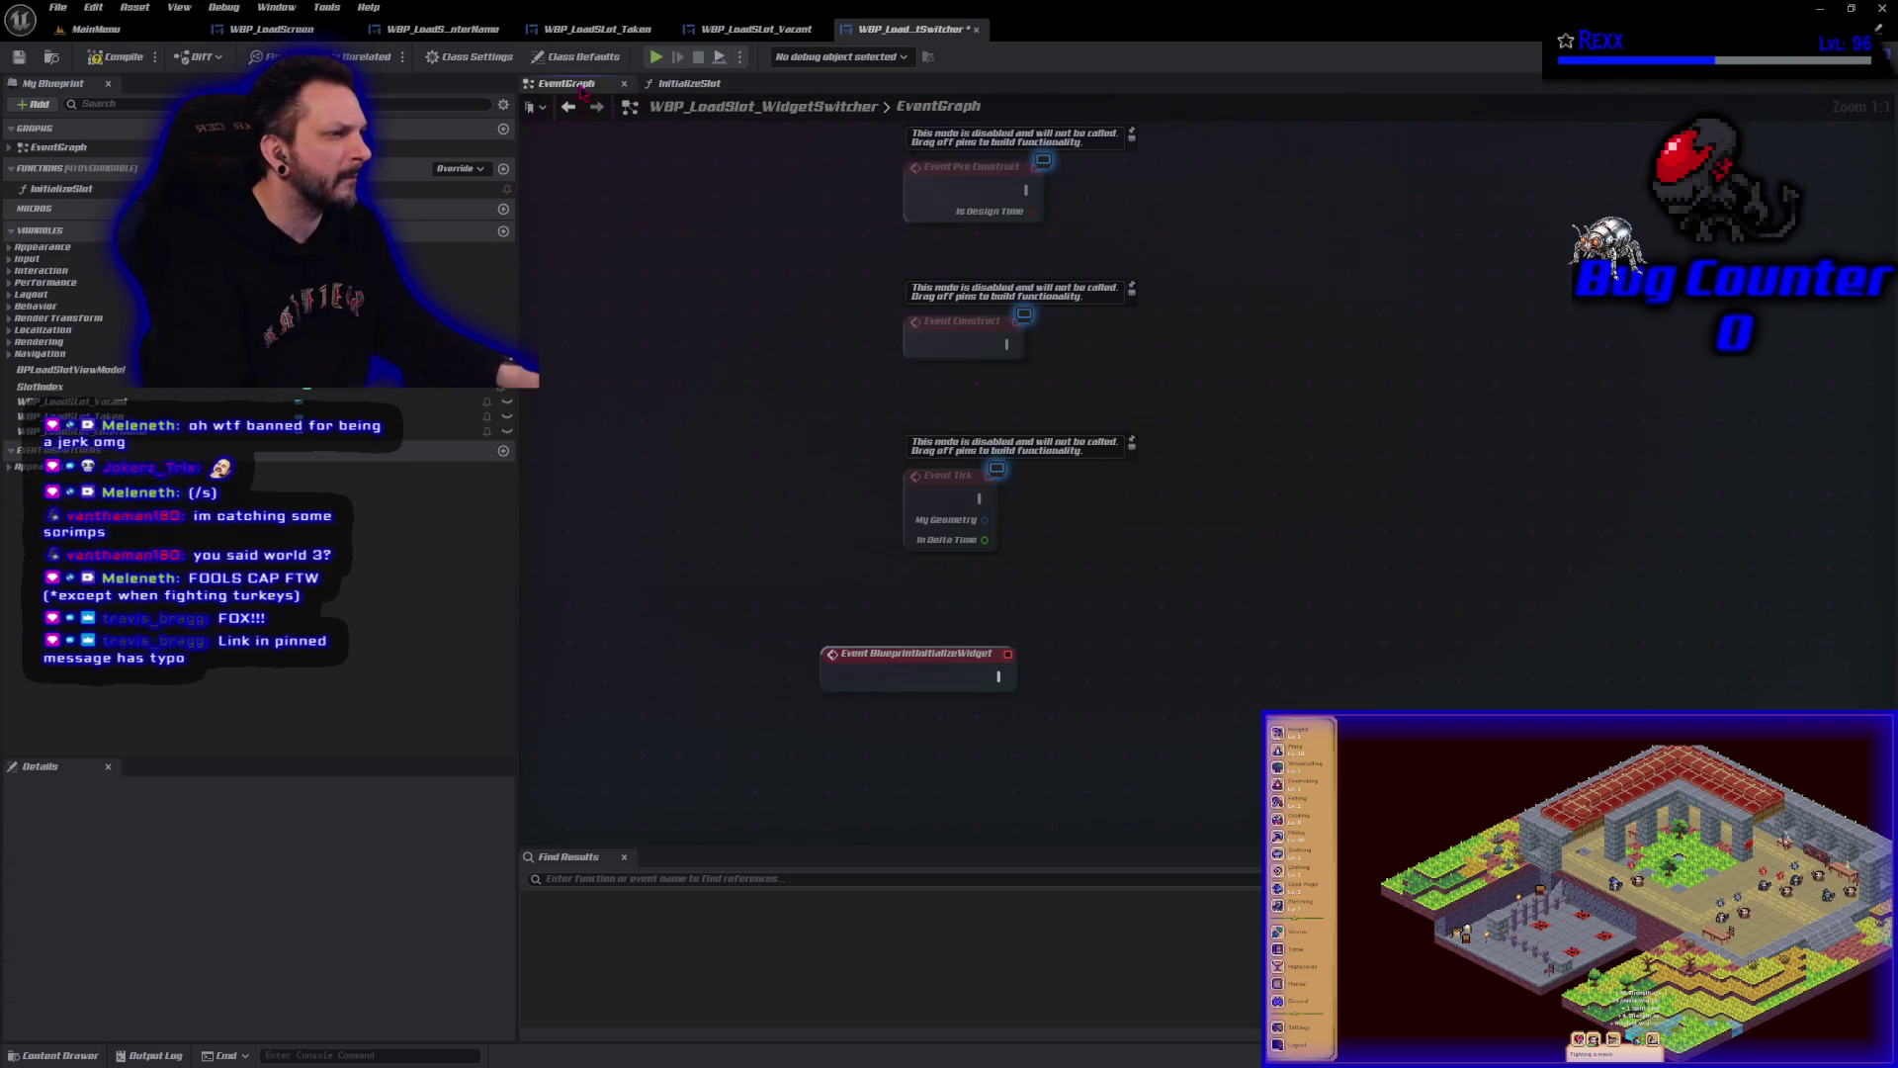
left_click(21, 57)
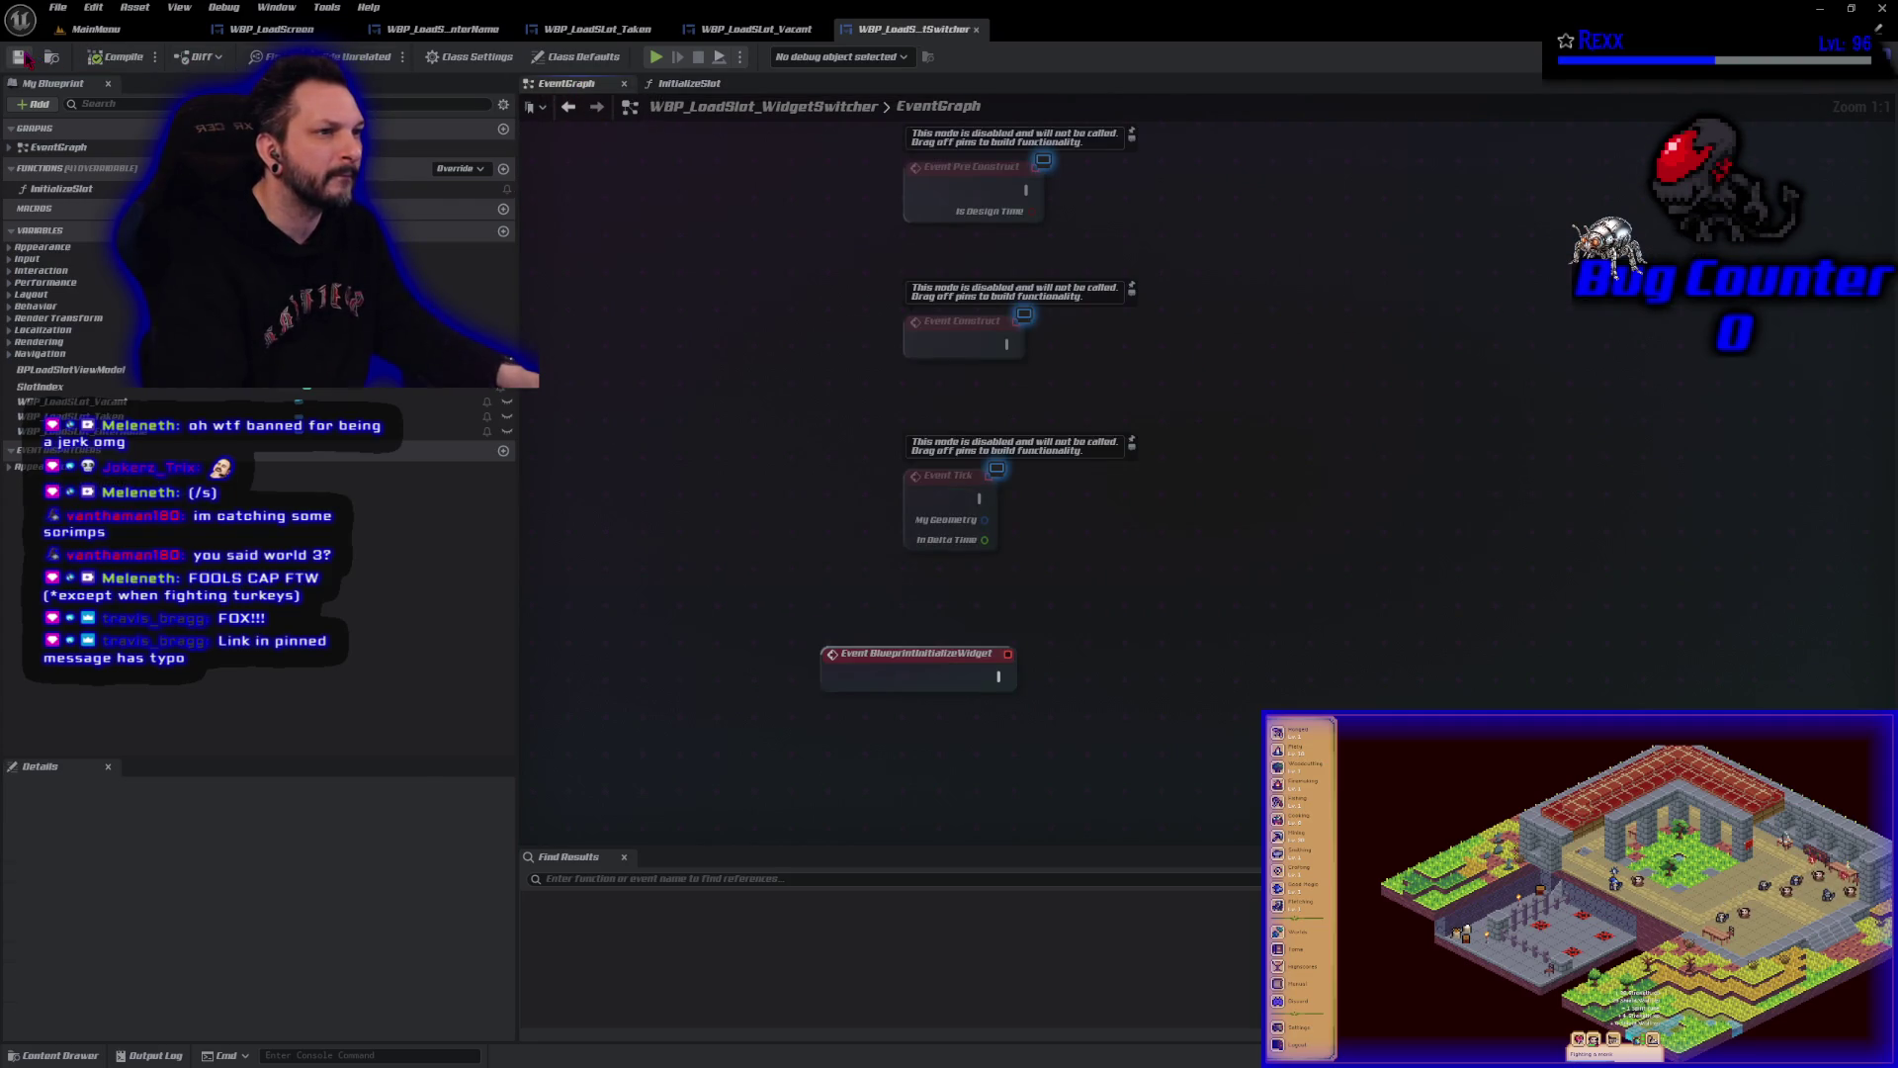
left_click(757, 28)
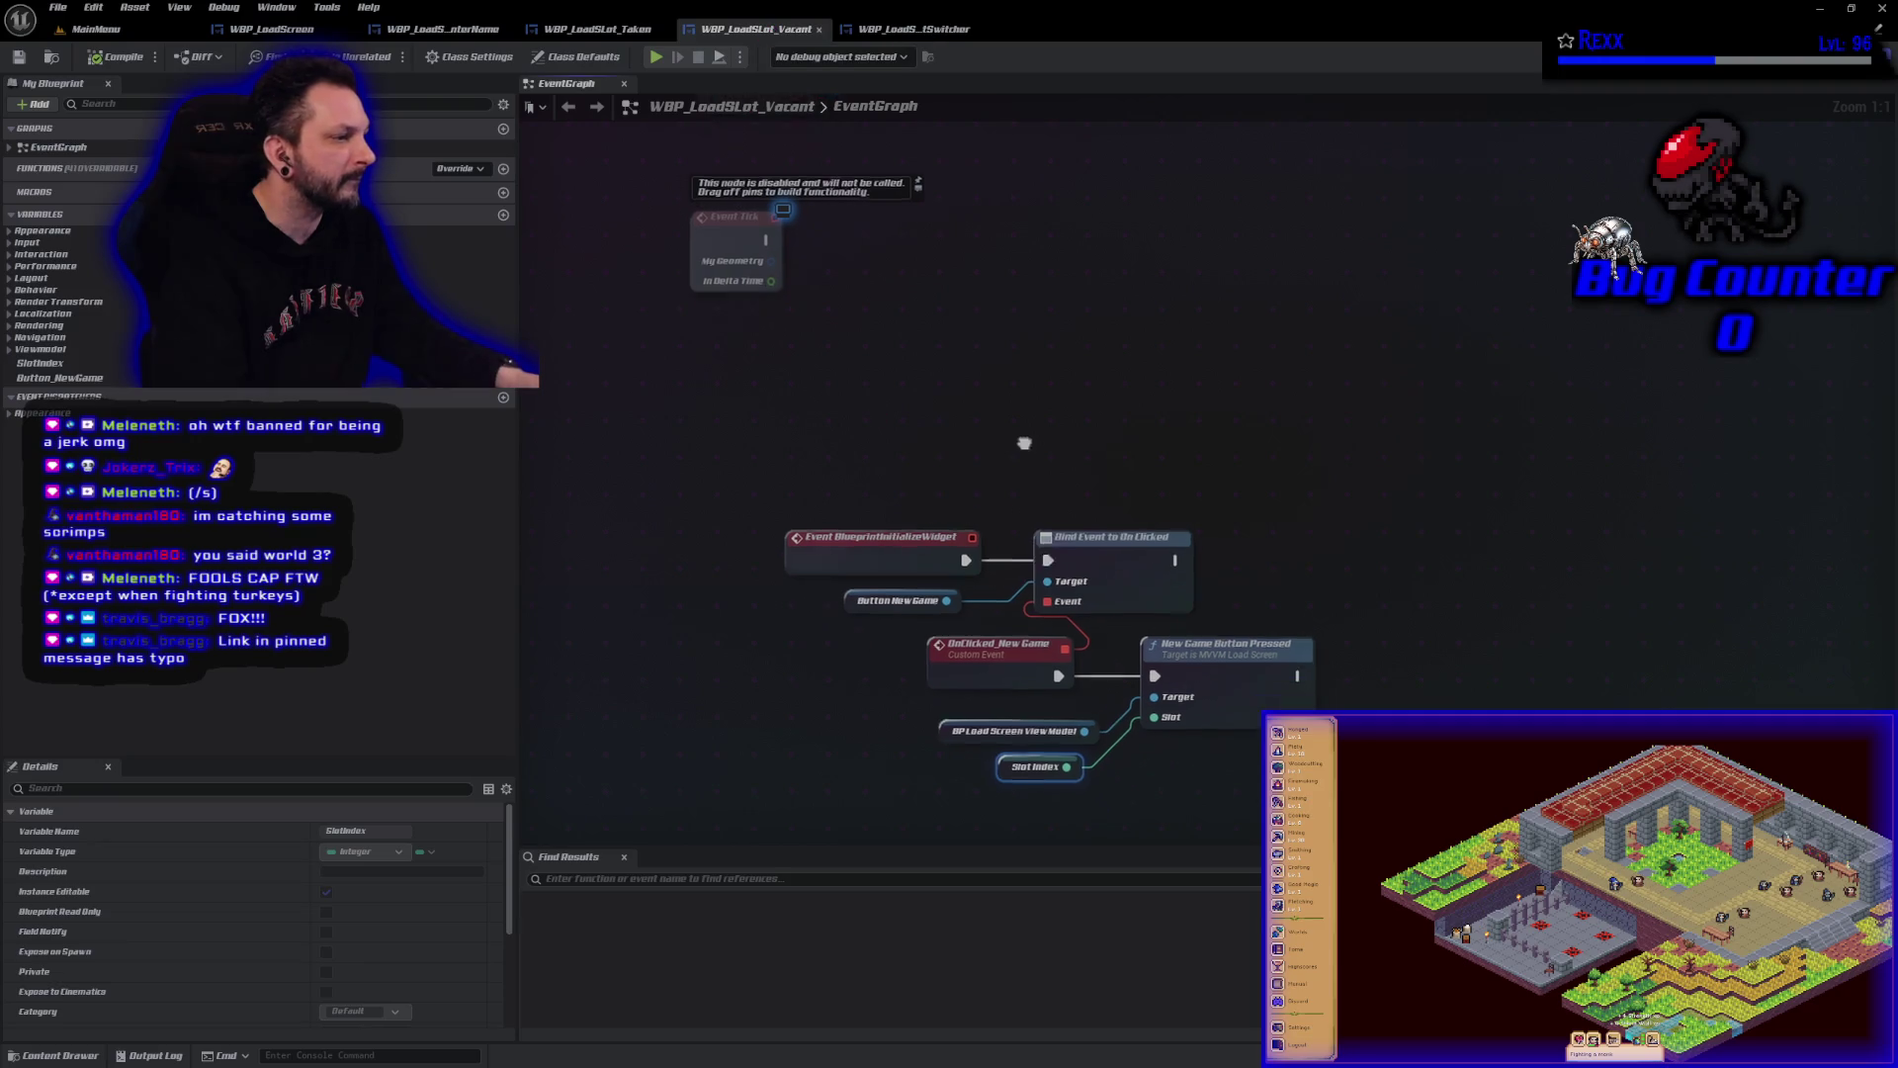
left_click_drag(1031, 456, 932, 350)
left_click(914, 637)
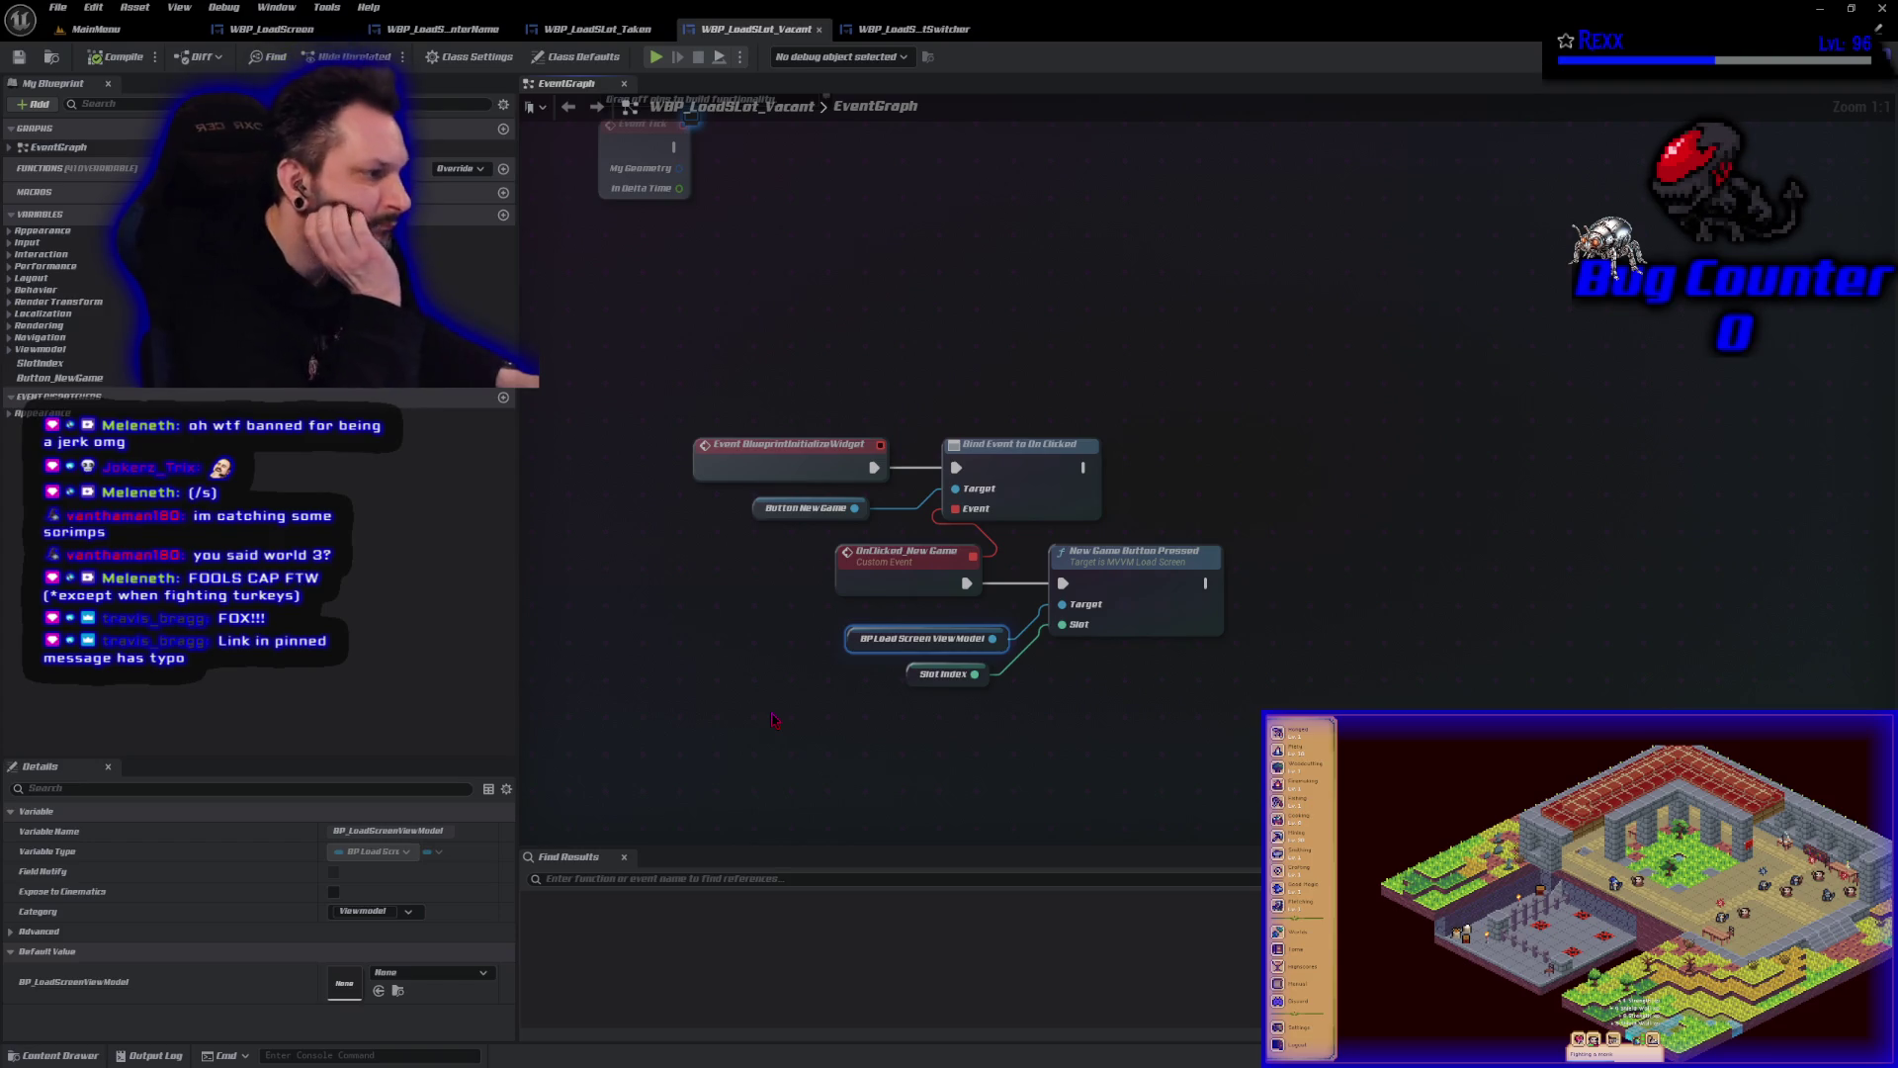
left_click(615, 37)
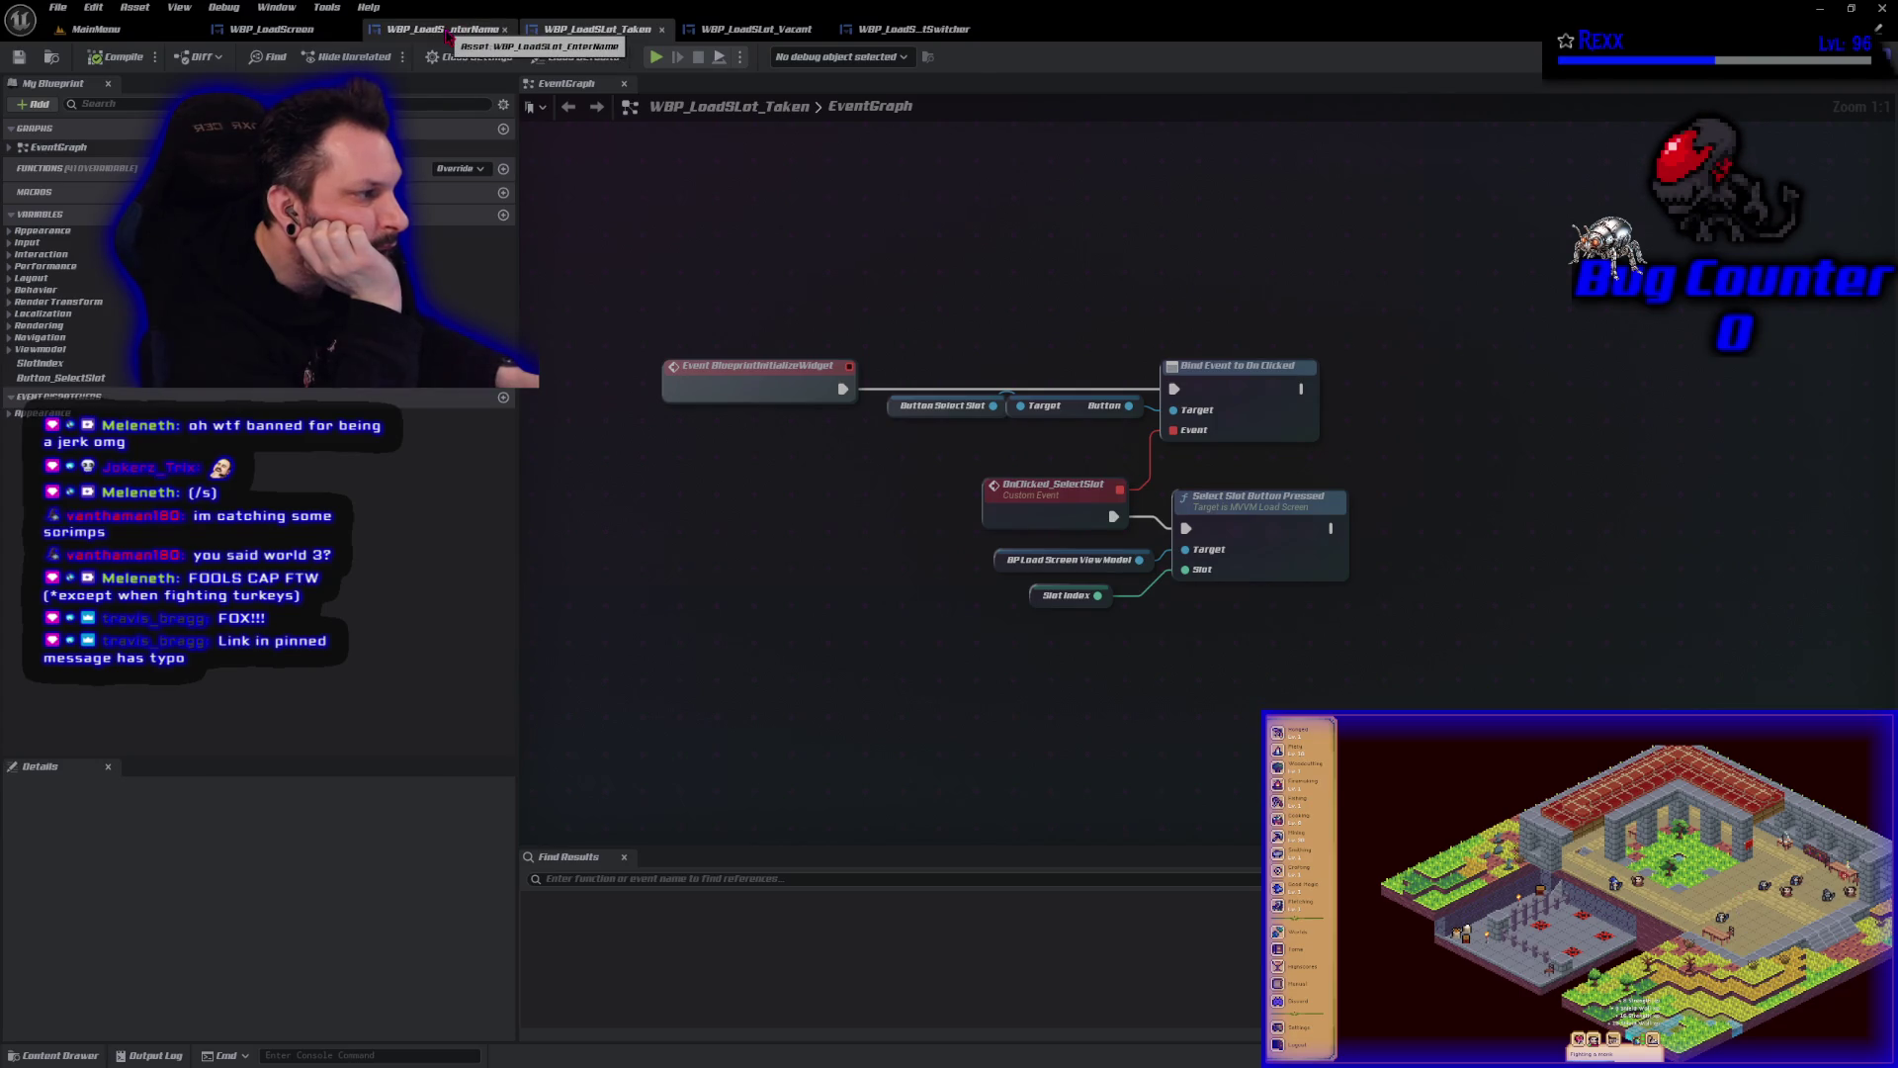
left_click(447, 36)
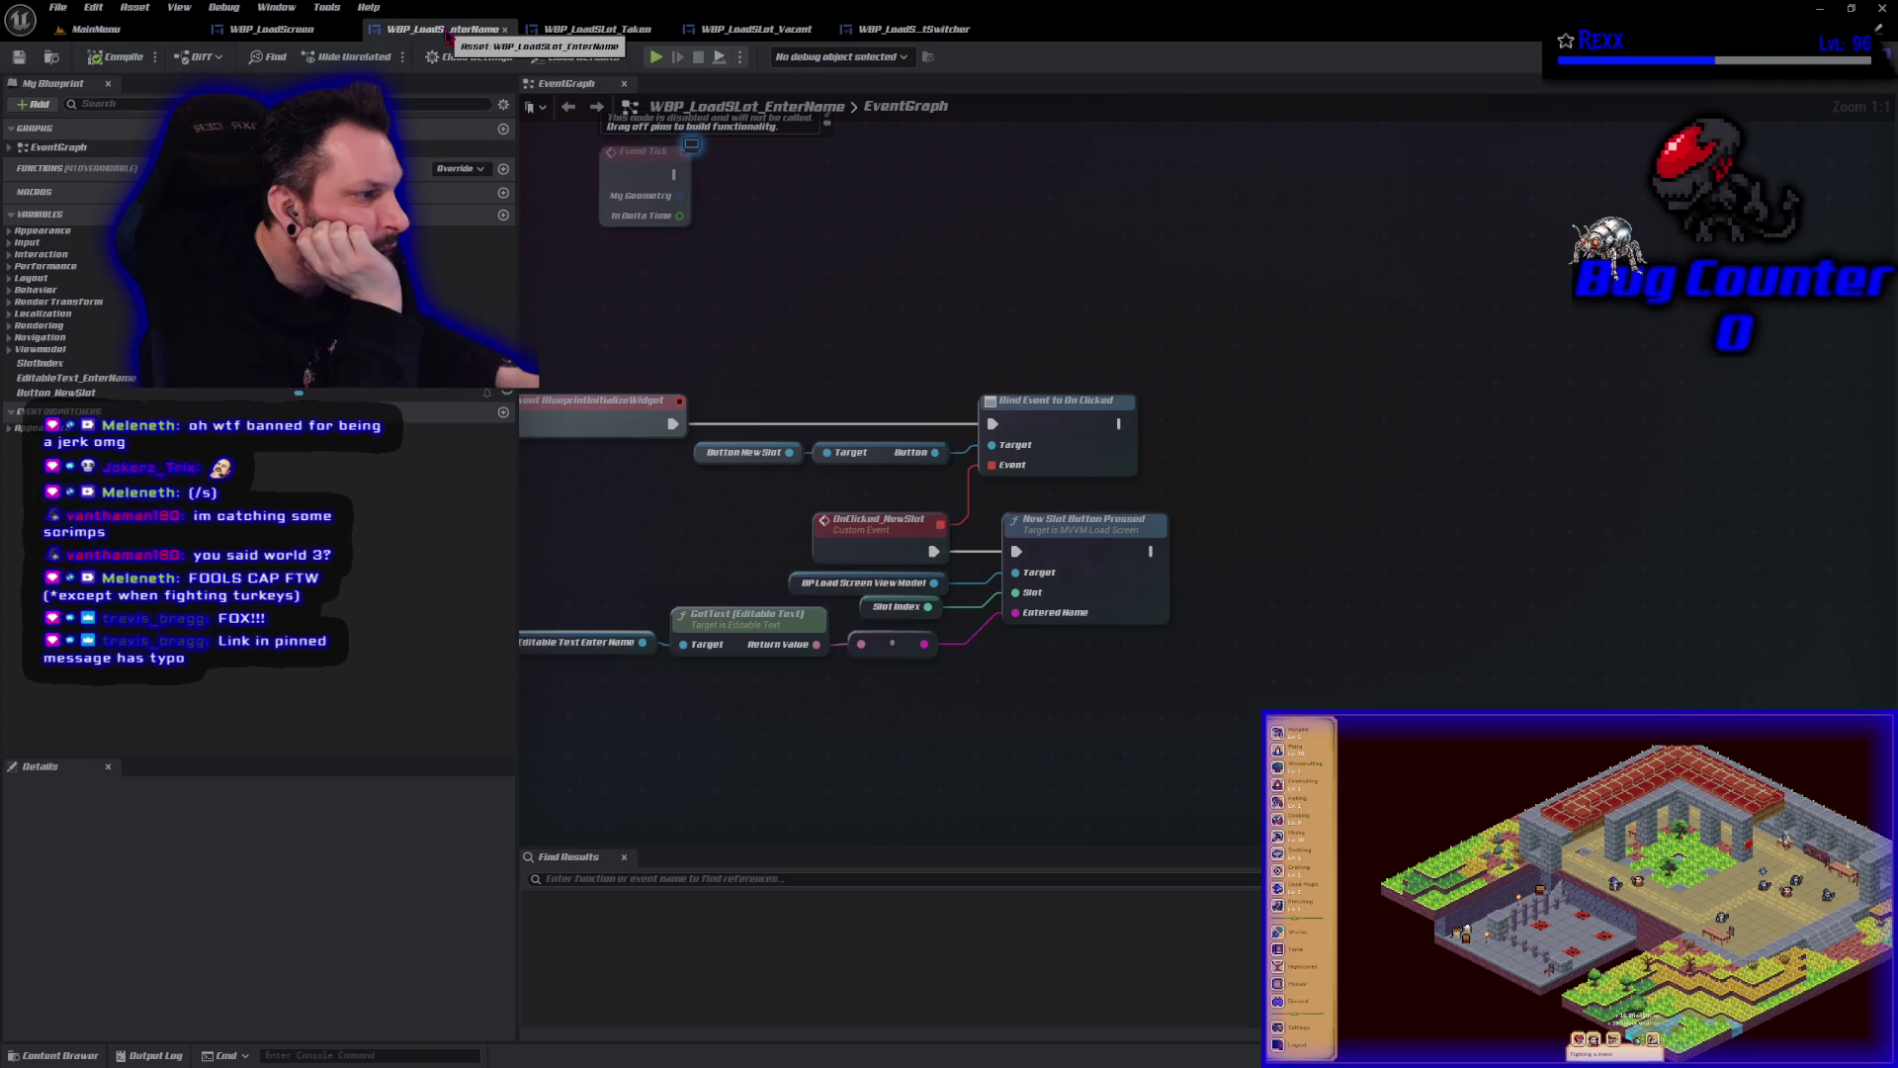
left_click_drag(709, 333, 990, 311)
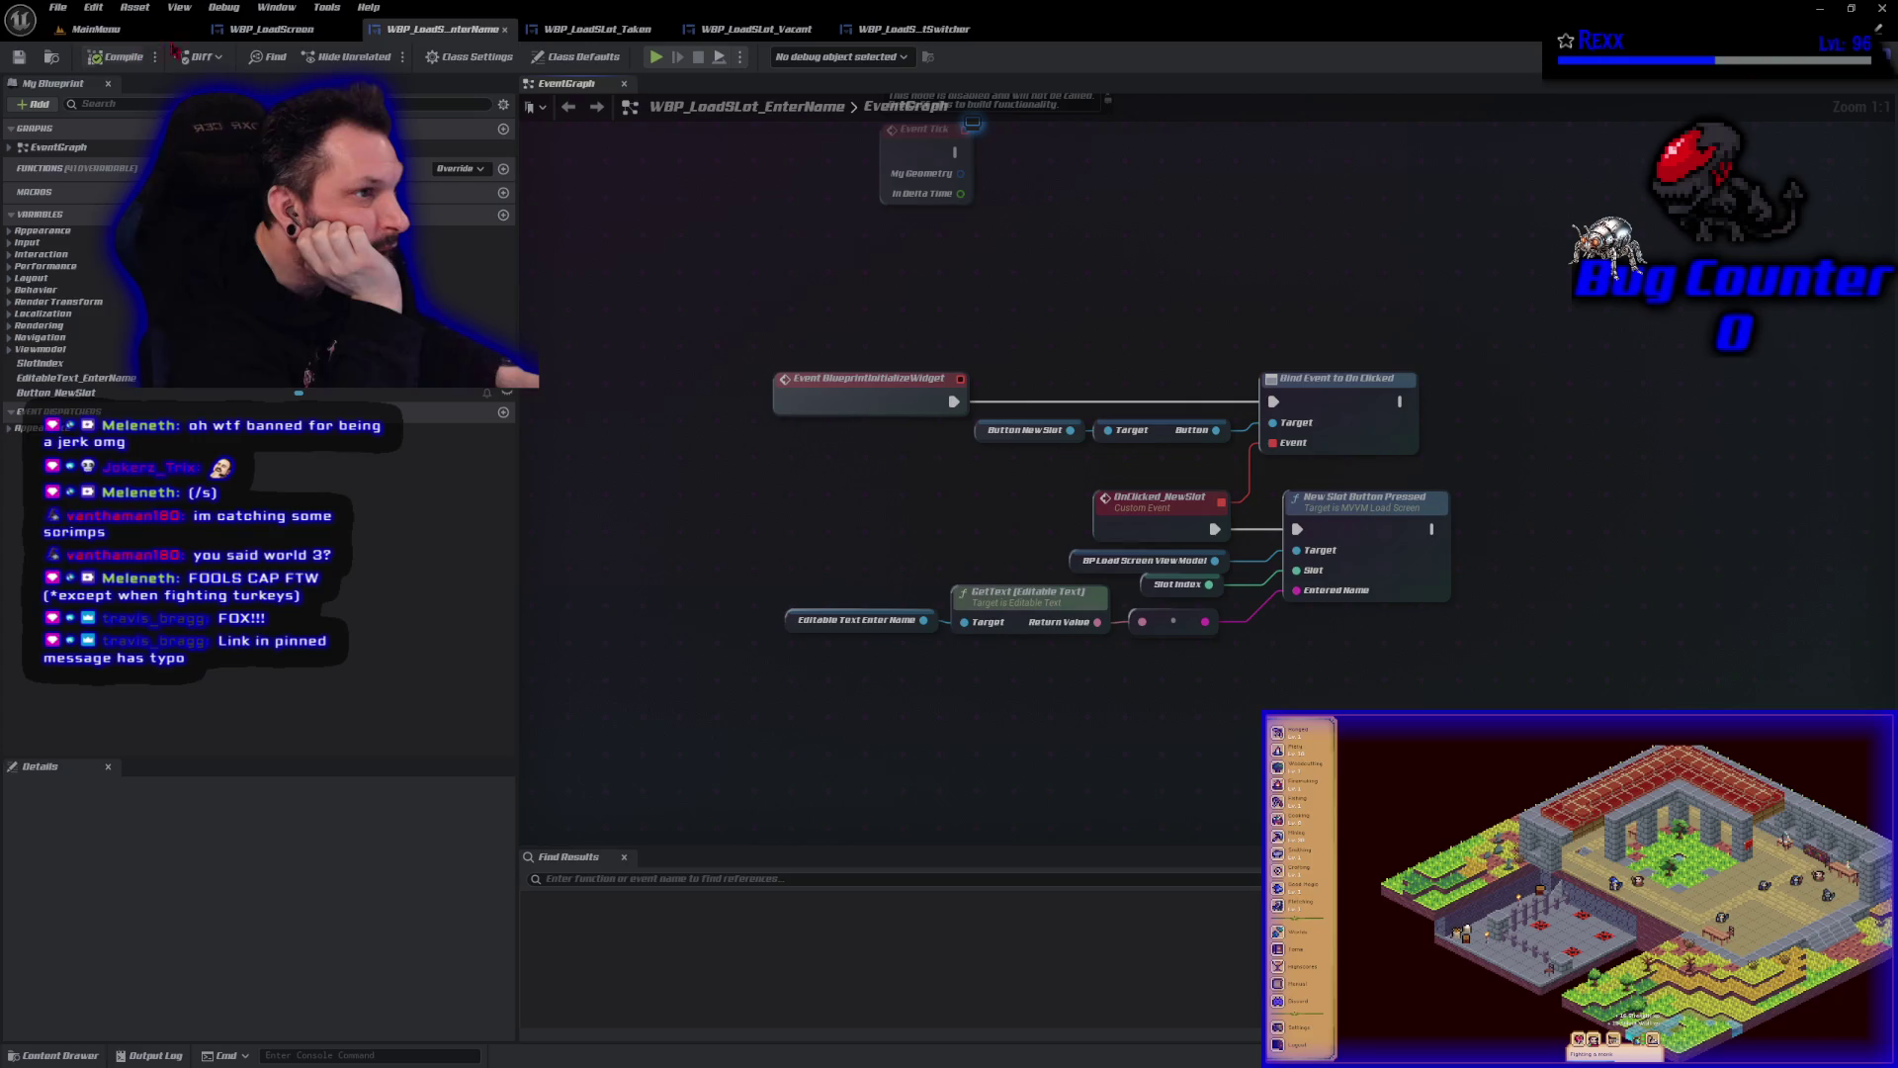
left_click(901, 29)
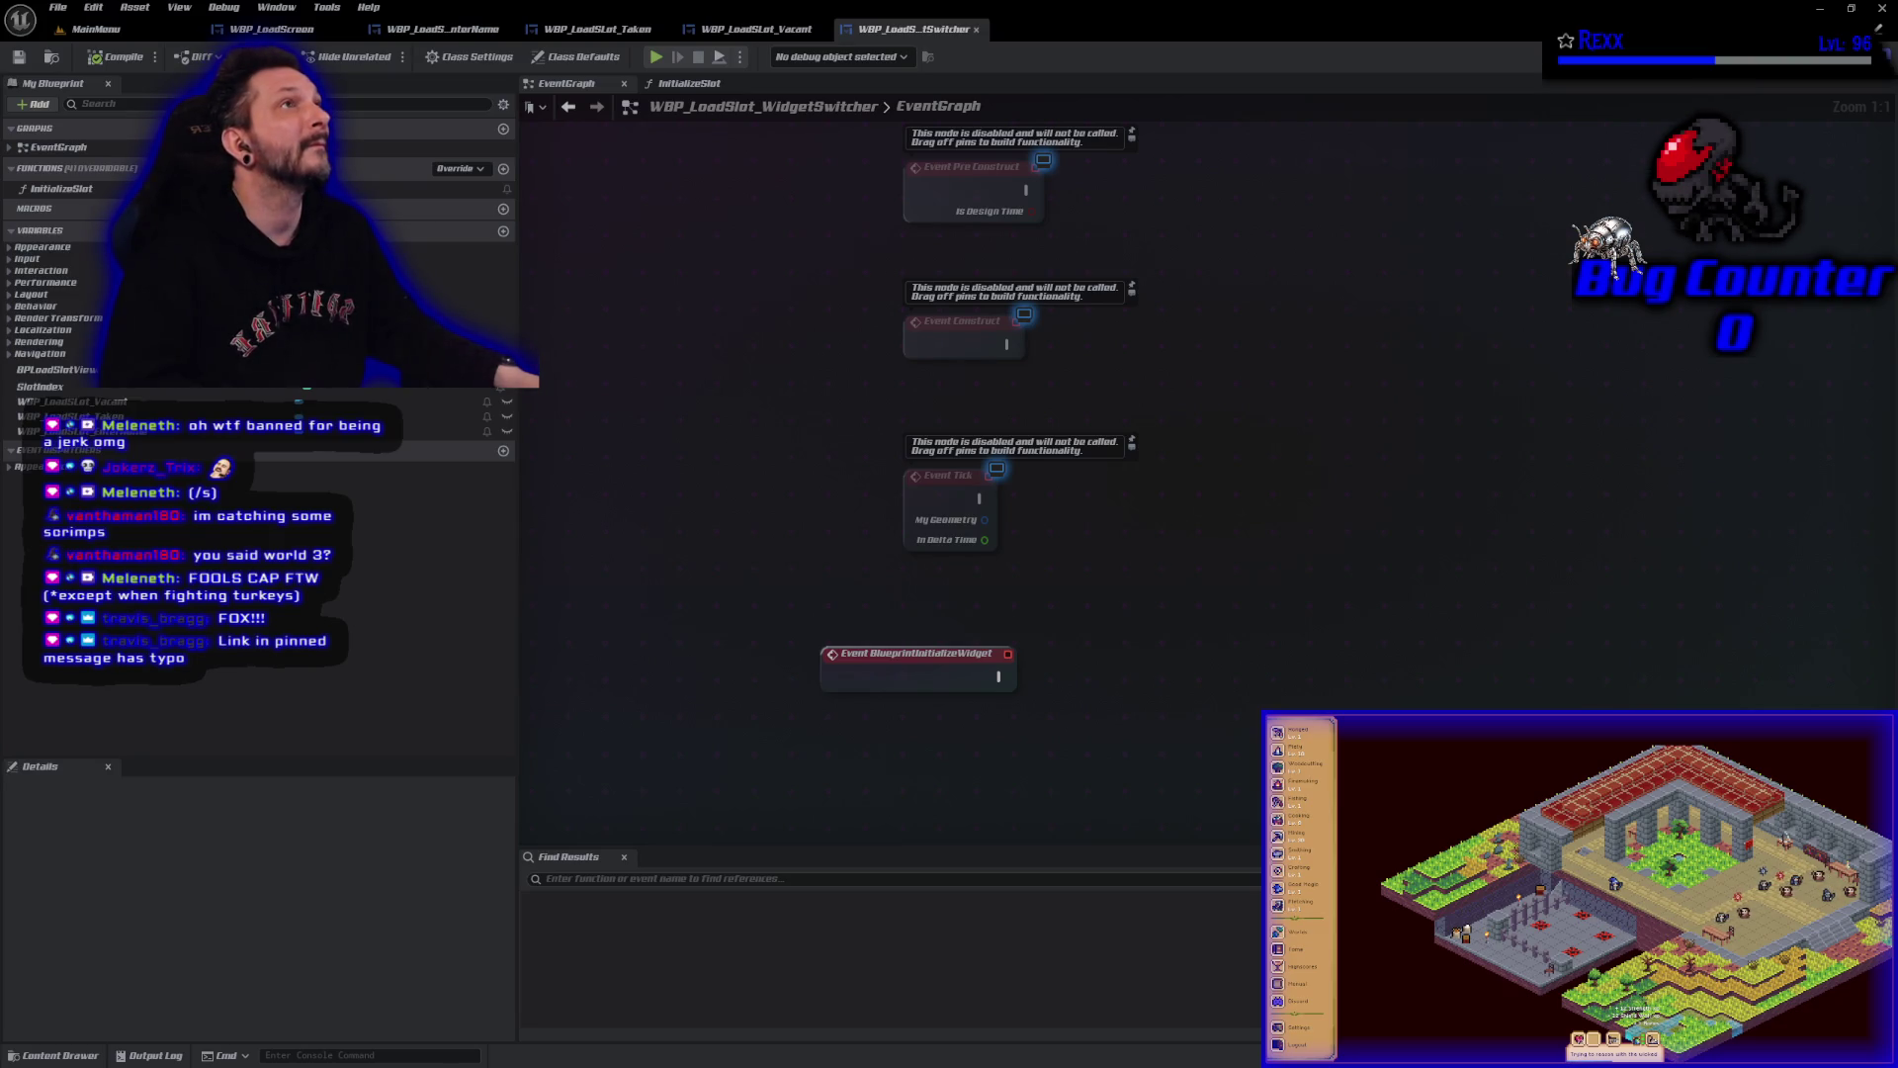
Place a BPLoadSlotViewModel getter below Event BlueprintInitializeWidget in the EventGraph.
left_click_drag(1093, 767, 983, 463)
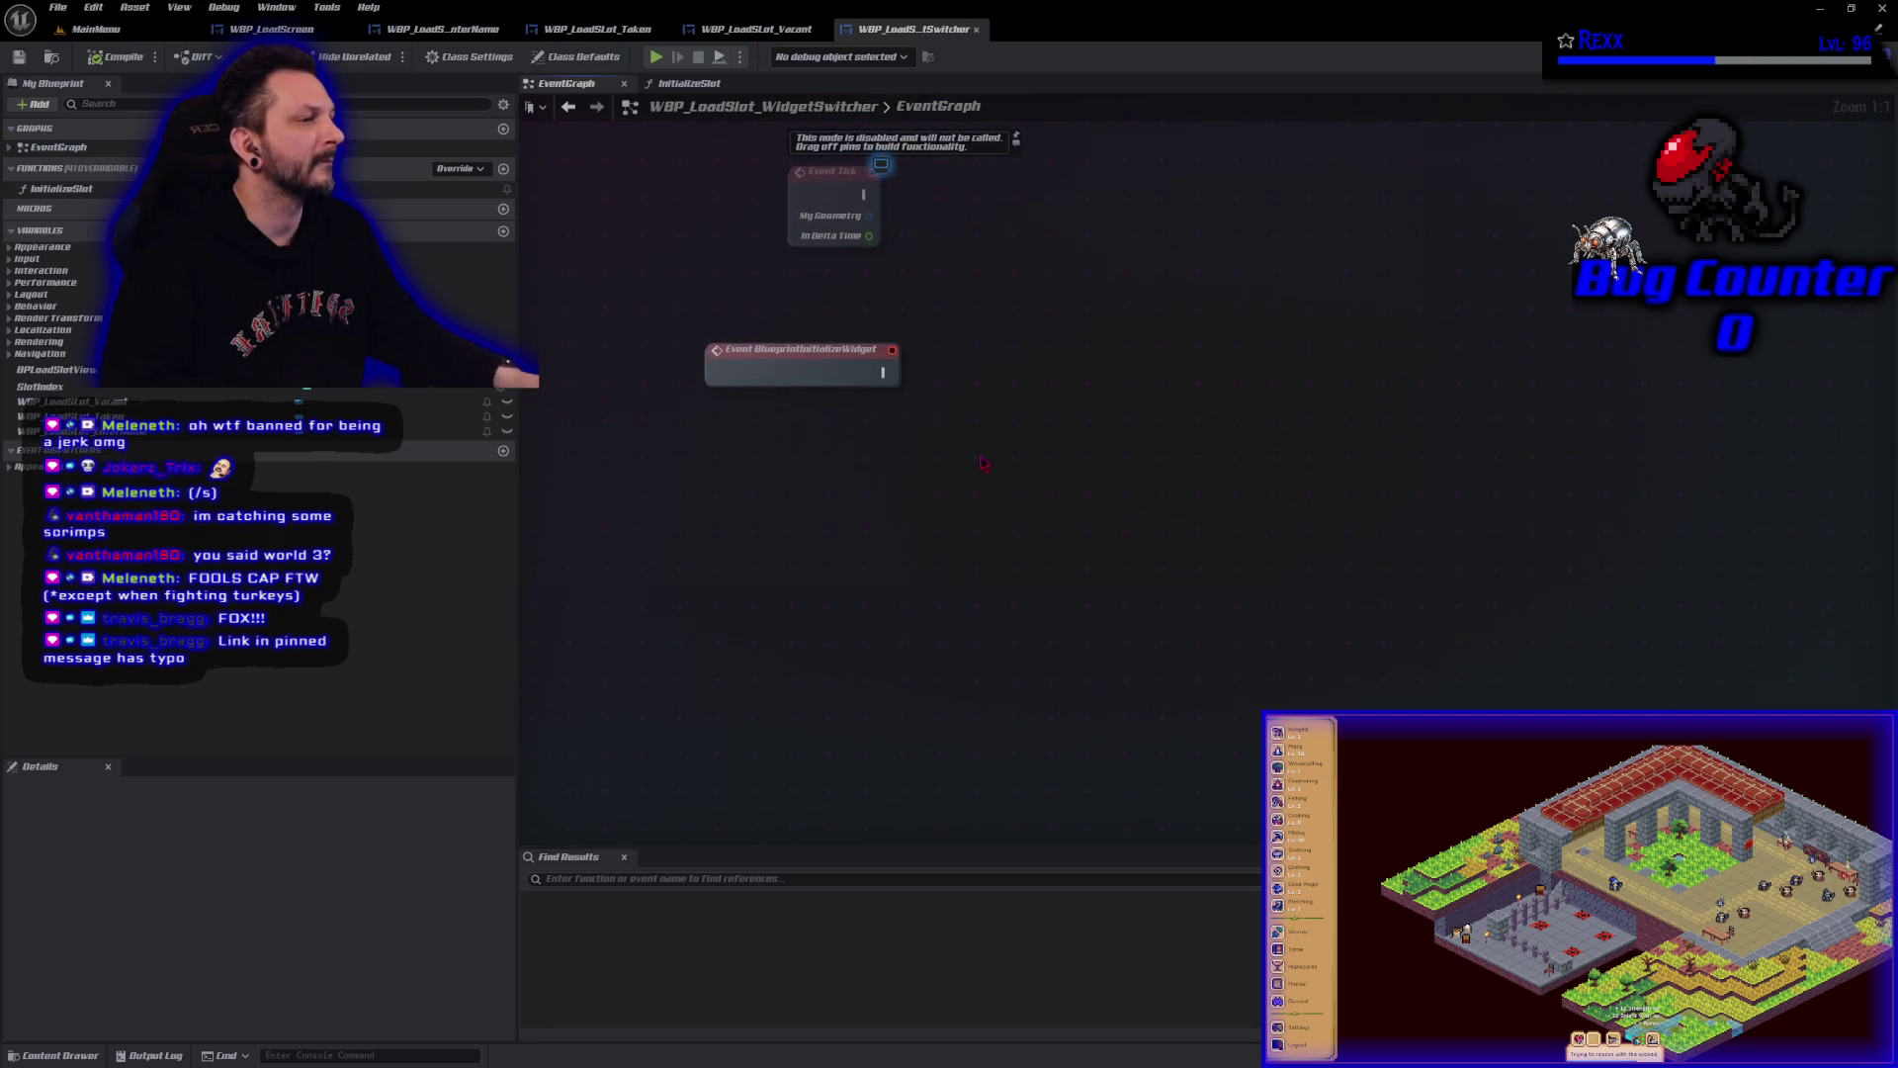
left_click_drag(57, 369, 836, 474)
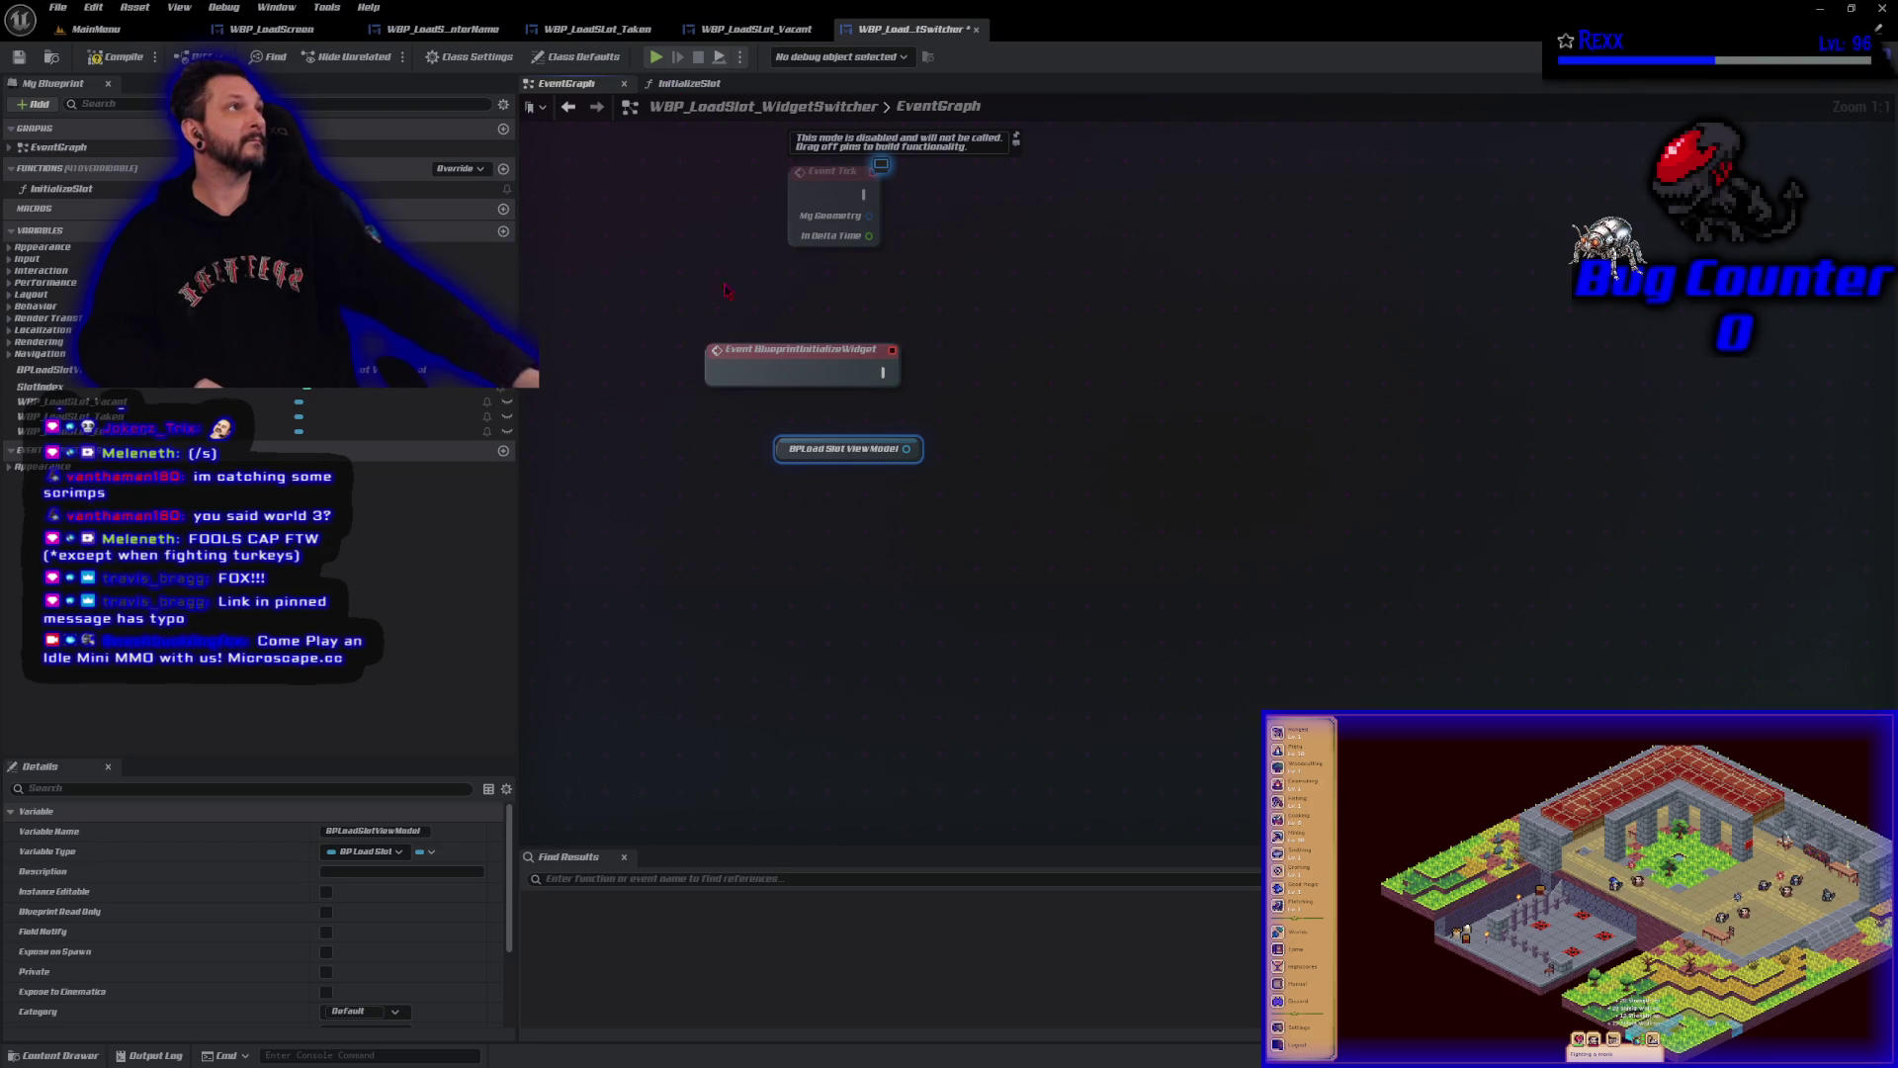
Bind the widget switcher index dispatcher to SetWidgetSwitcherIndex_Event, run from BlueprintInitializeWidget.
left_click_drag(906, 449, 964, 457)
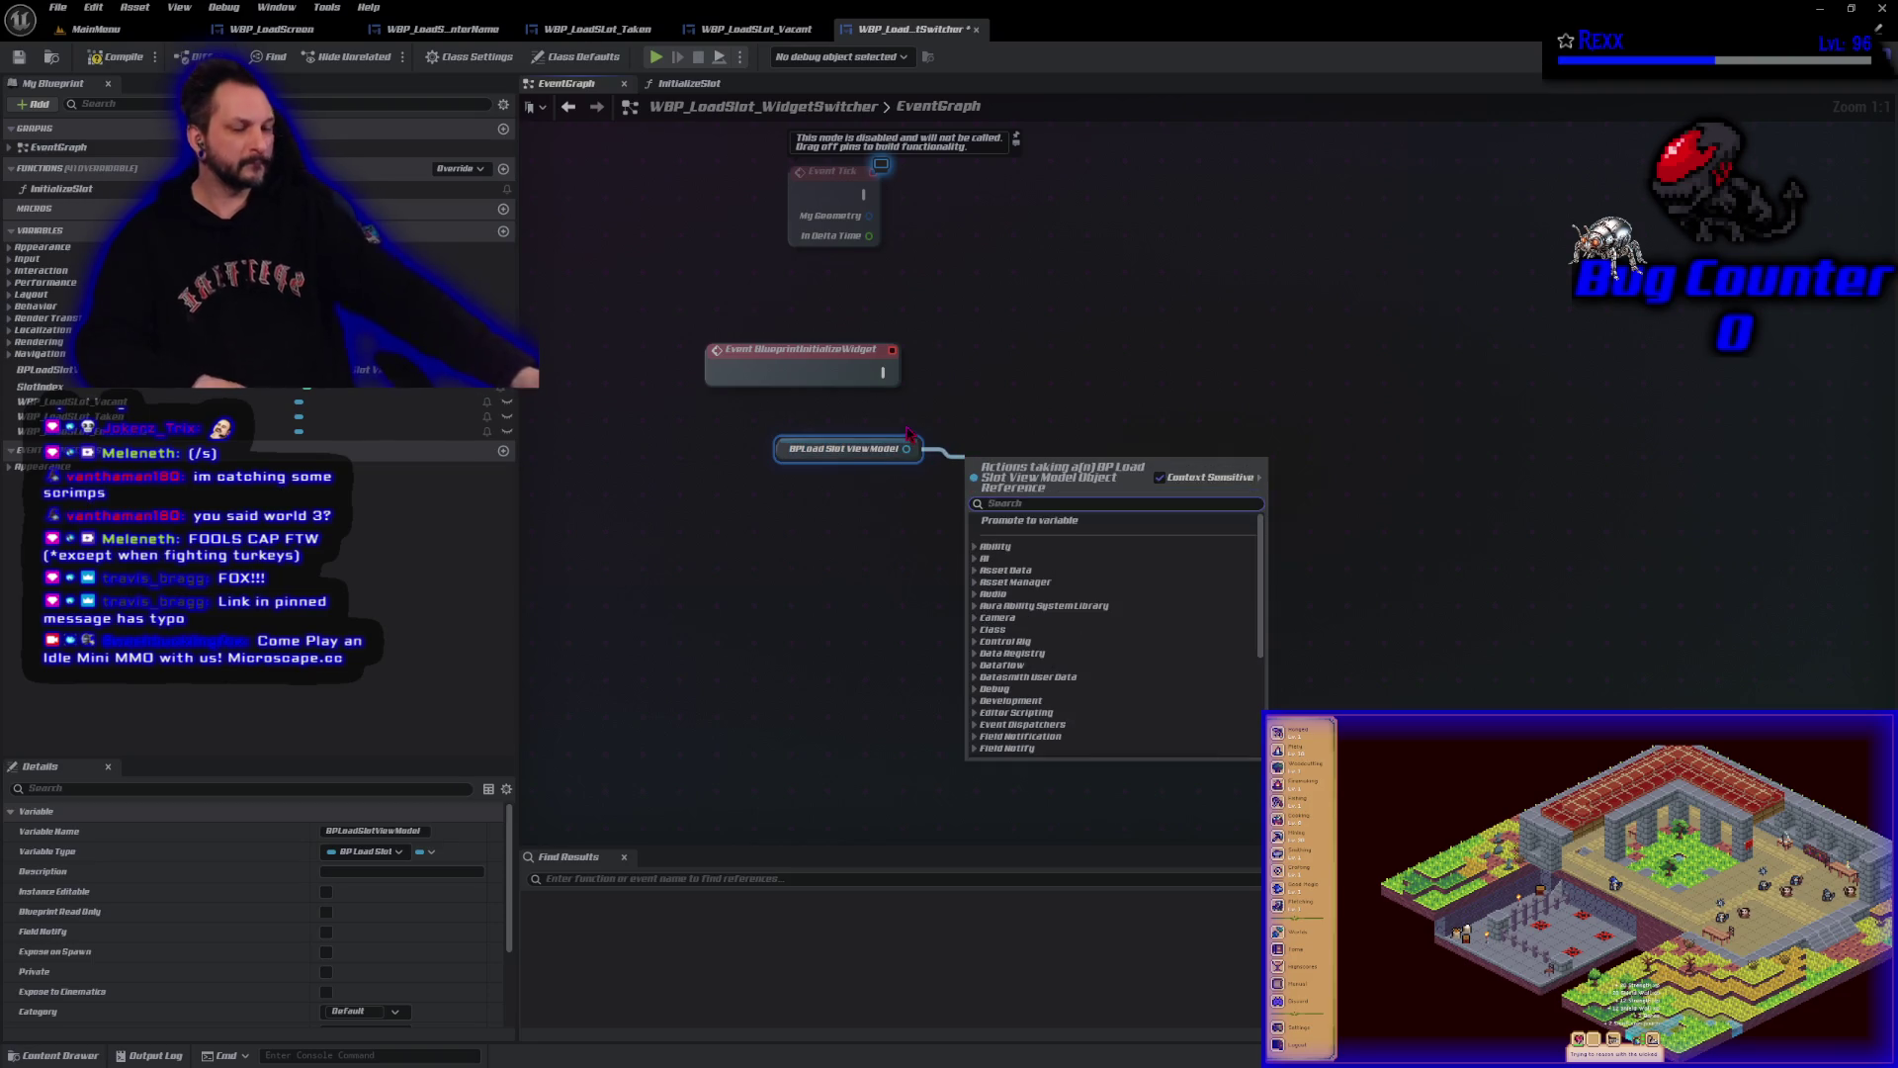
type("assign")
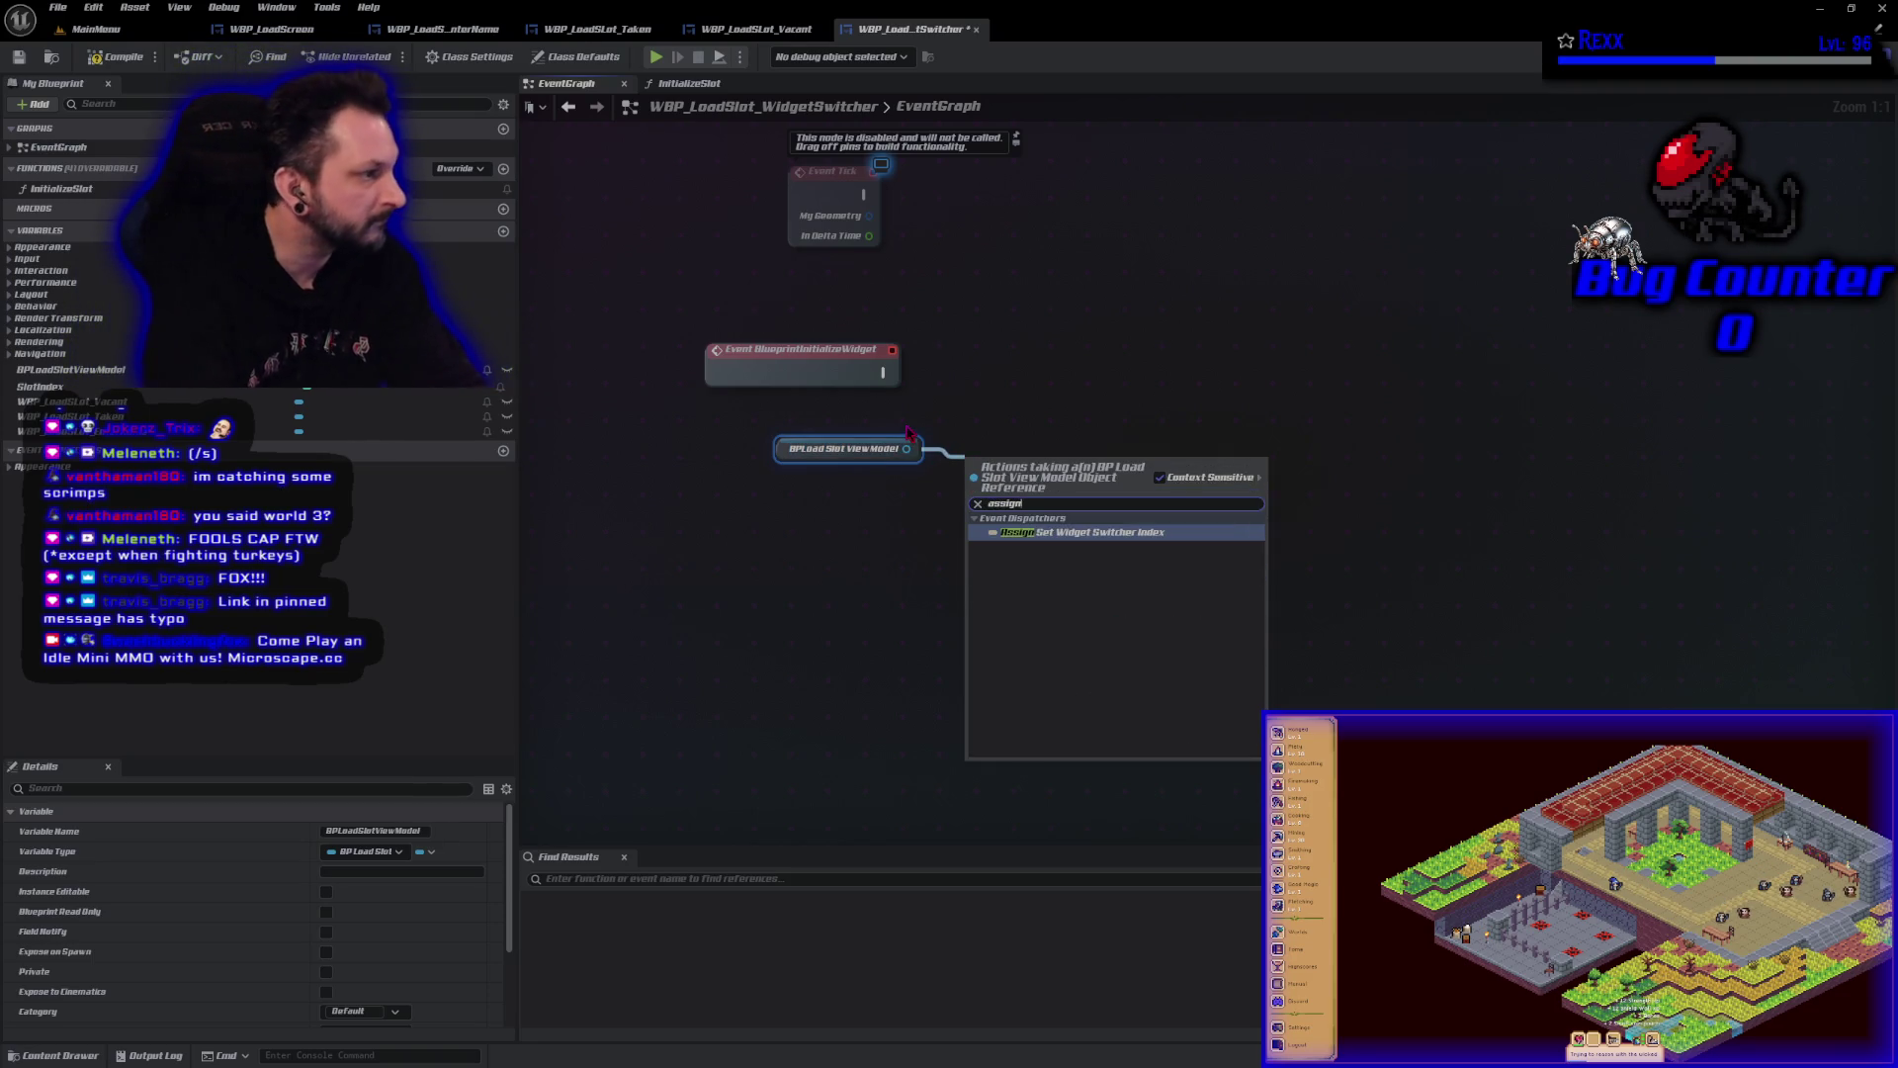
key("Return")
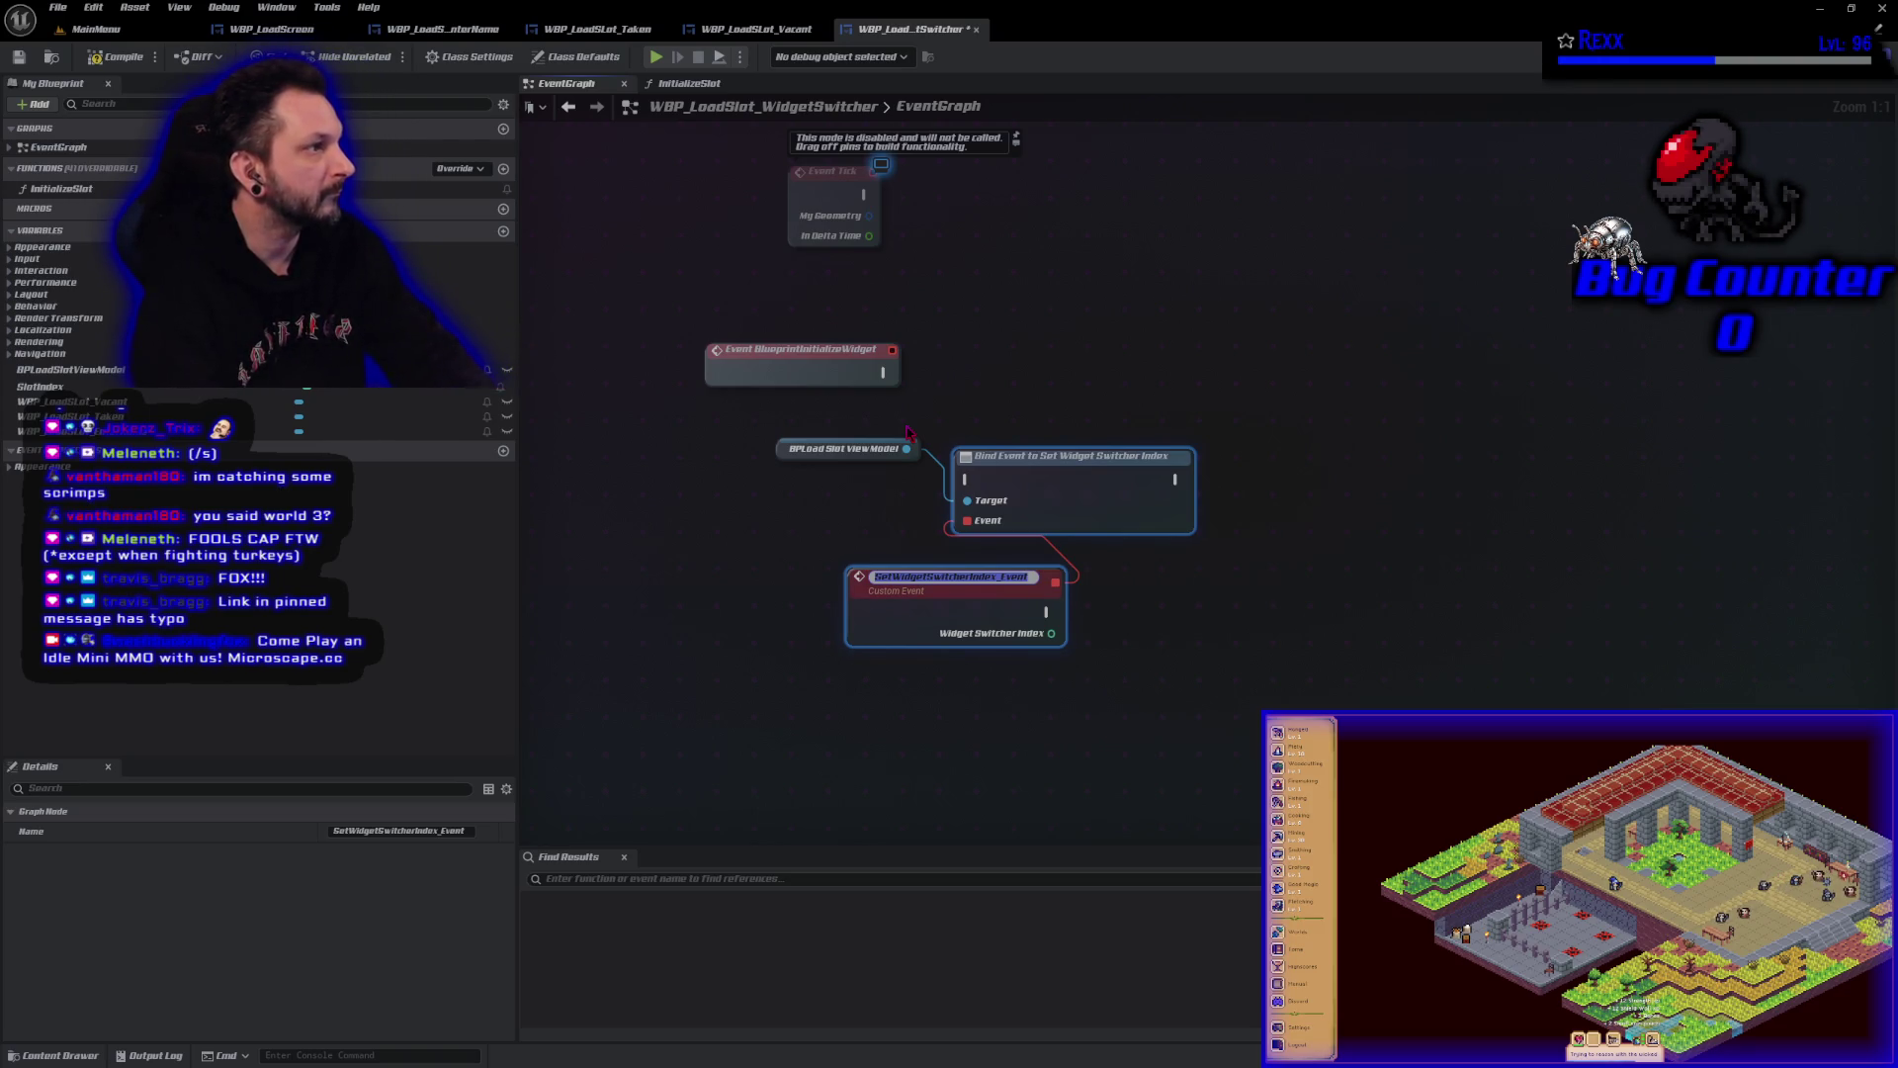
key("Return")
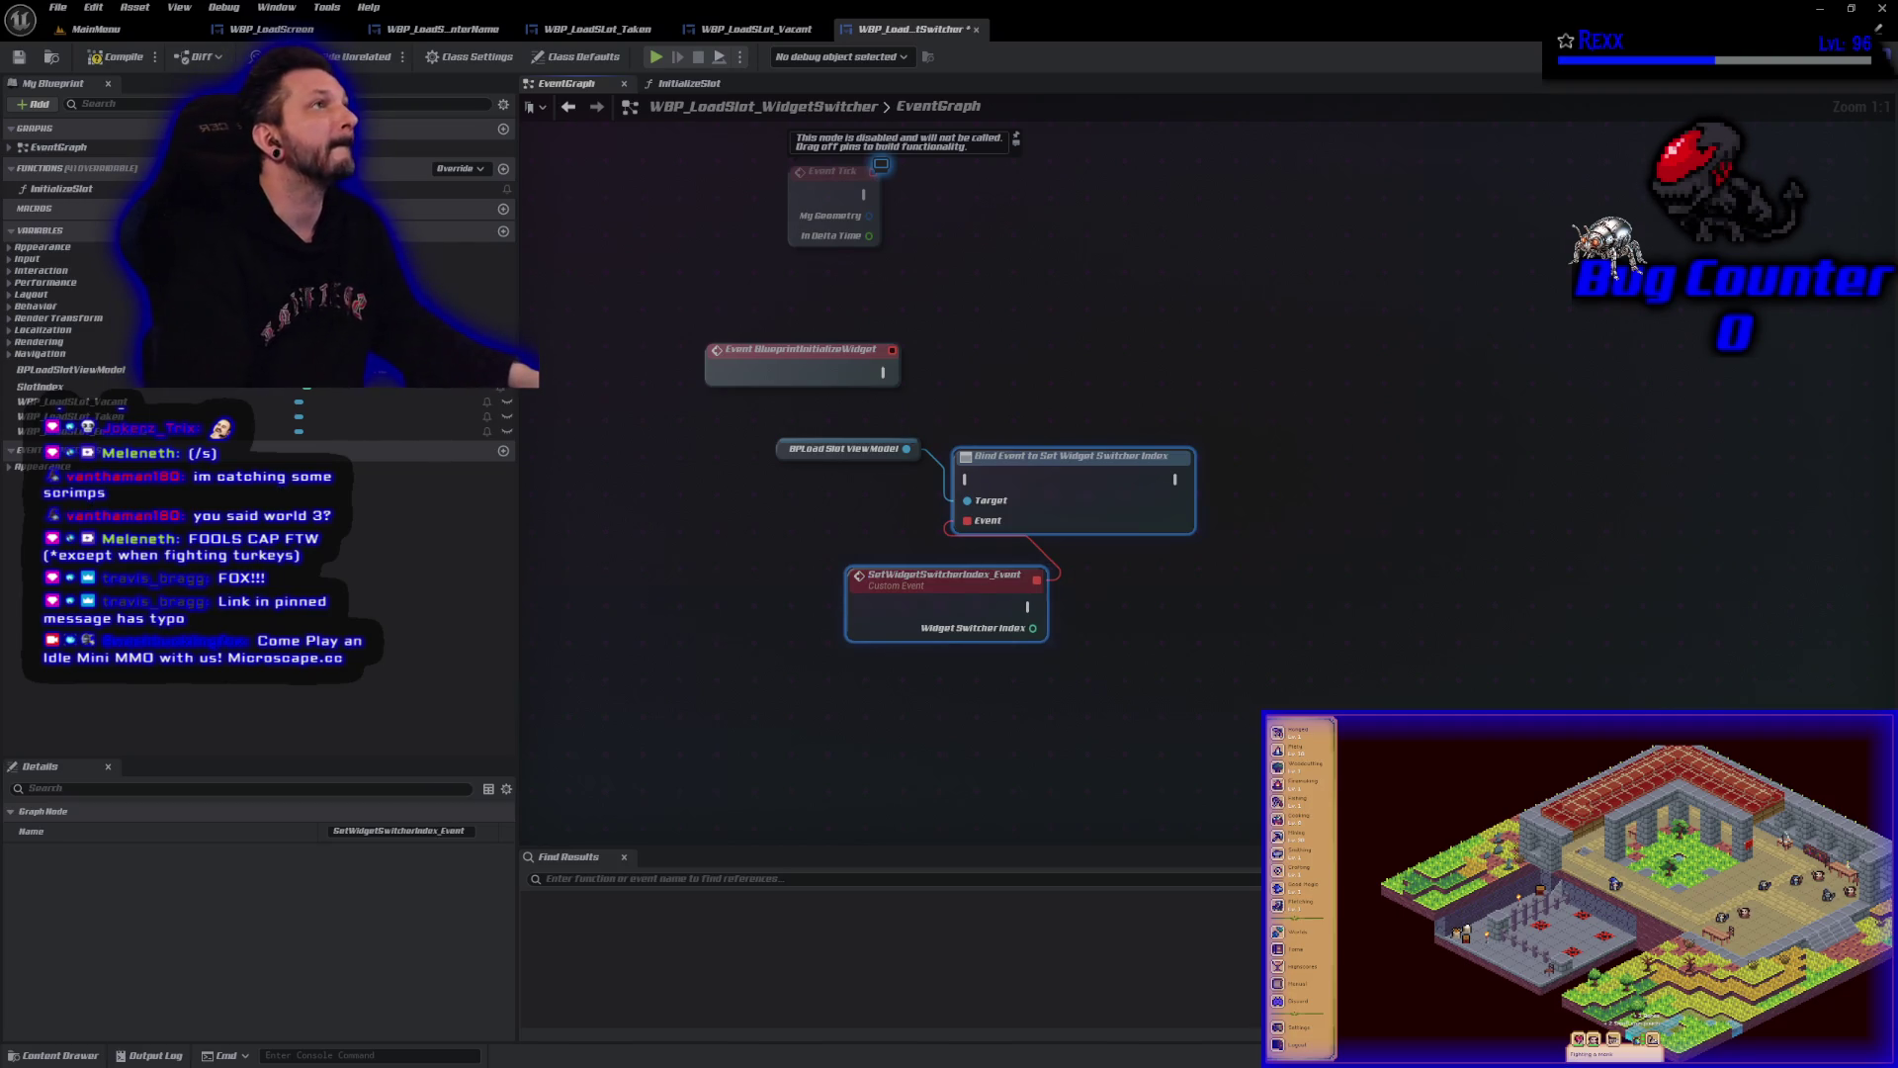
mouse_move(883, 373)
left_mouse_down()
mouse_move(961, 489)
mouse_move(1088, 423)
mouse_move(1096, 382)
left_mouse_up()
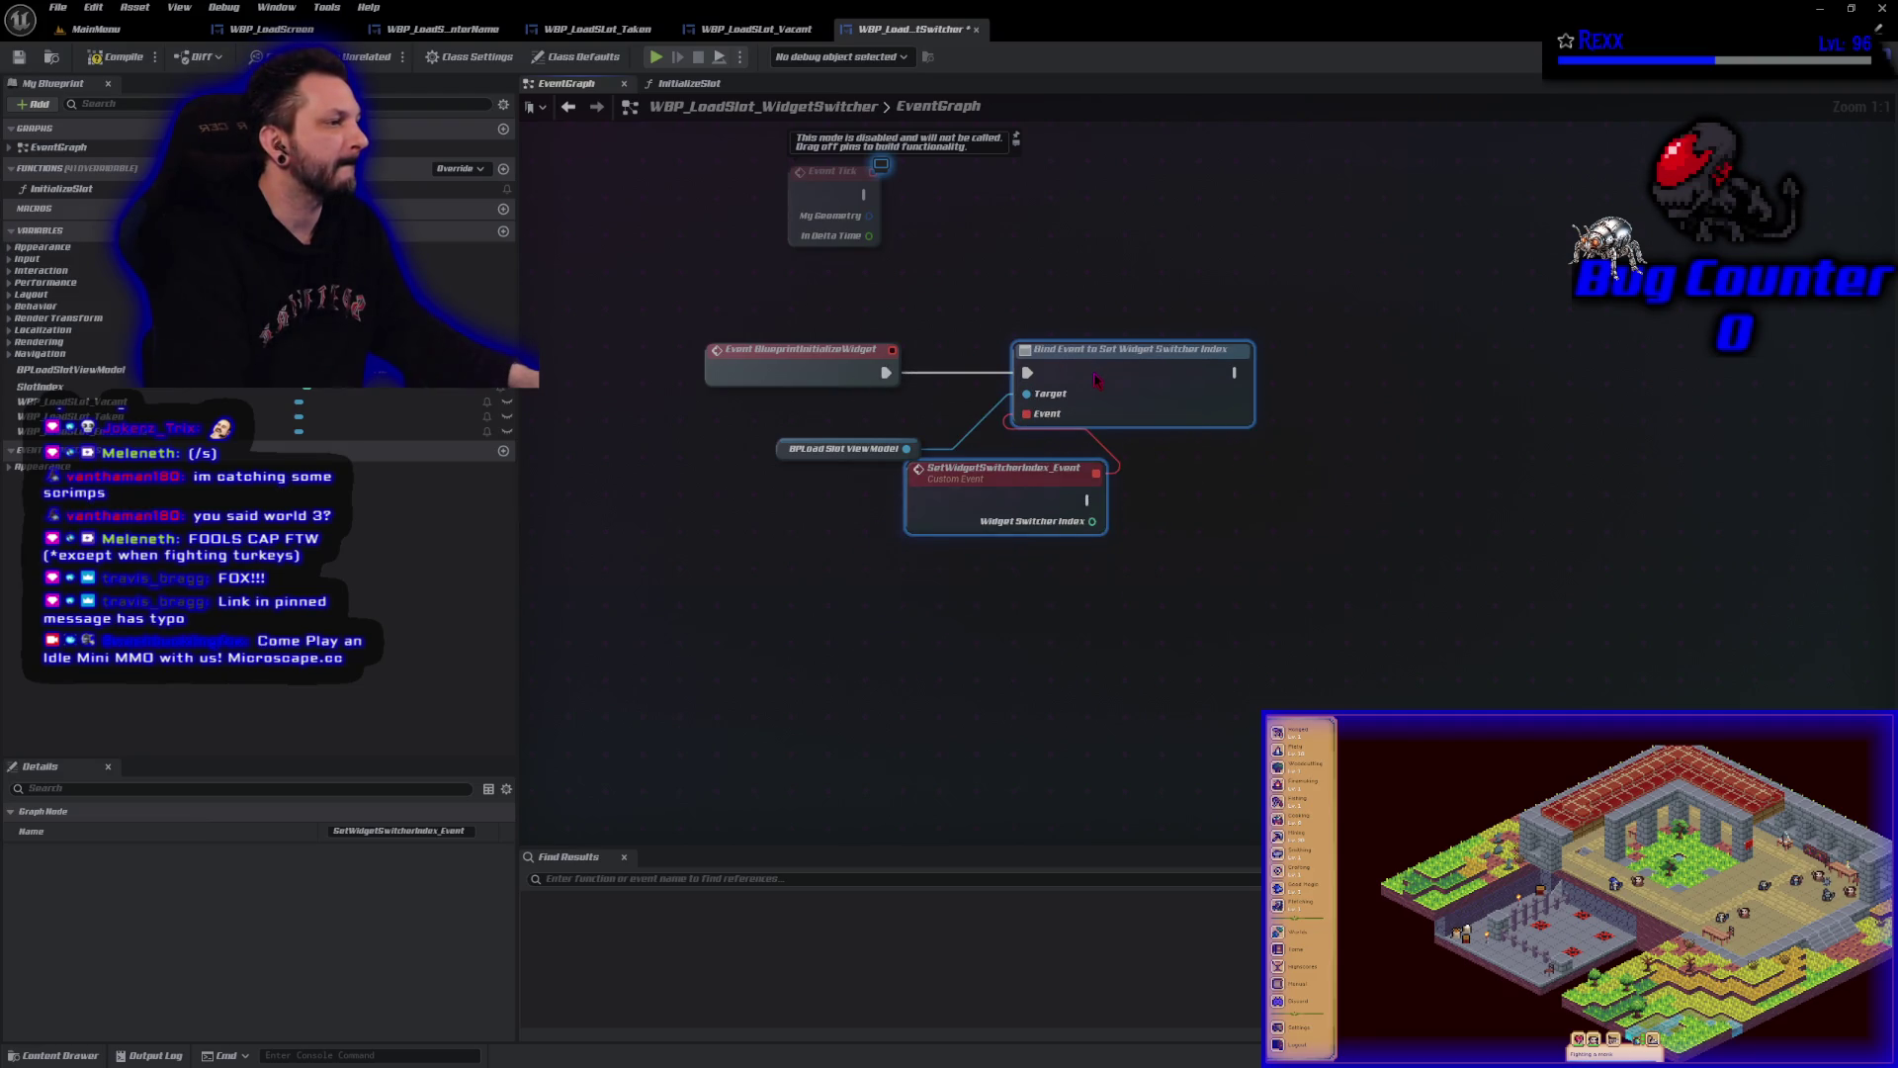
Tidy the view model and custom event nodes, then show the widget's Designer layout.
left_click_drag(787, 457, 760, 422)
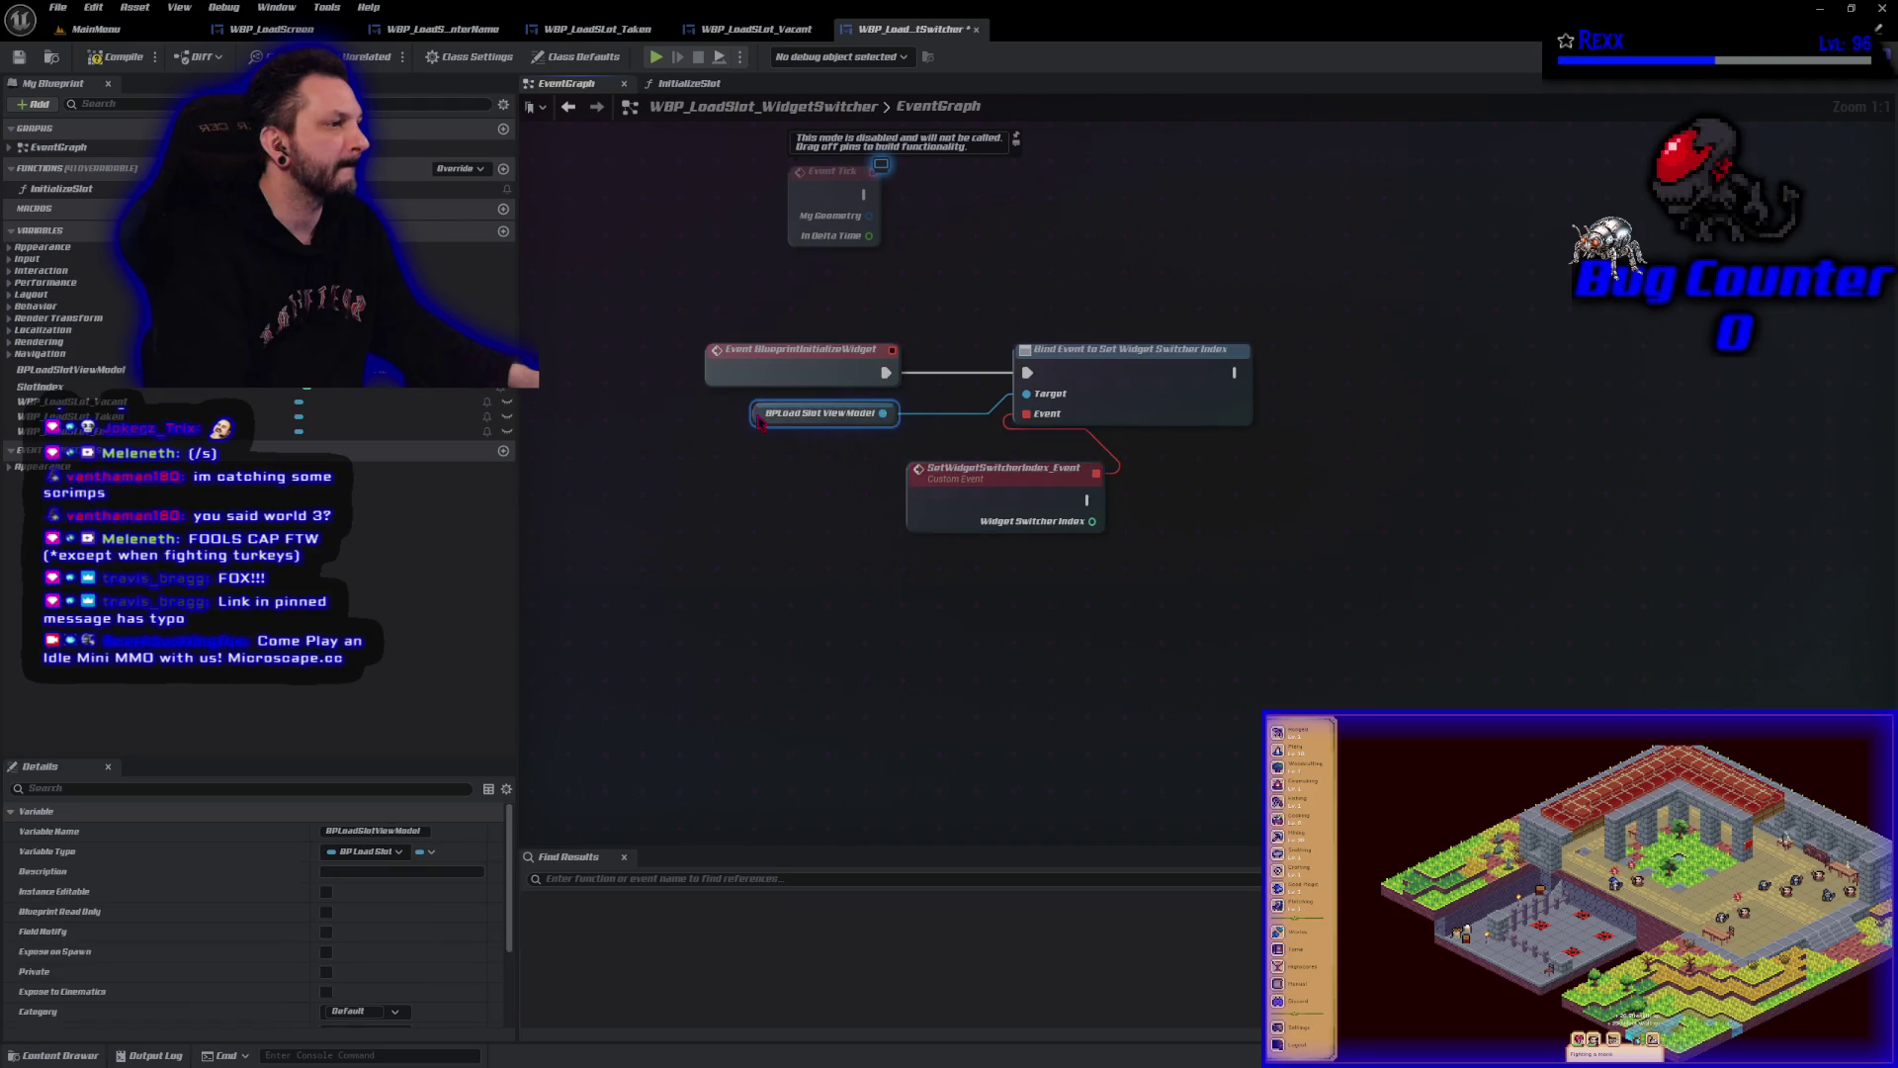
mouse_move(991, 492)
left_mouse_down()
mouse_move(847, 502)
mouse_move(871, 502)
left_mouse_up()
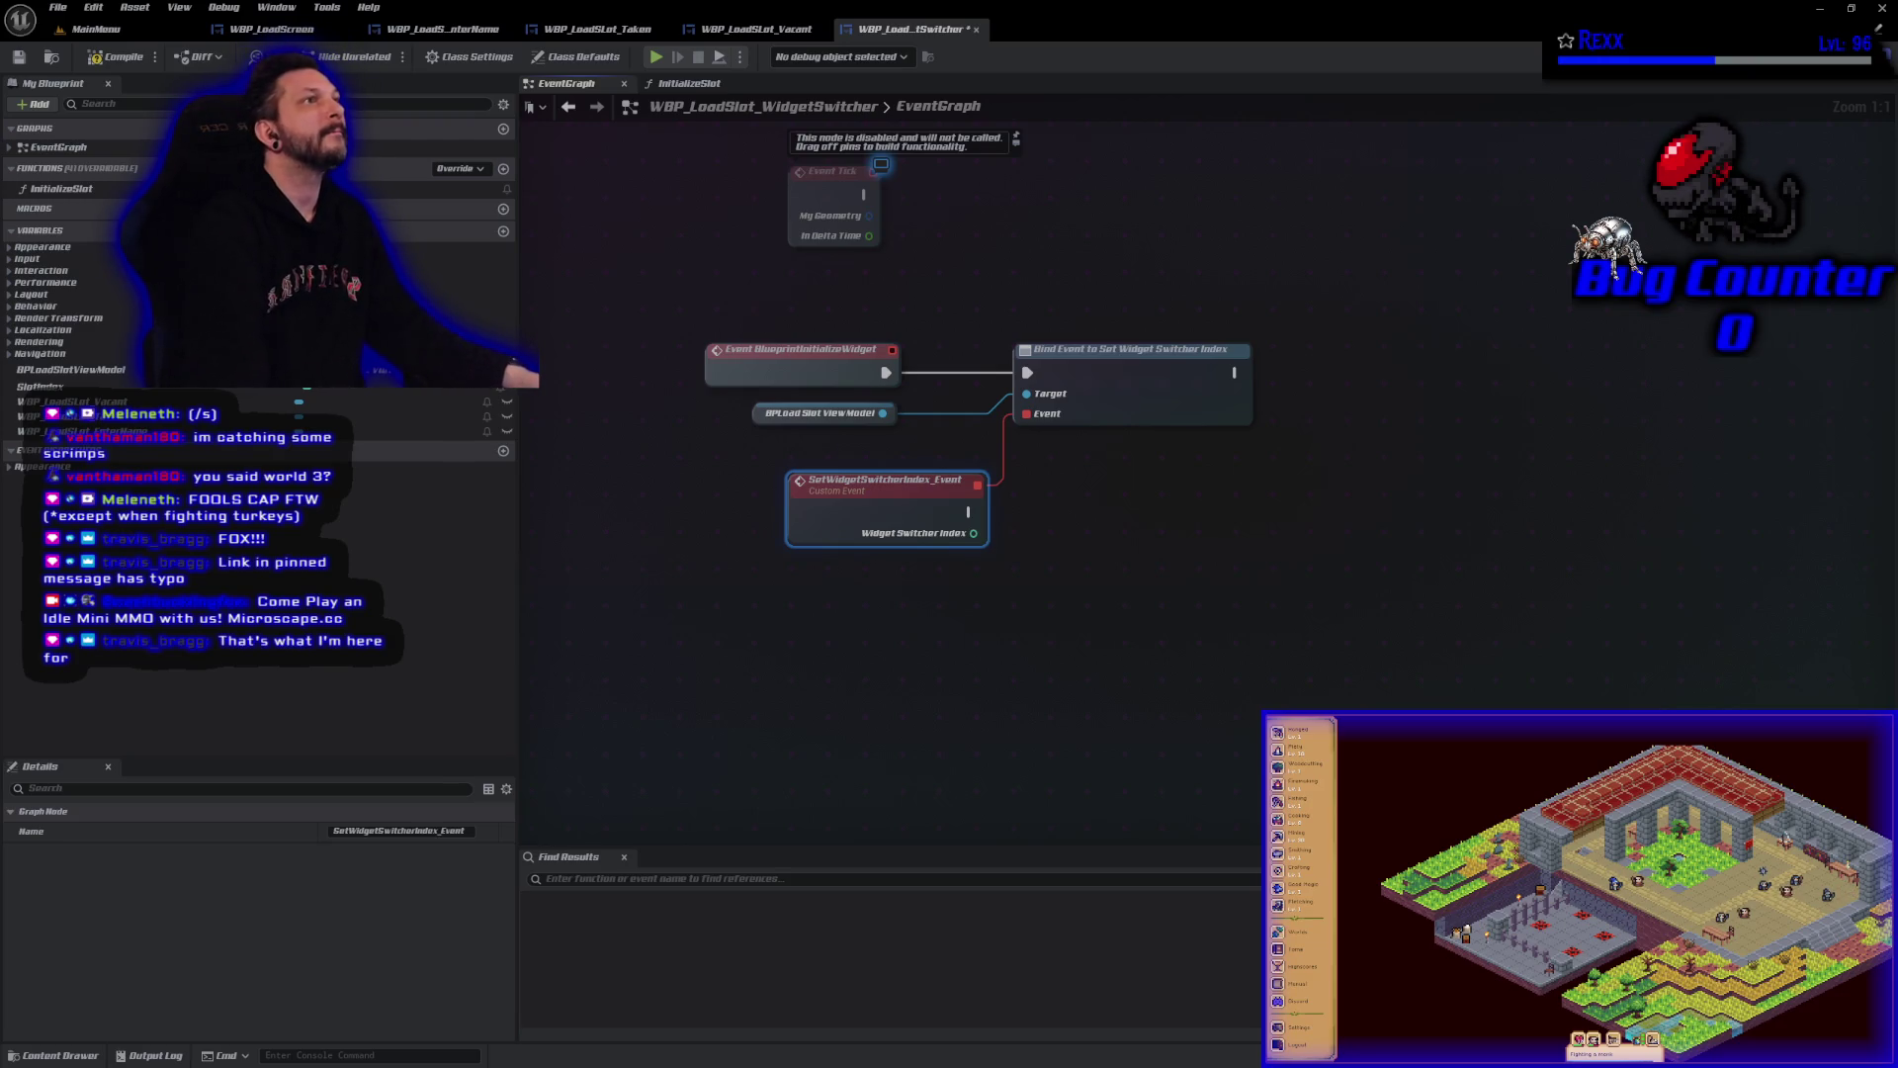
left_click(1837, 56)
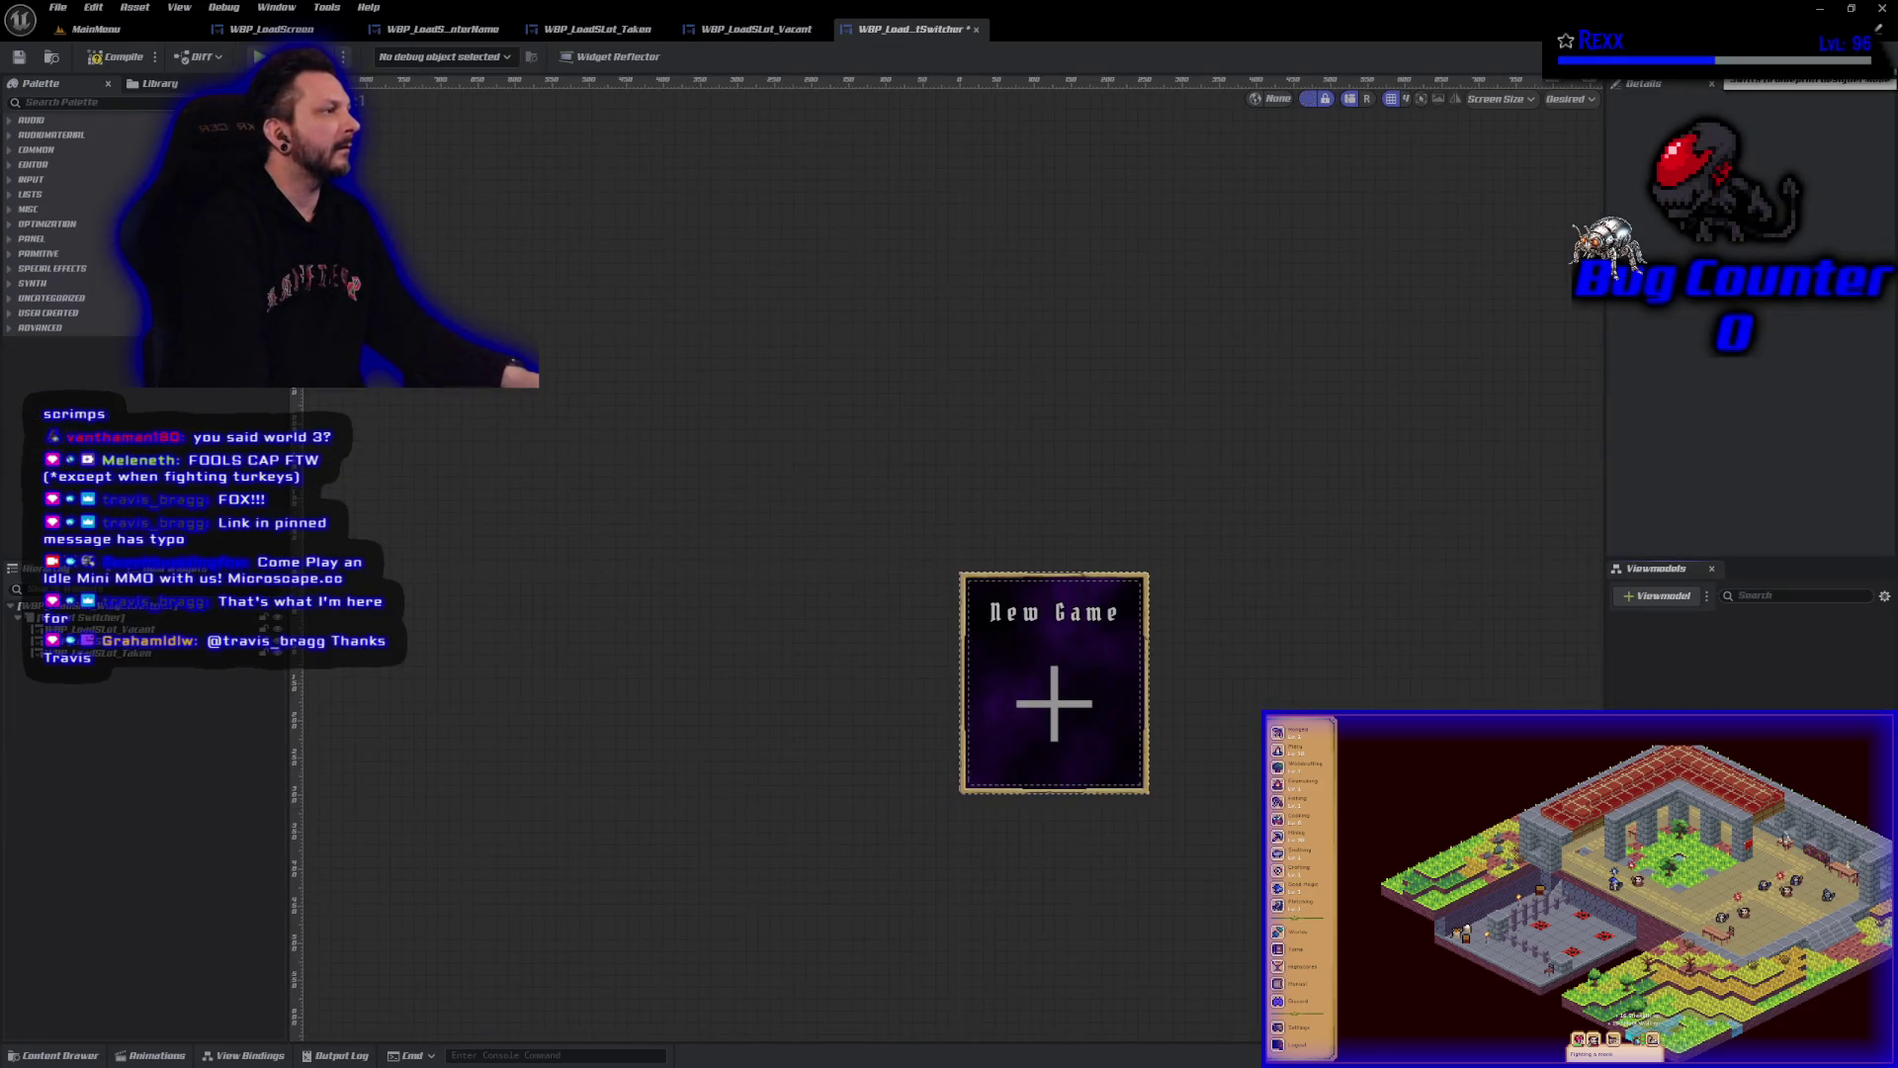
Rename the Widget Switcher to WidgetSwitcher_Root, save the blueprint, and return to the Graph.
left_click(116, 619)
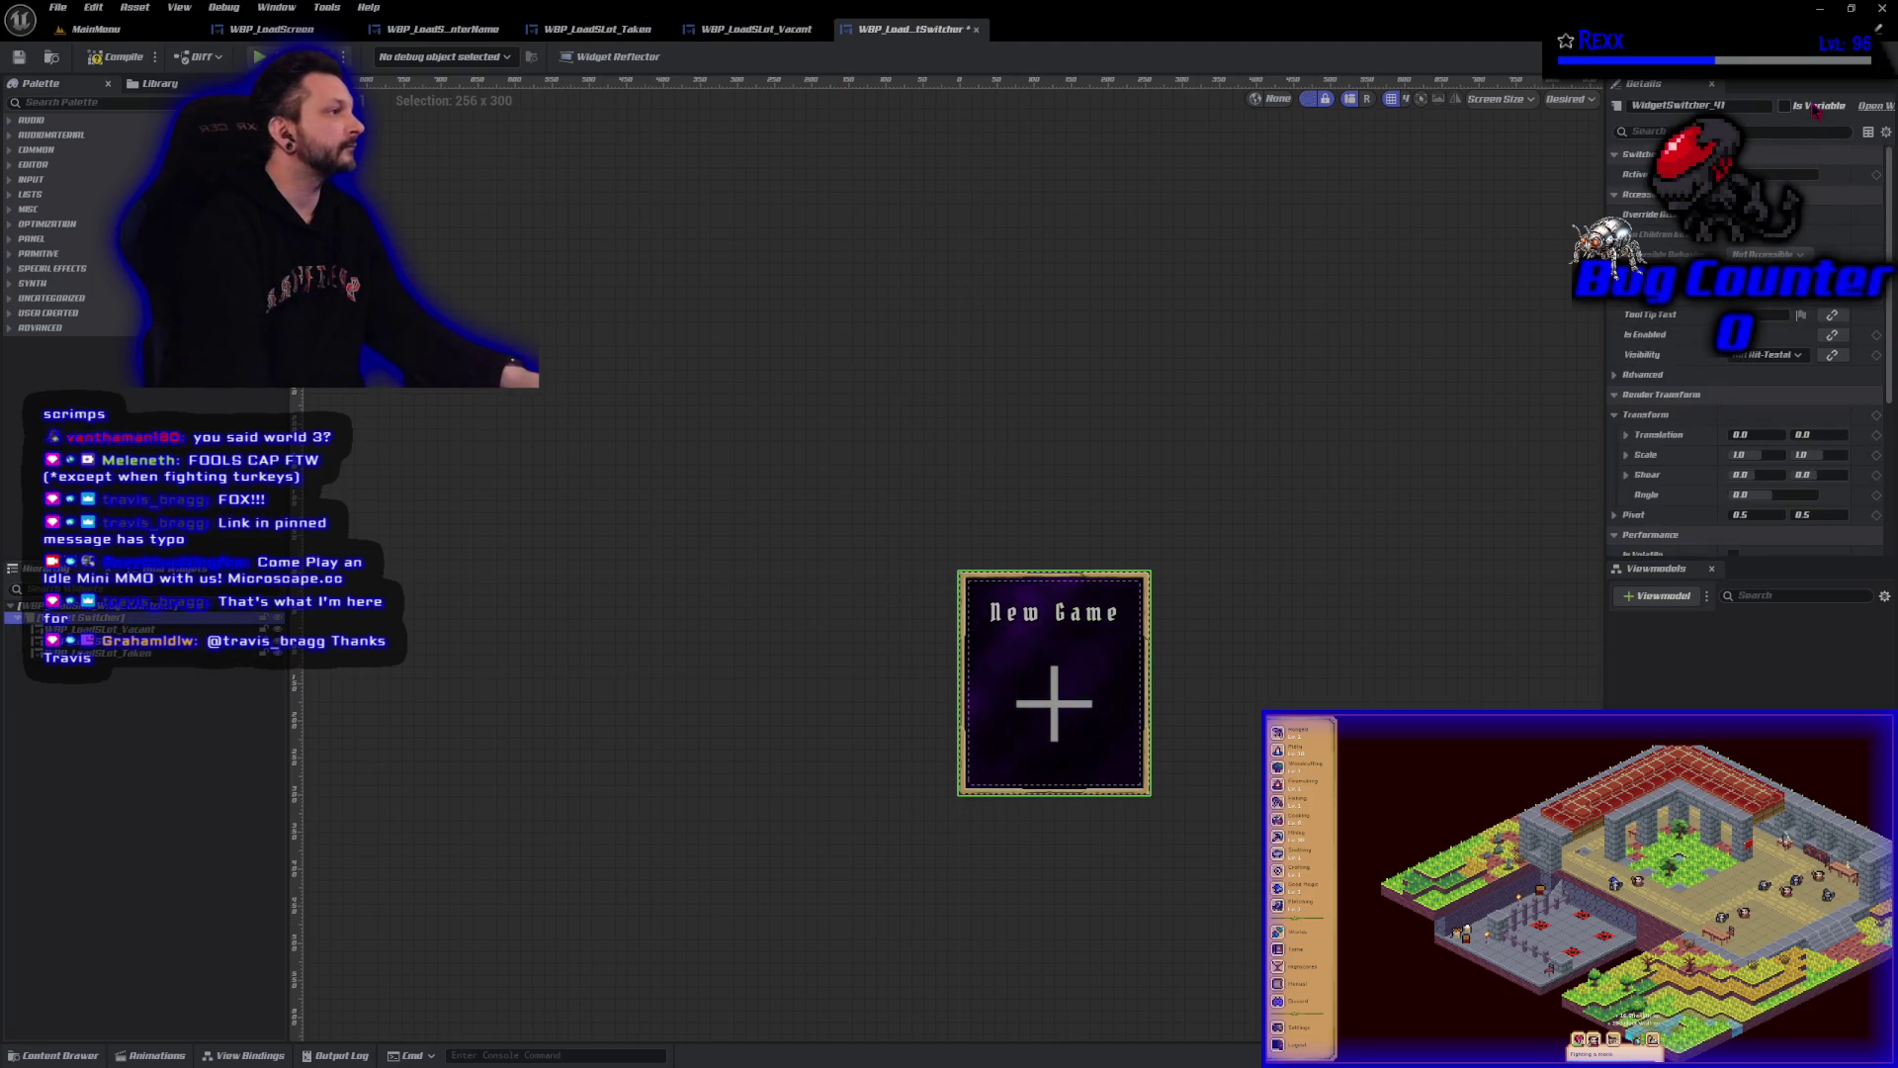
left_click(20, 57)
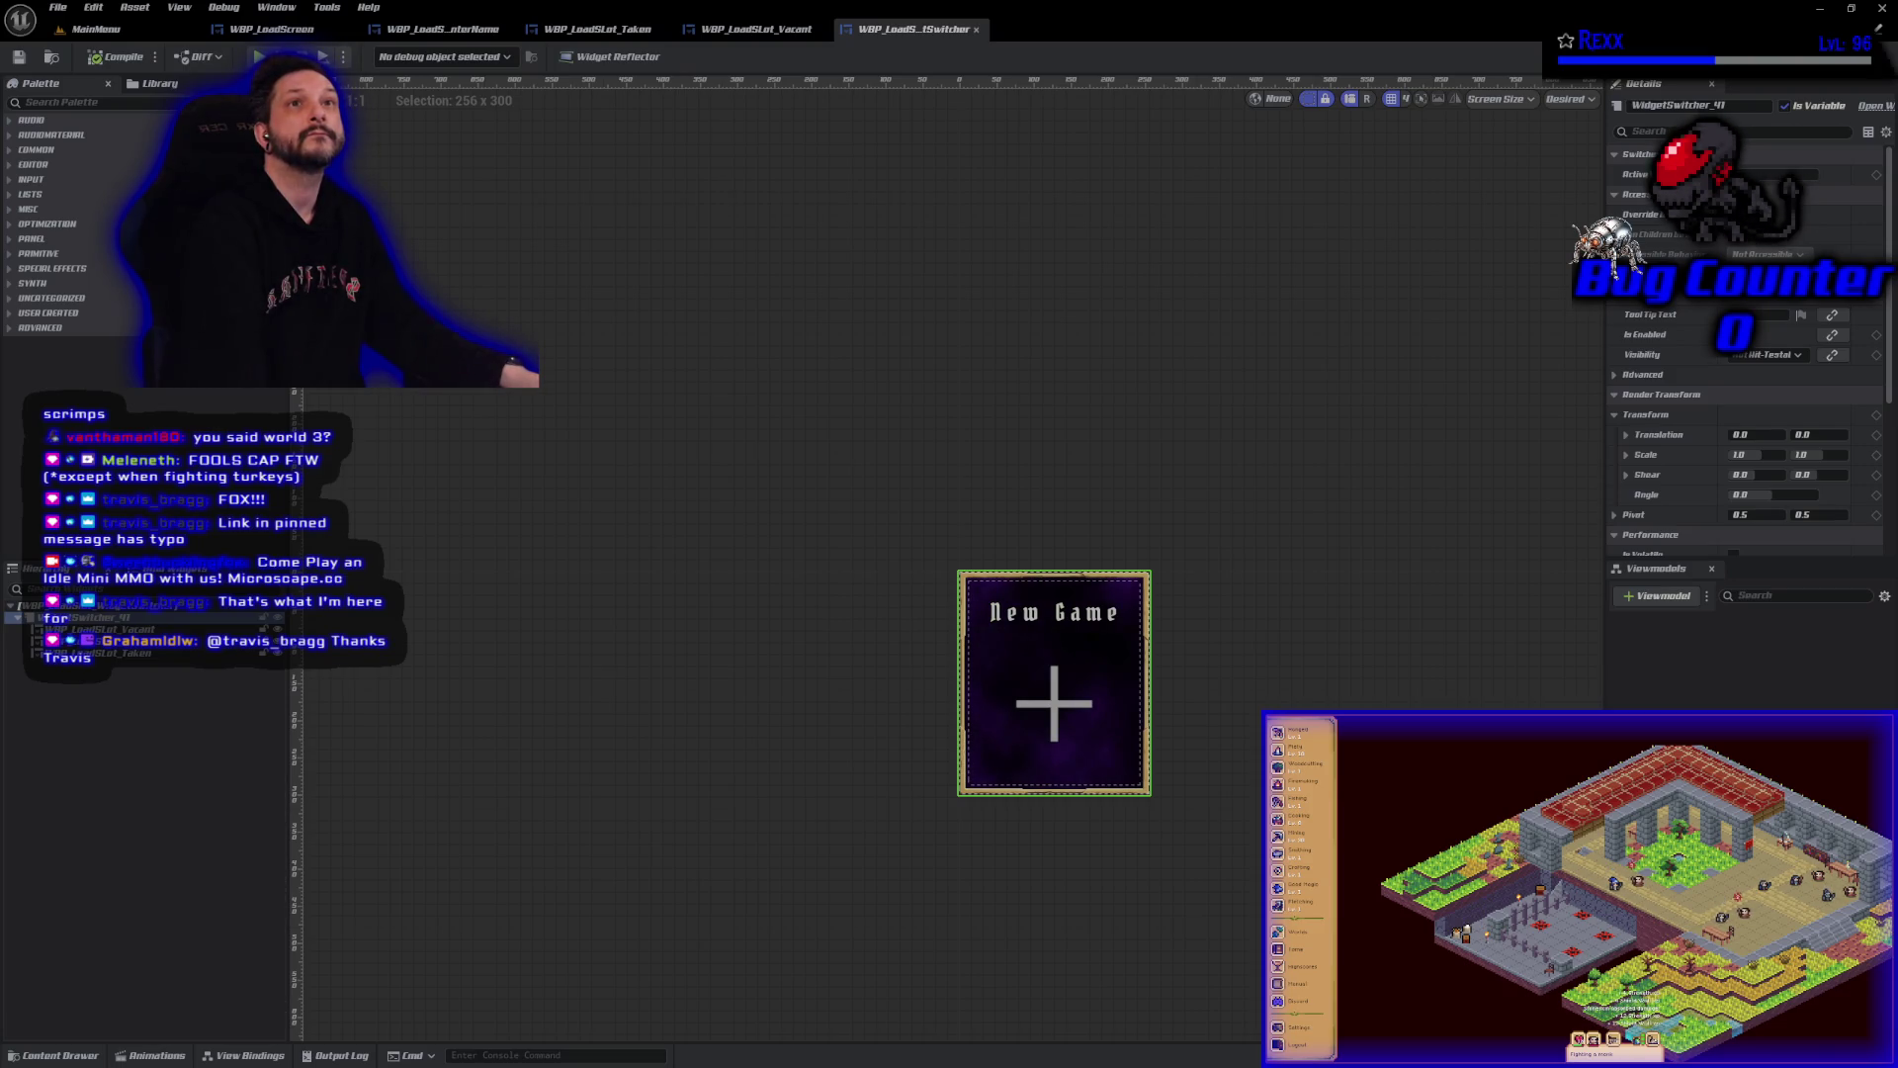
left_click_drag(134, 629, 134, 619)
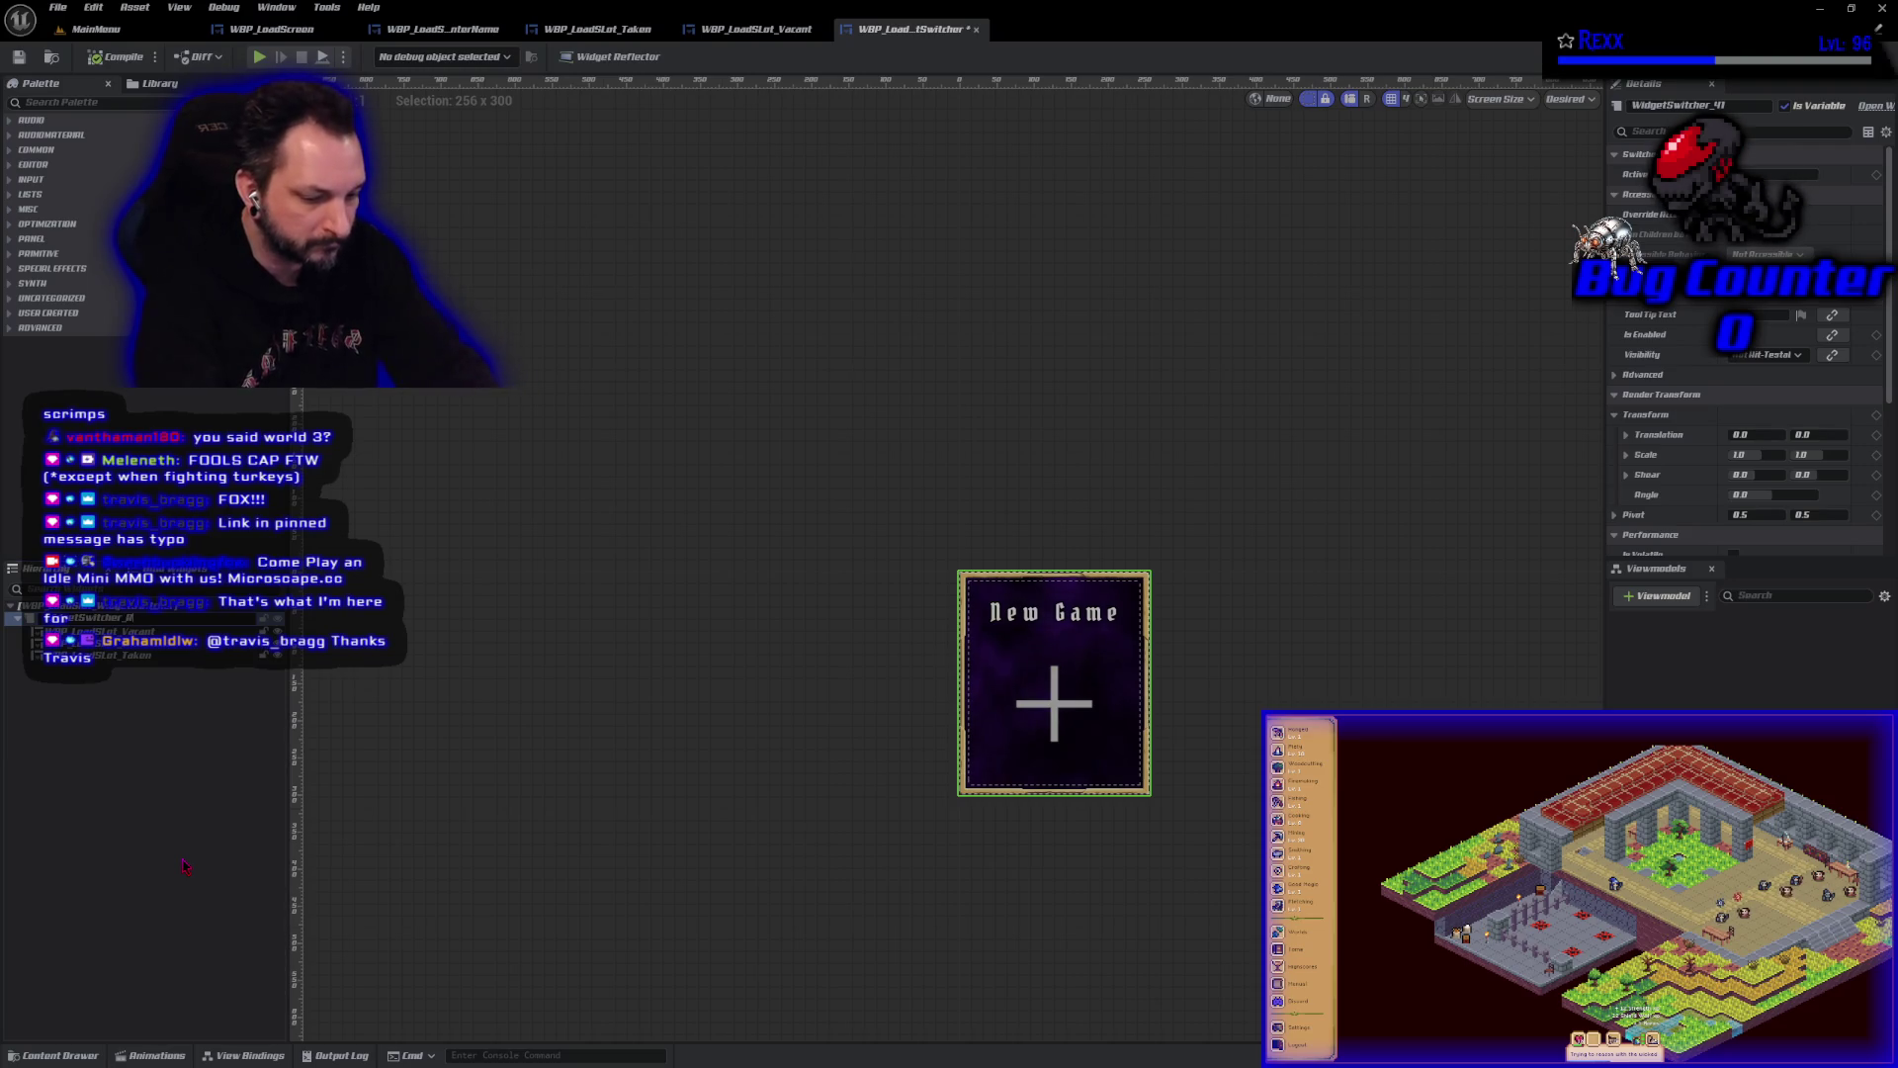
key("Return")
key("ctrl+s")
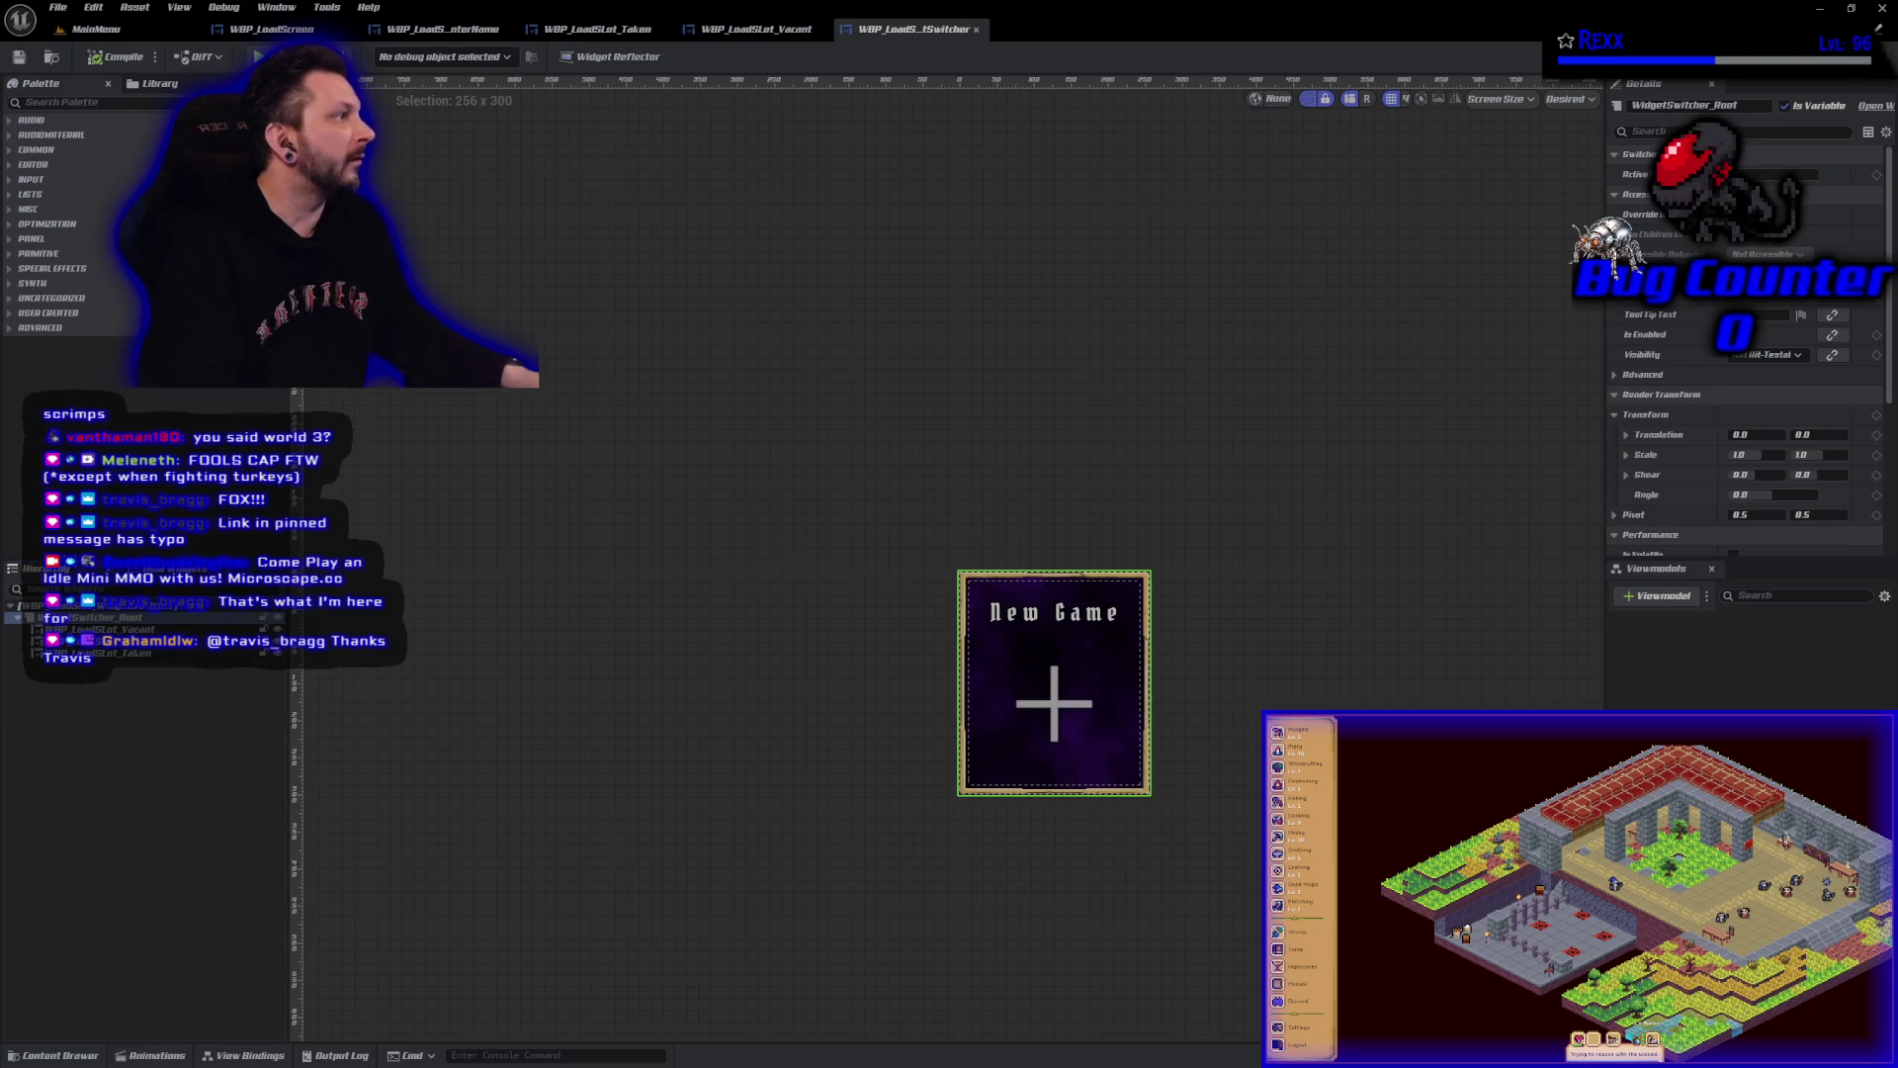
left_click(1864, 57)
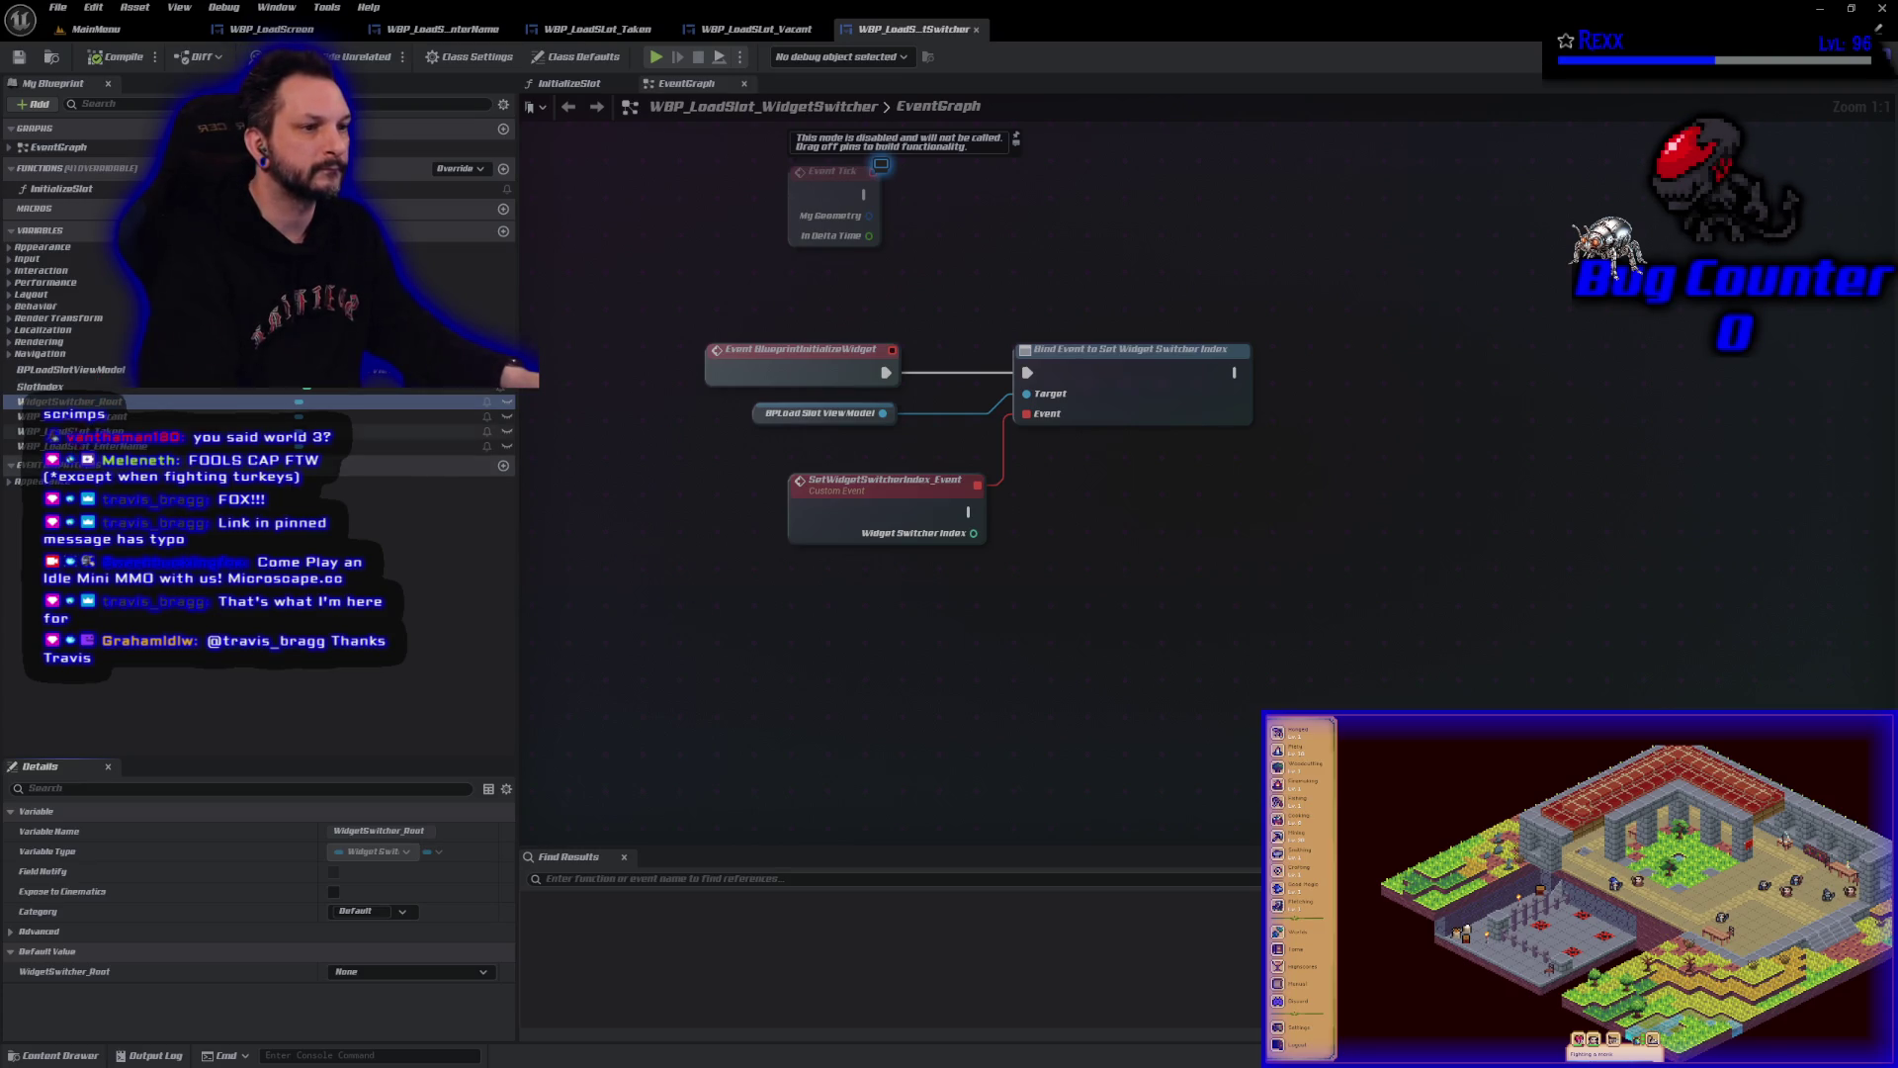
Add a Set Active Widget Index node driven by a WidgetSwitcher_Root getter.
mouse_move(69, 402)
left_mouse_down()
mouse_move(702, 618)
mouse_move(890, 588)
left_mouse_up()
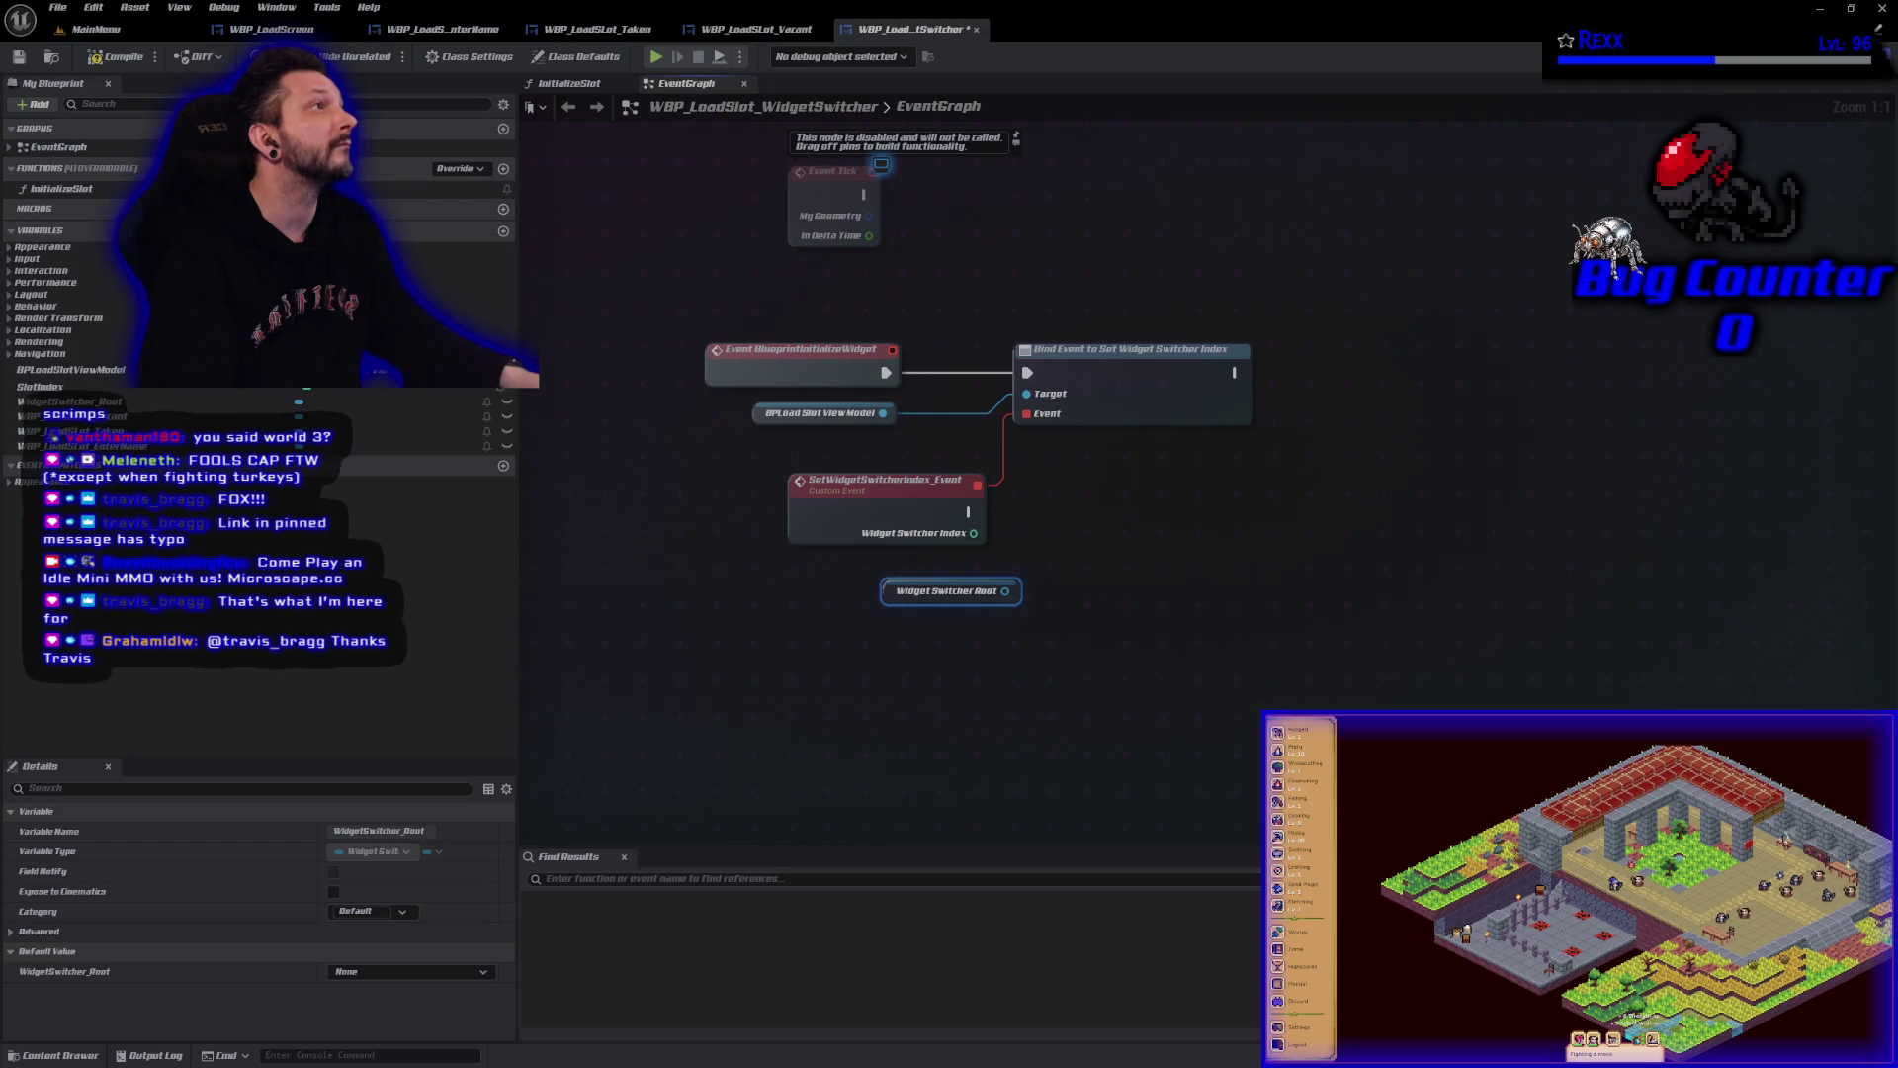
left_click_drag(1005, 591, 1046, 596)
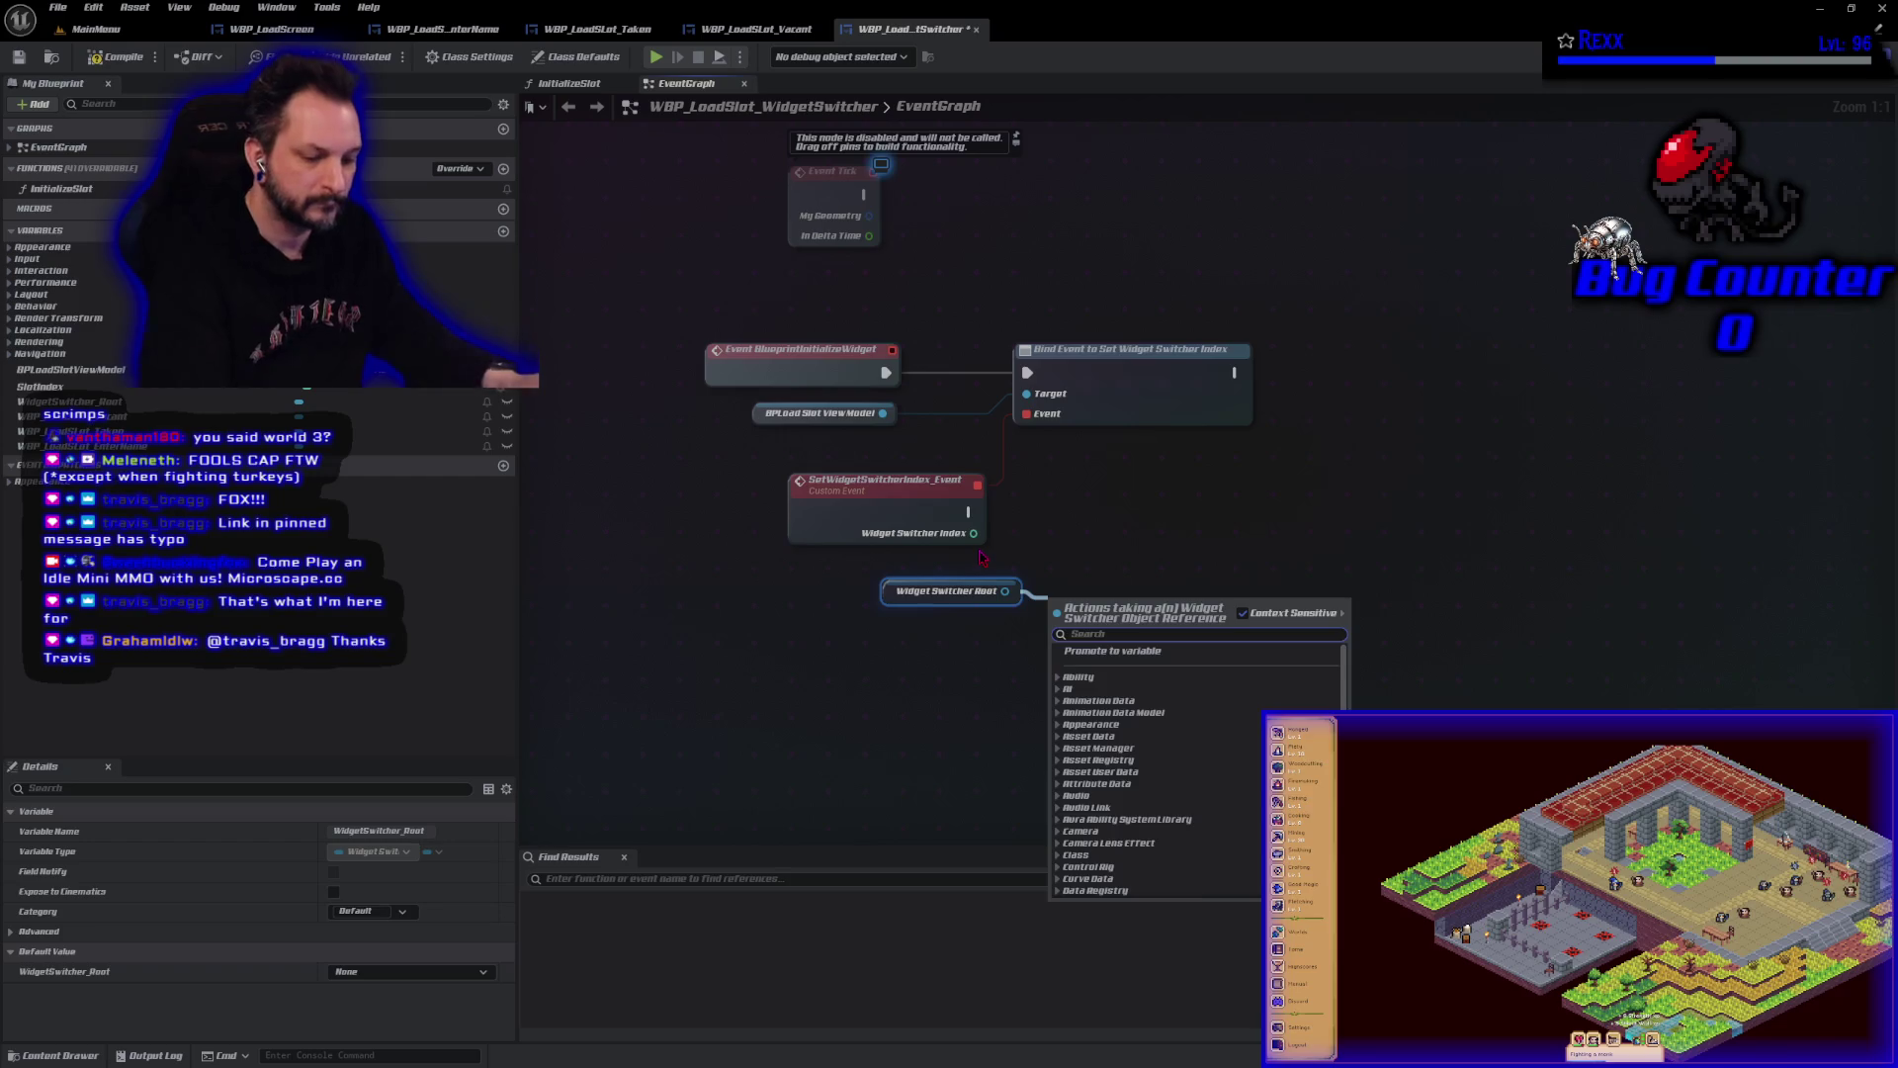
type("set active")
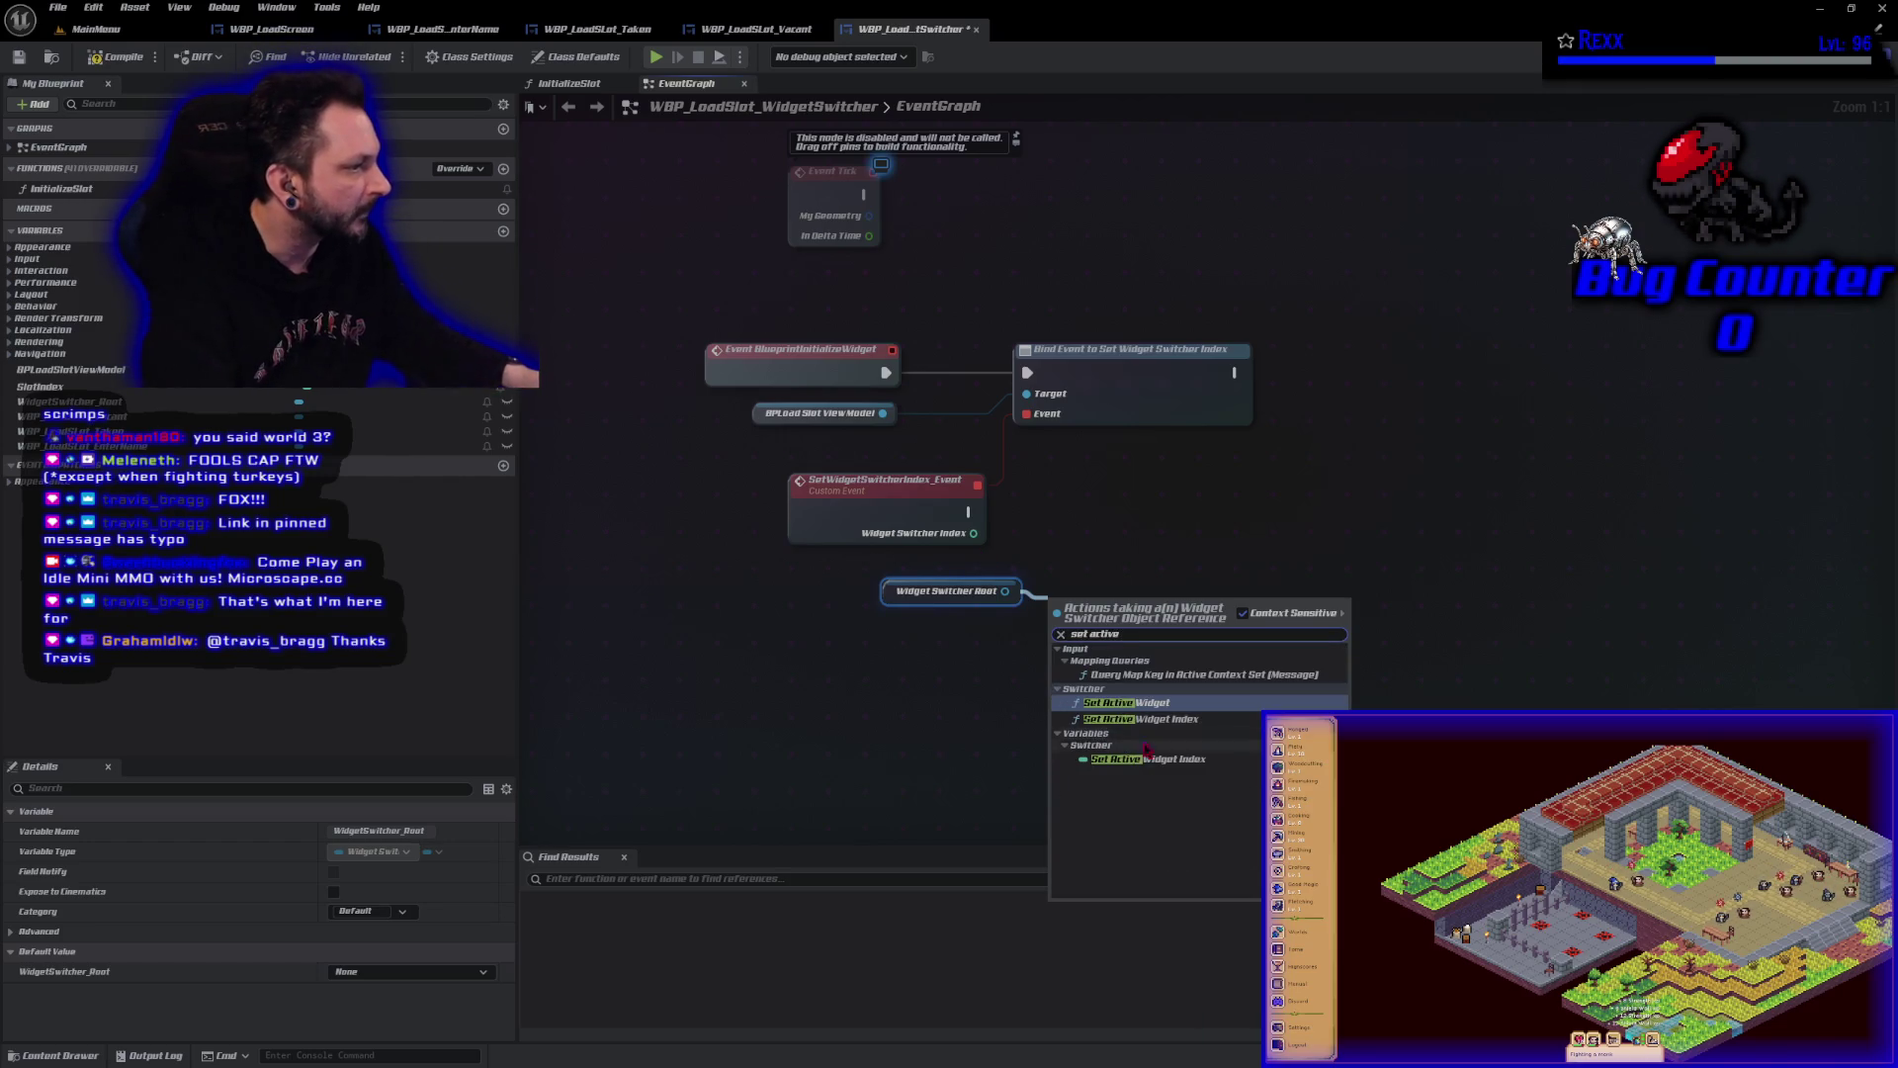
left_click(1189, 718)
left_click_drag(1154, 649, 1154, 536)
Wire the custom event into Set Active Widget Index, then compile and save.
mouse_move(968, 511)
left_mouse_down()
mouse_move(1062, 511)
mouse_move(1064, 555)
left_mouse_up()
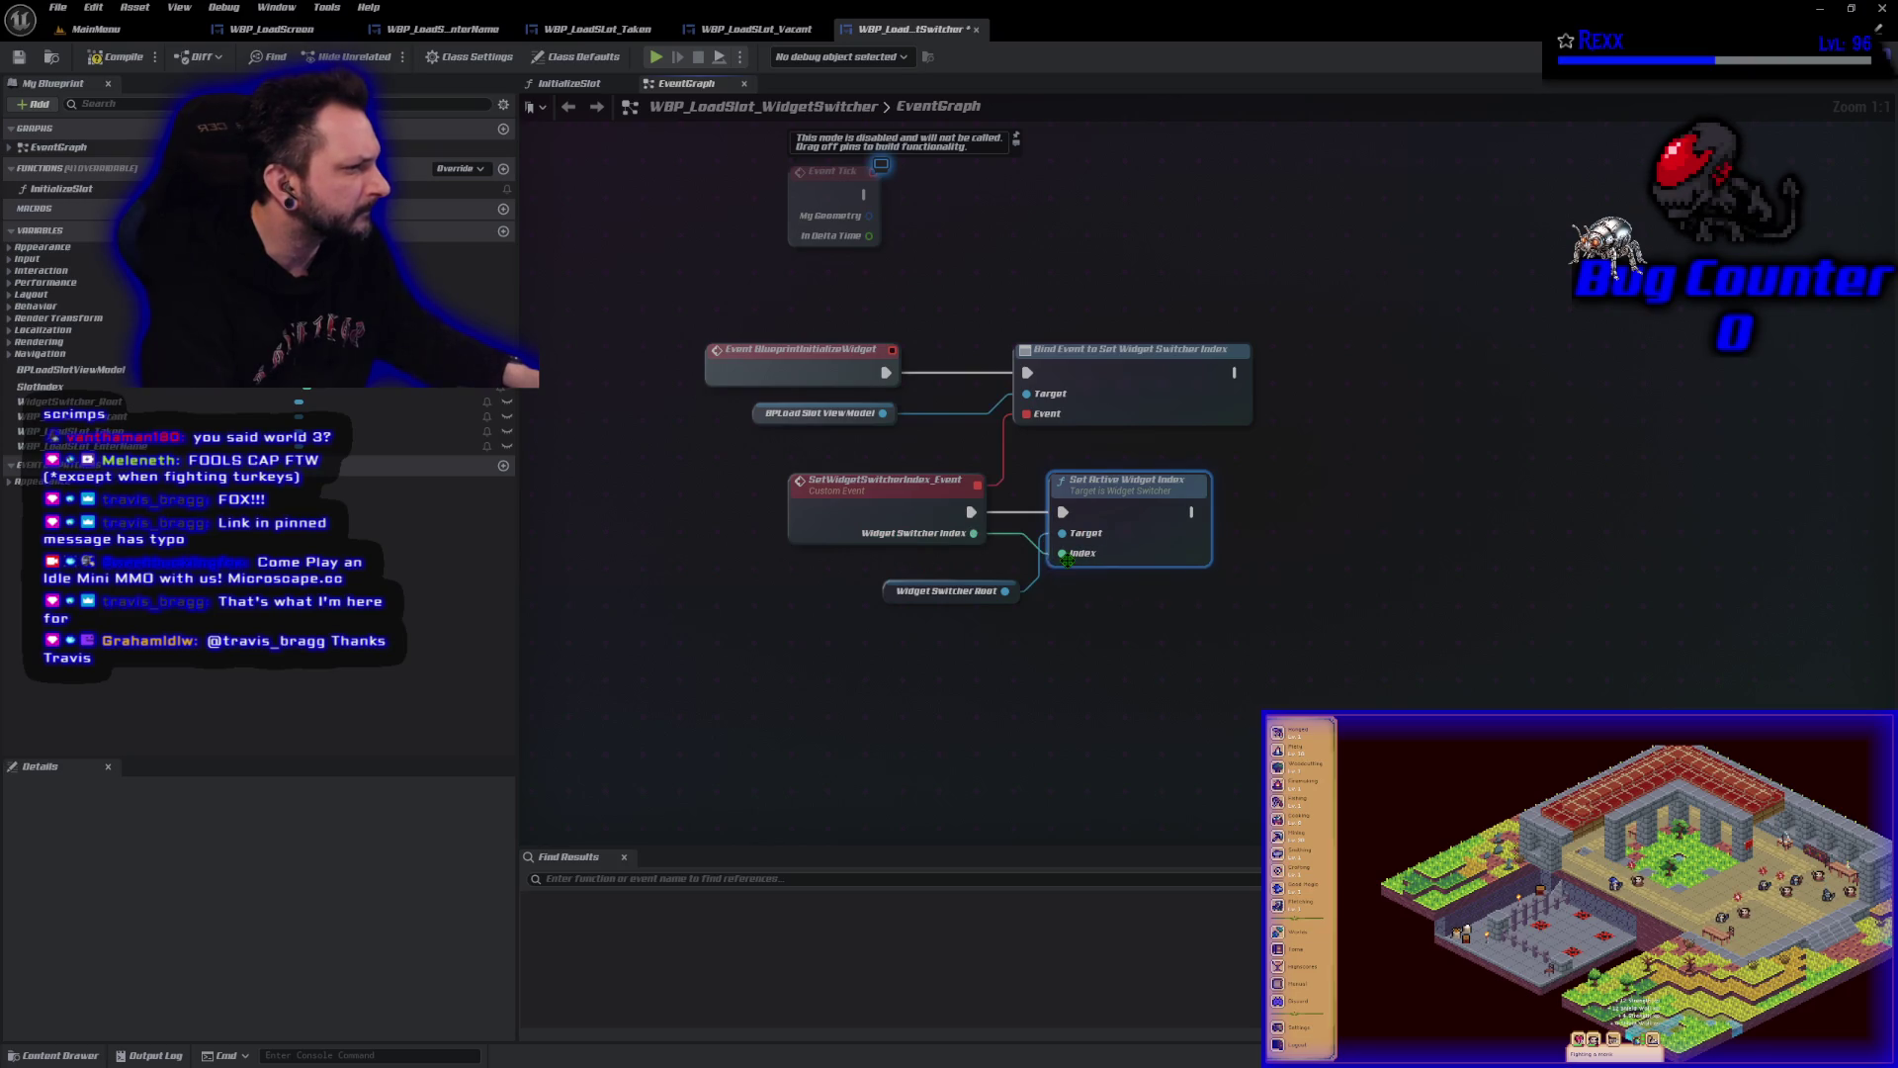
left_click(117, 56)
left_click(946, 697)
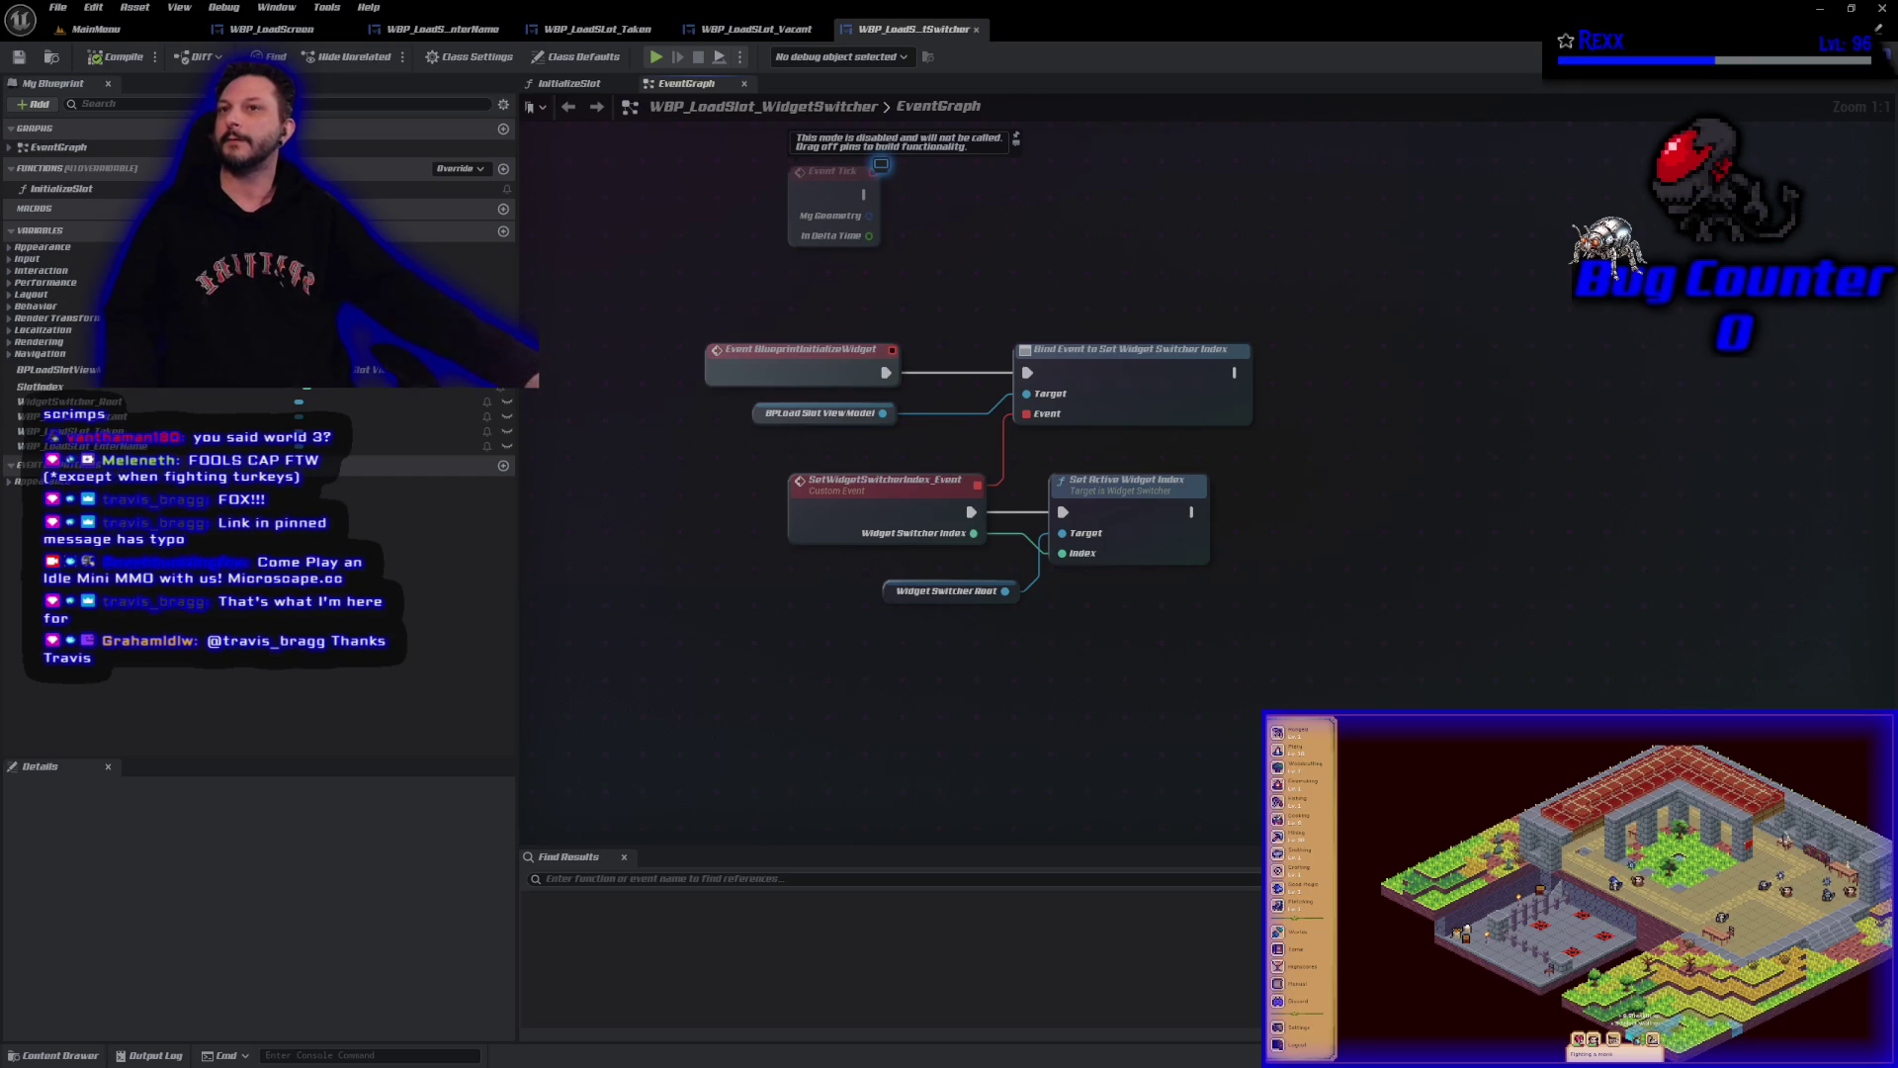
Switch to the running Microscape game window with Alt+Tab.
key("alt+Tab")
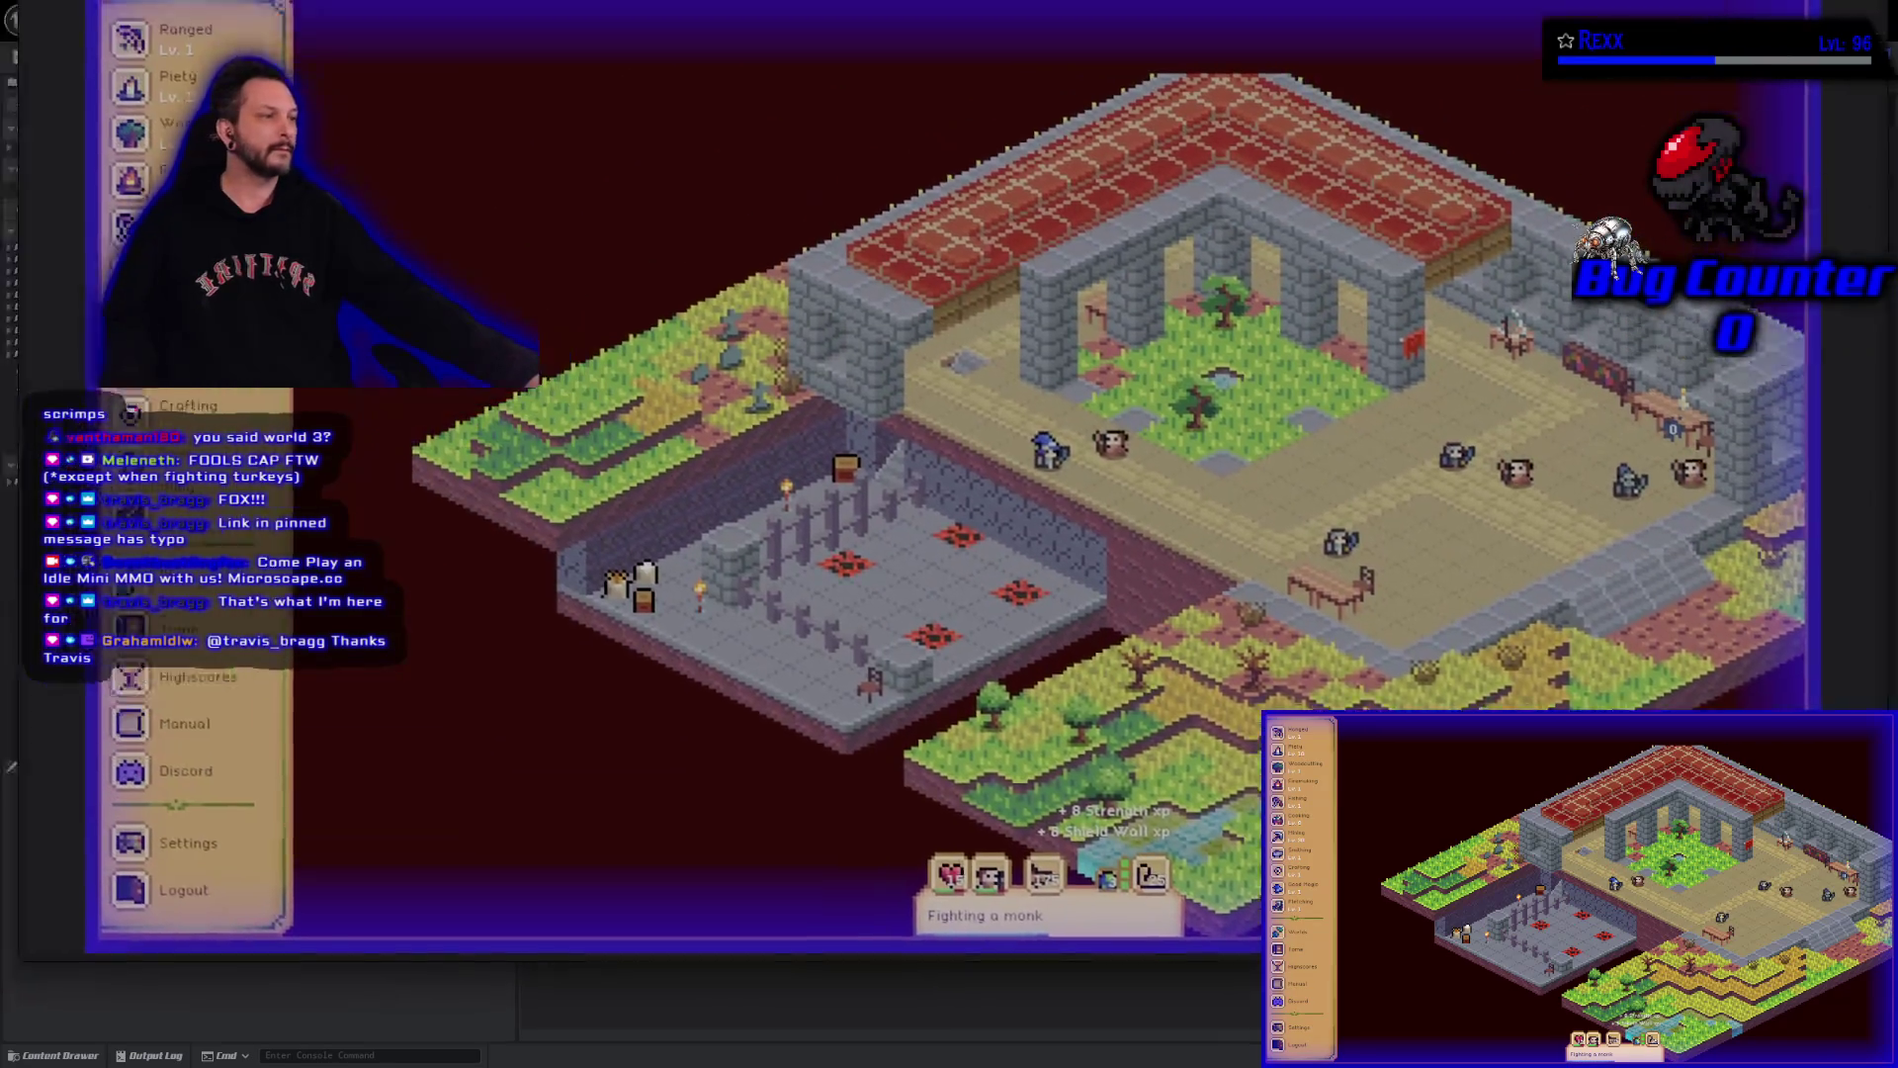
Open the Communities panel in Microscape, then end the play session with Escape.
scroll(296, 593, "up", 10)
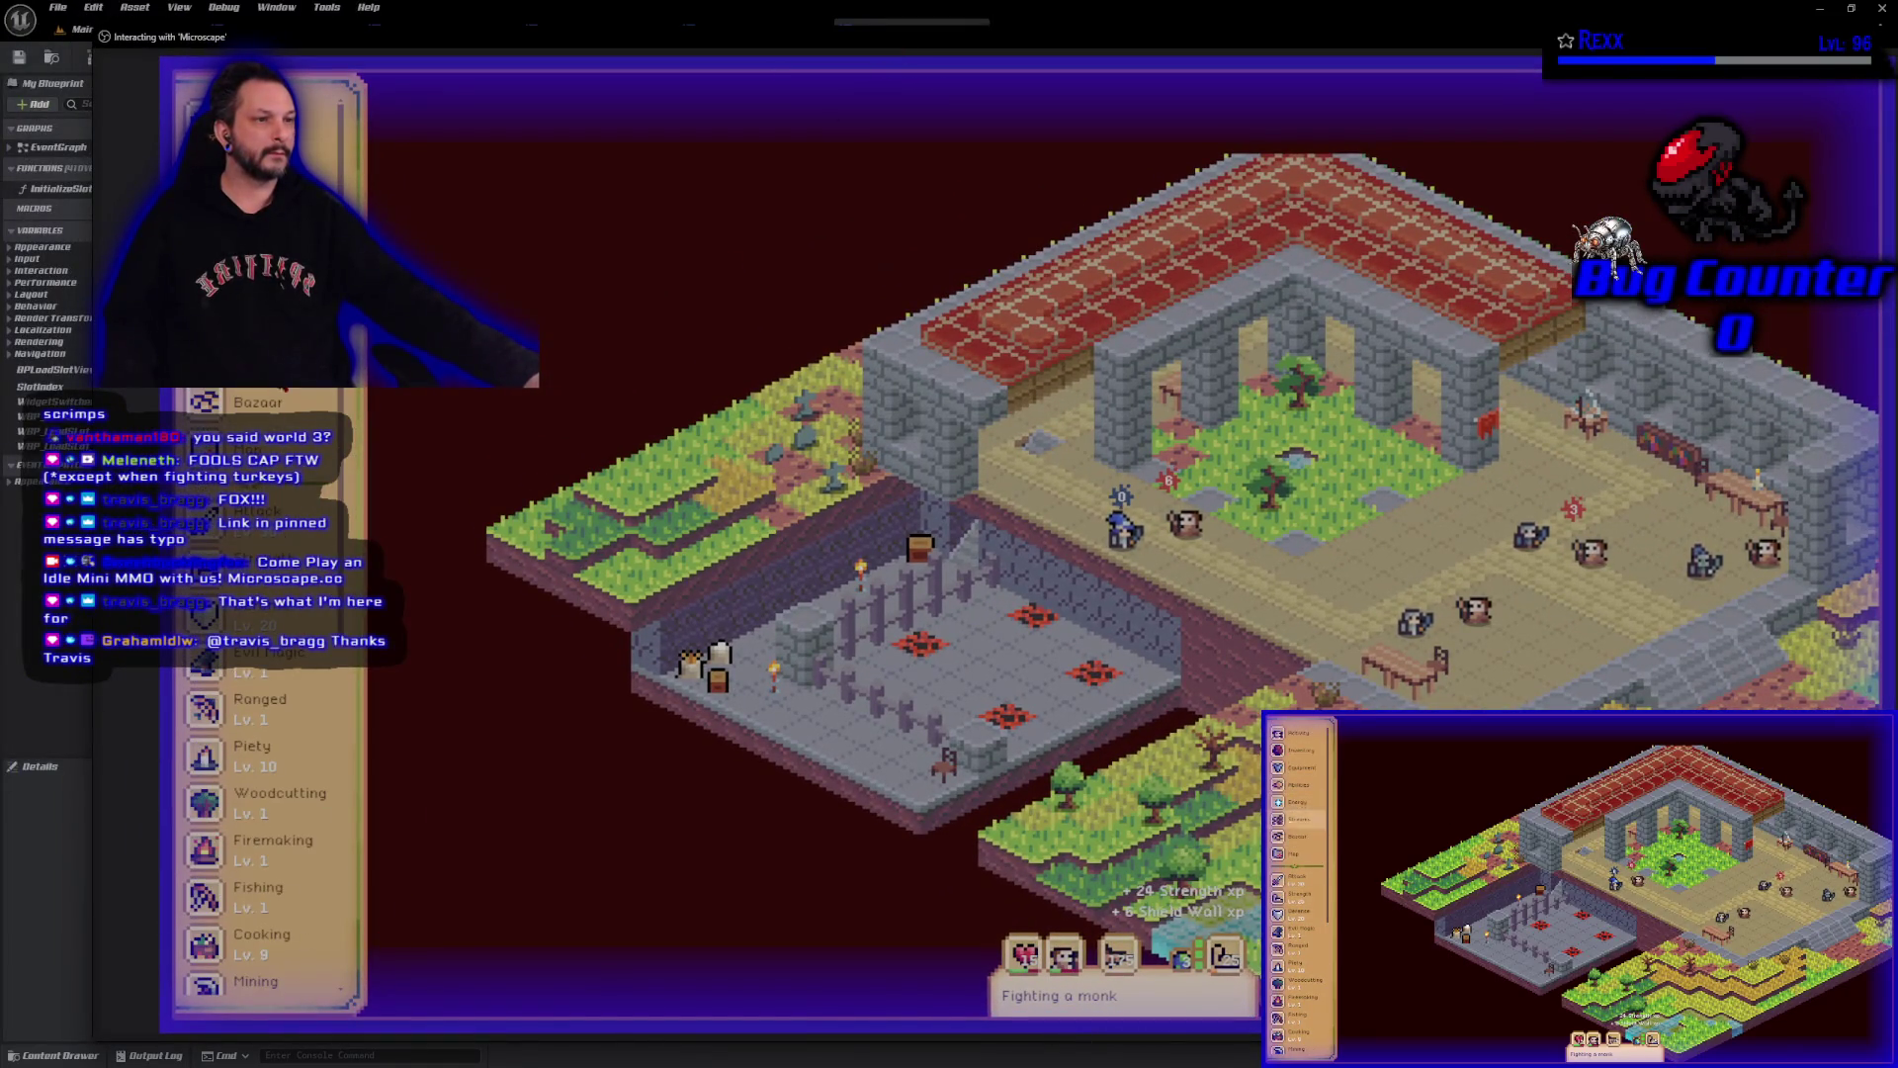
key("c")
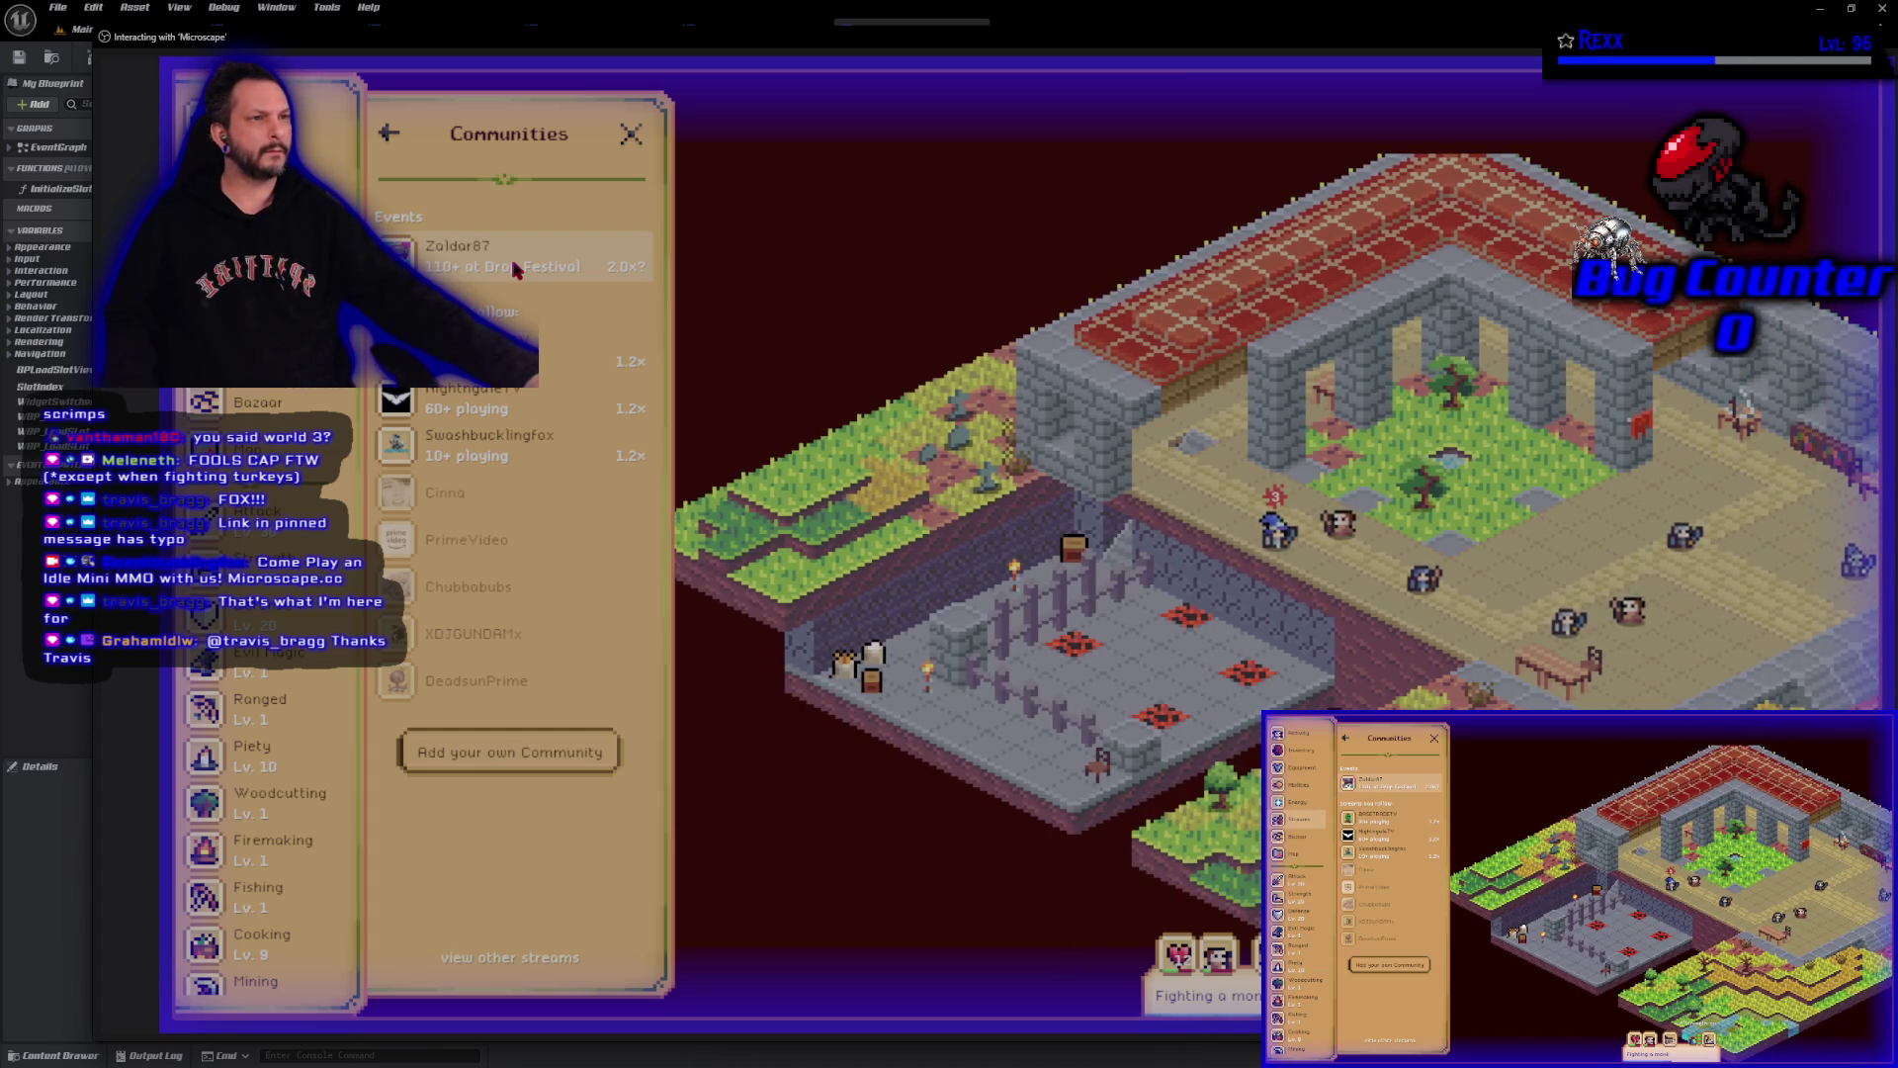
key("Escape")
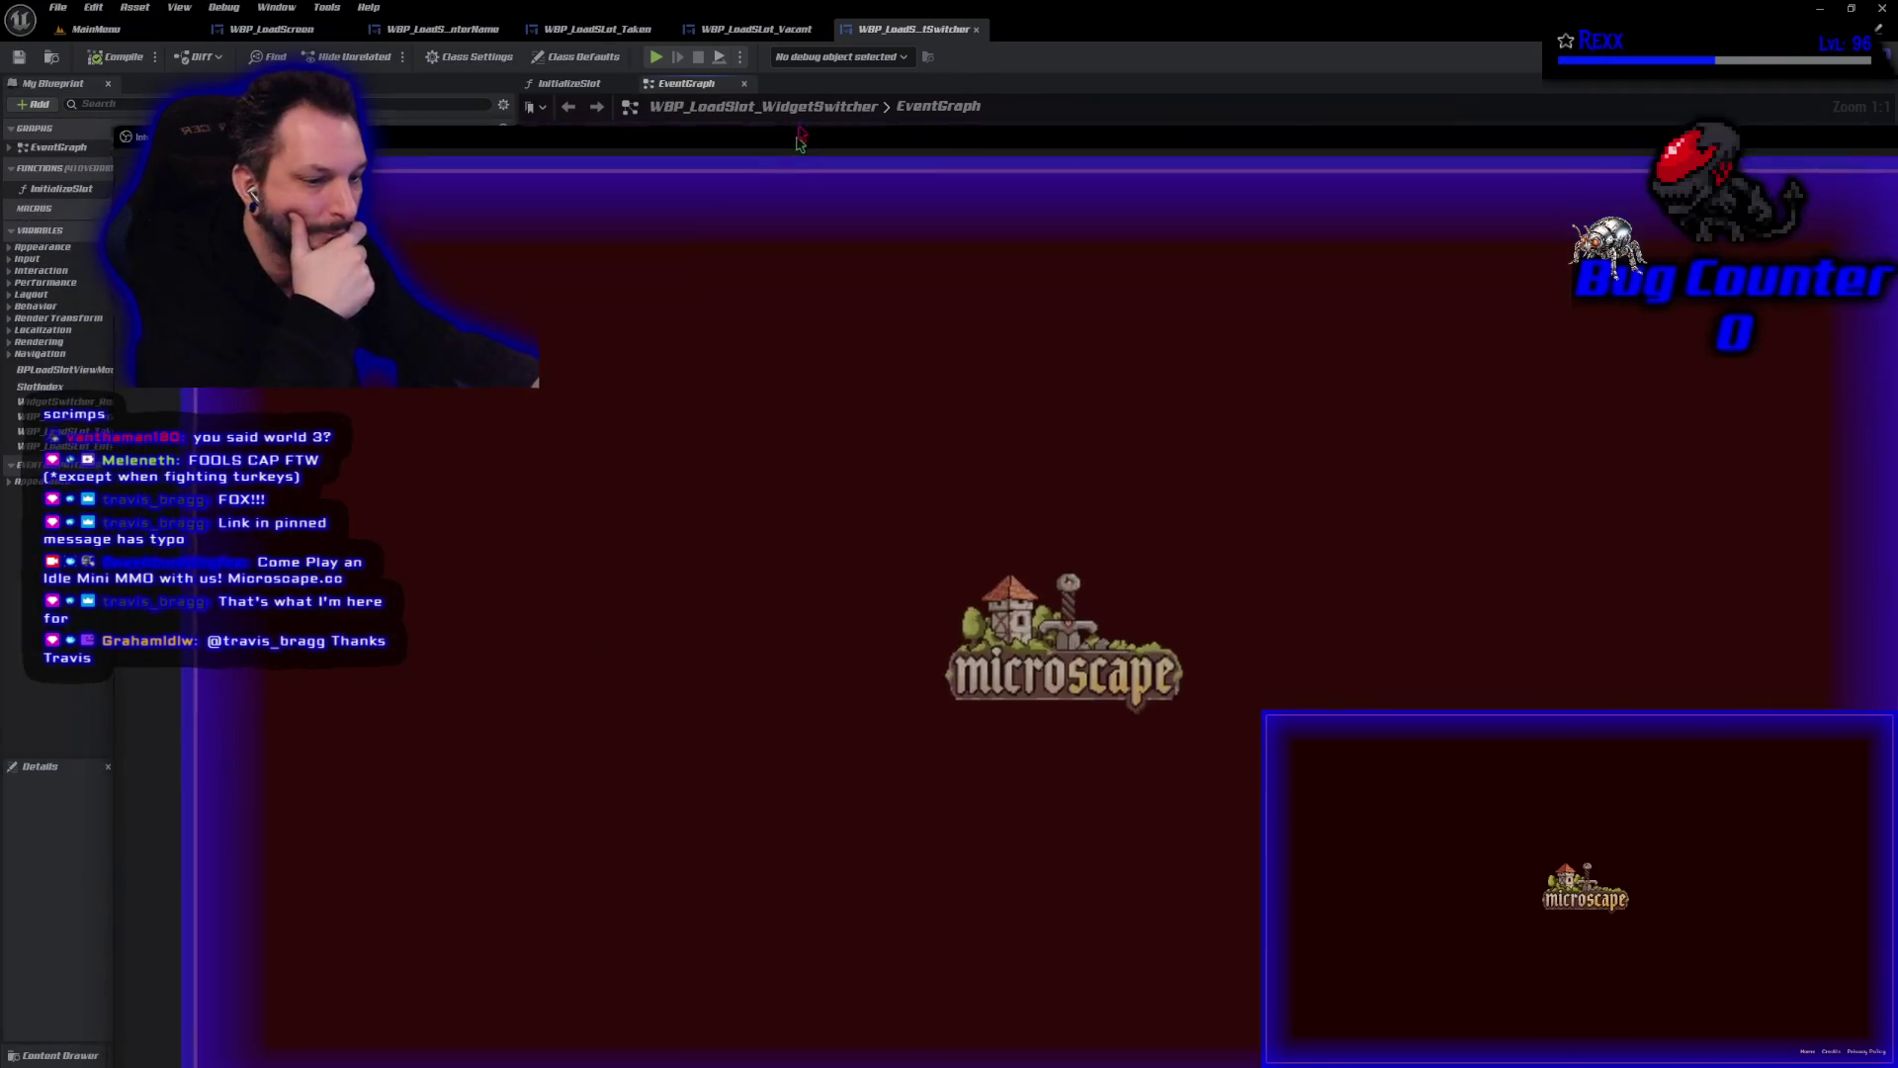
Open the character's inventory, browse through its items, and close it.
scroll(181, 893, "down", 5)
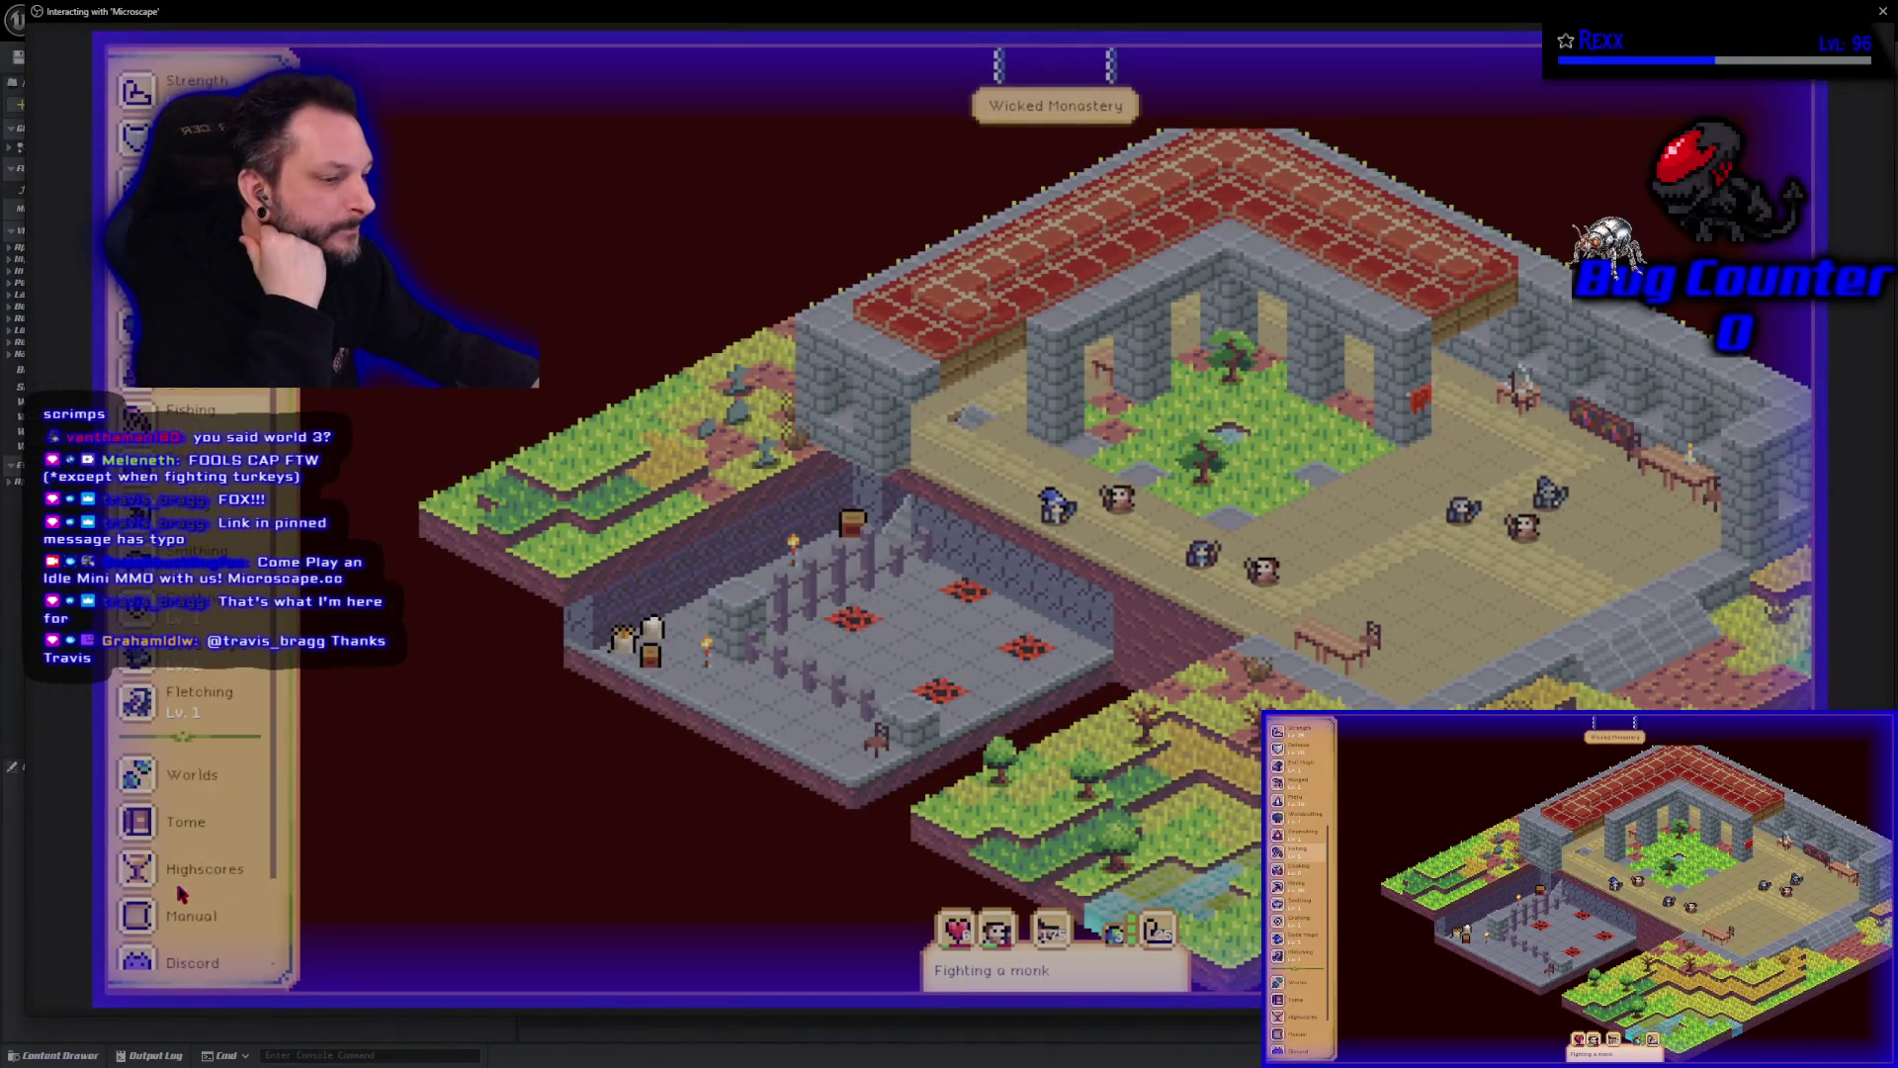
scroll(181, 893, "up", 7)
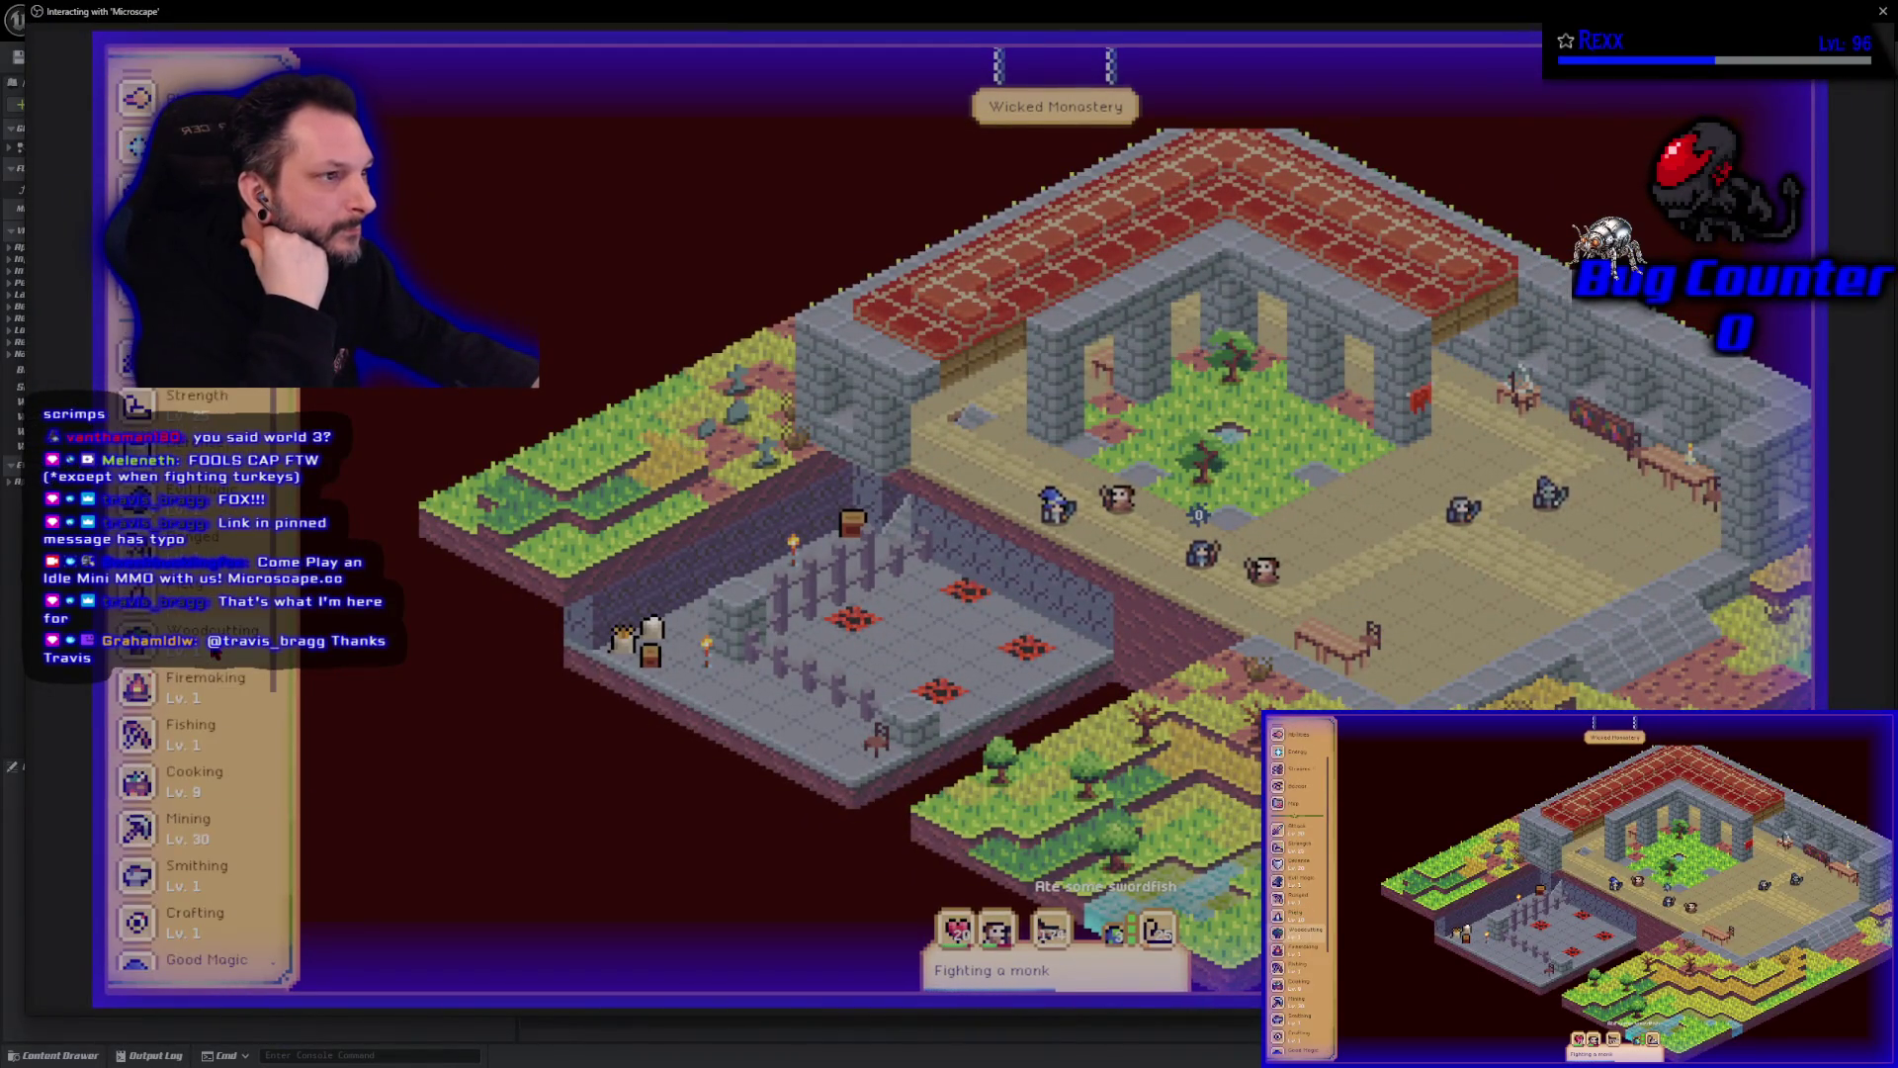
left_click(136, 141)
scroll(465, 710, "down", 10)
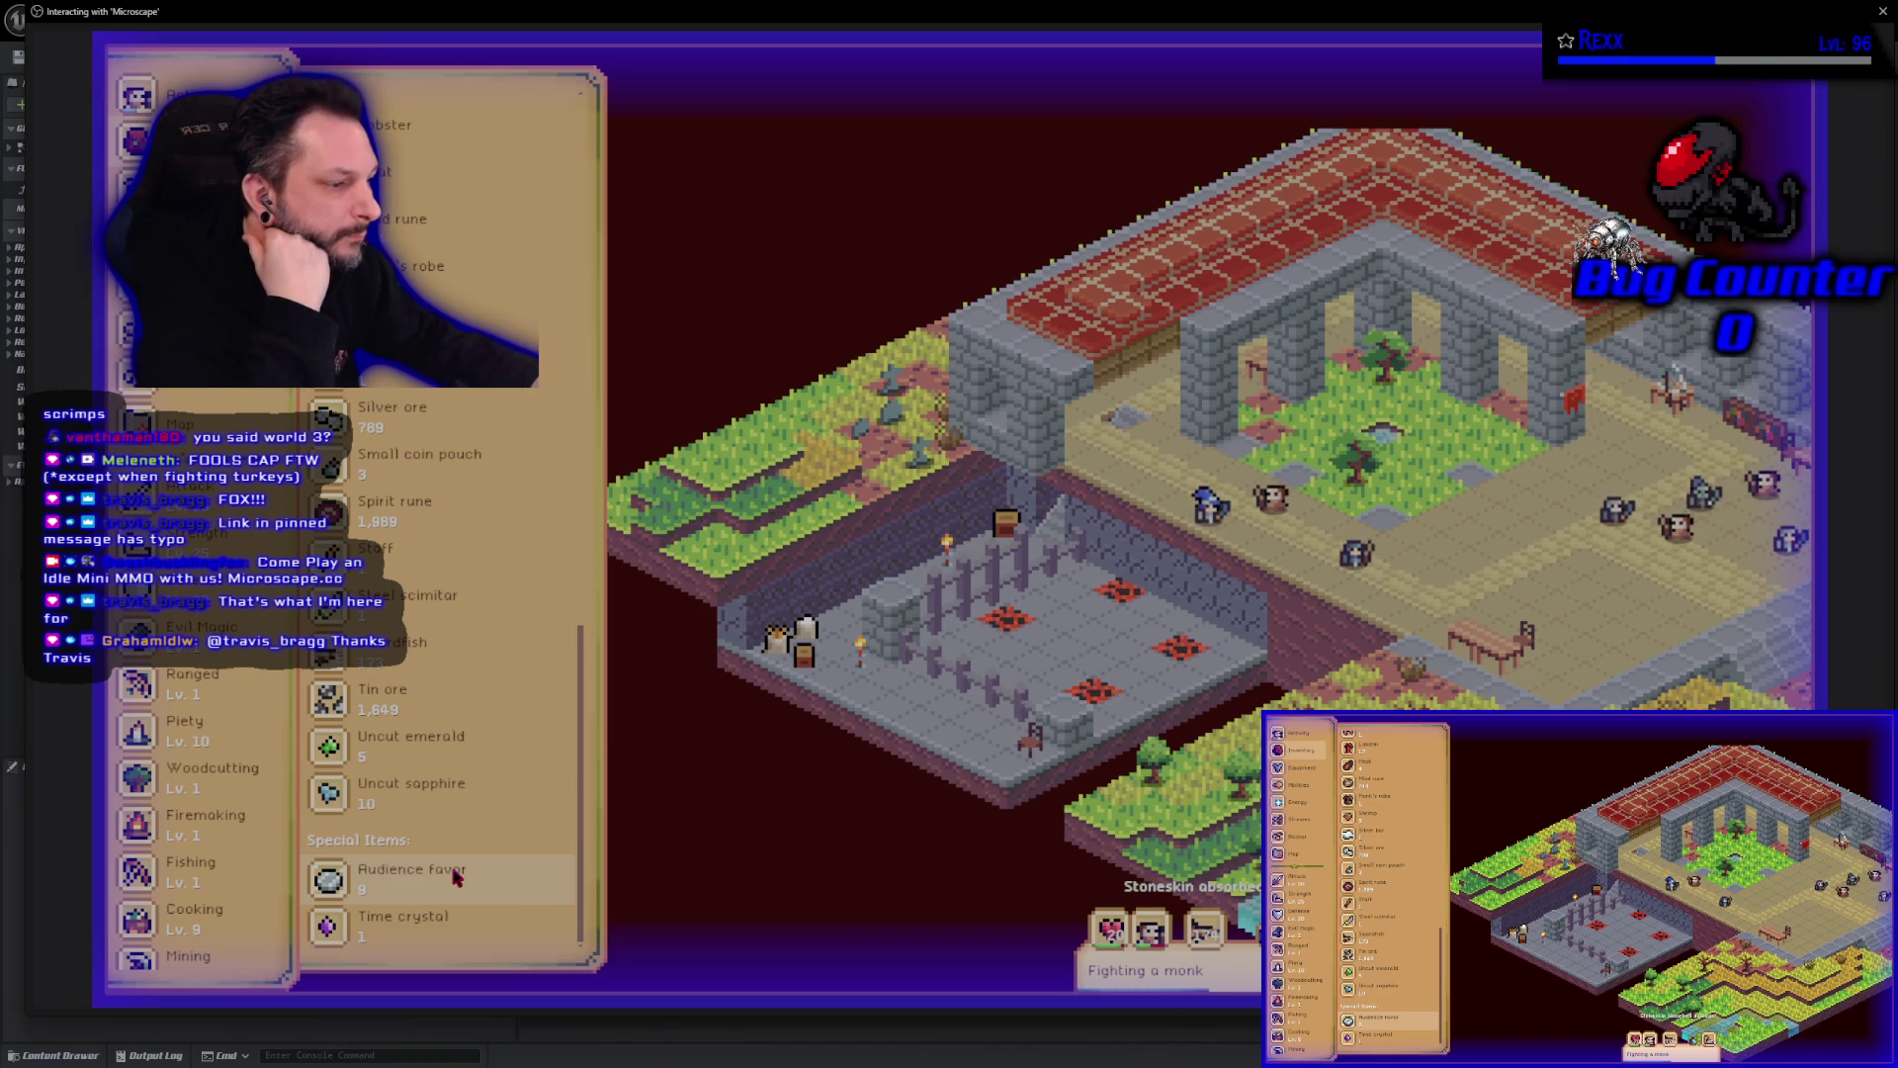
scroll(457, 877, "up", 15)
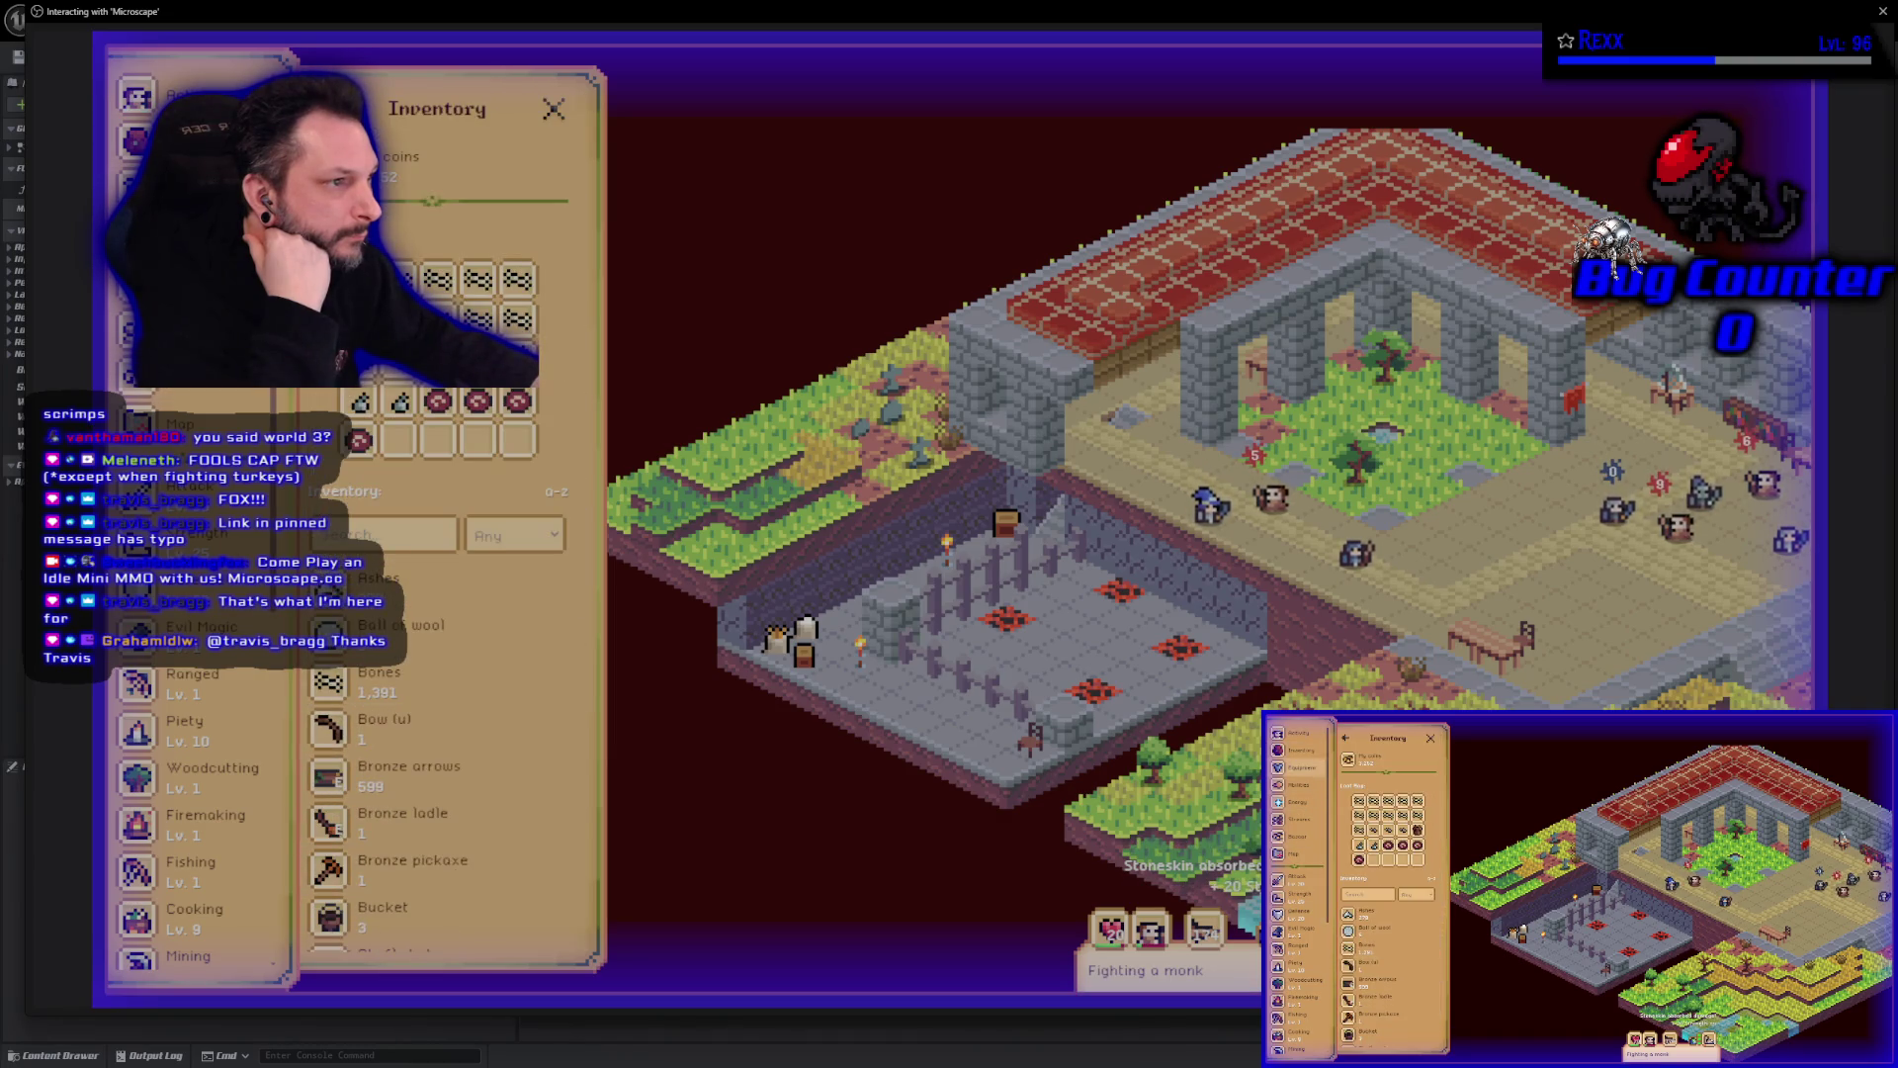
left_click(553, 109)
Reopen the inventory, scroll to Special Items, and open the Audience favor details.
left_click(137, 188)
left_click(137, 141)
scroll(391, 840, "down", 5)
scroll(390, 840, "down", 4)
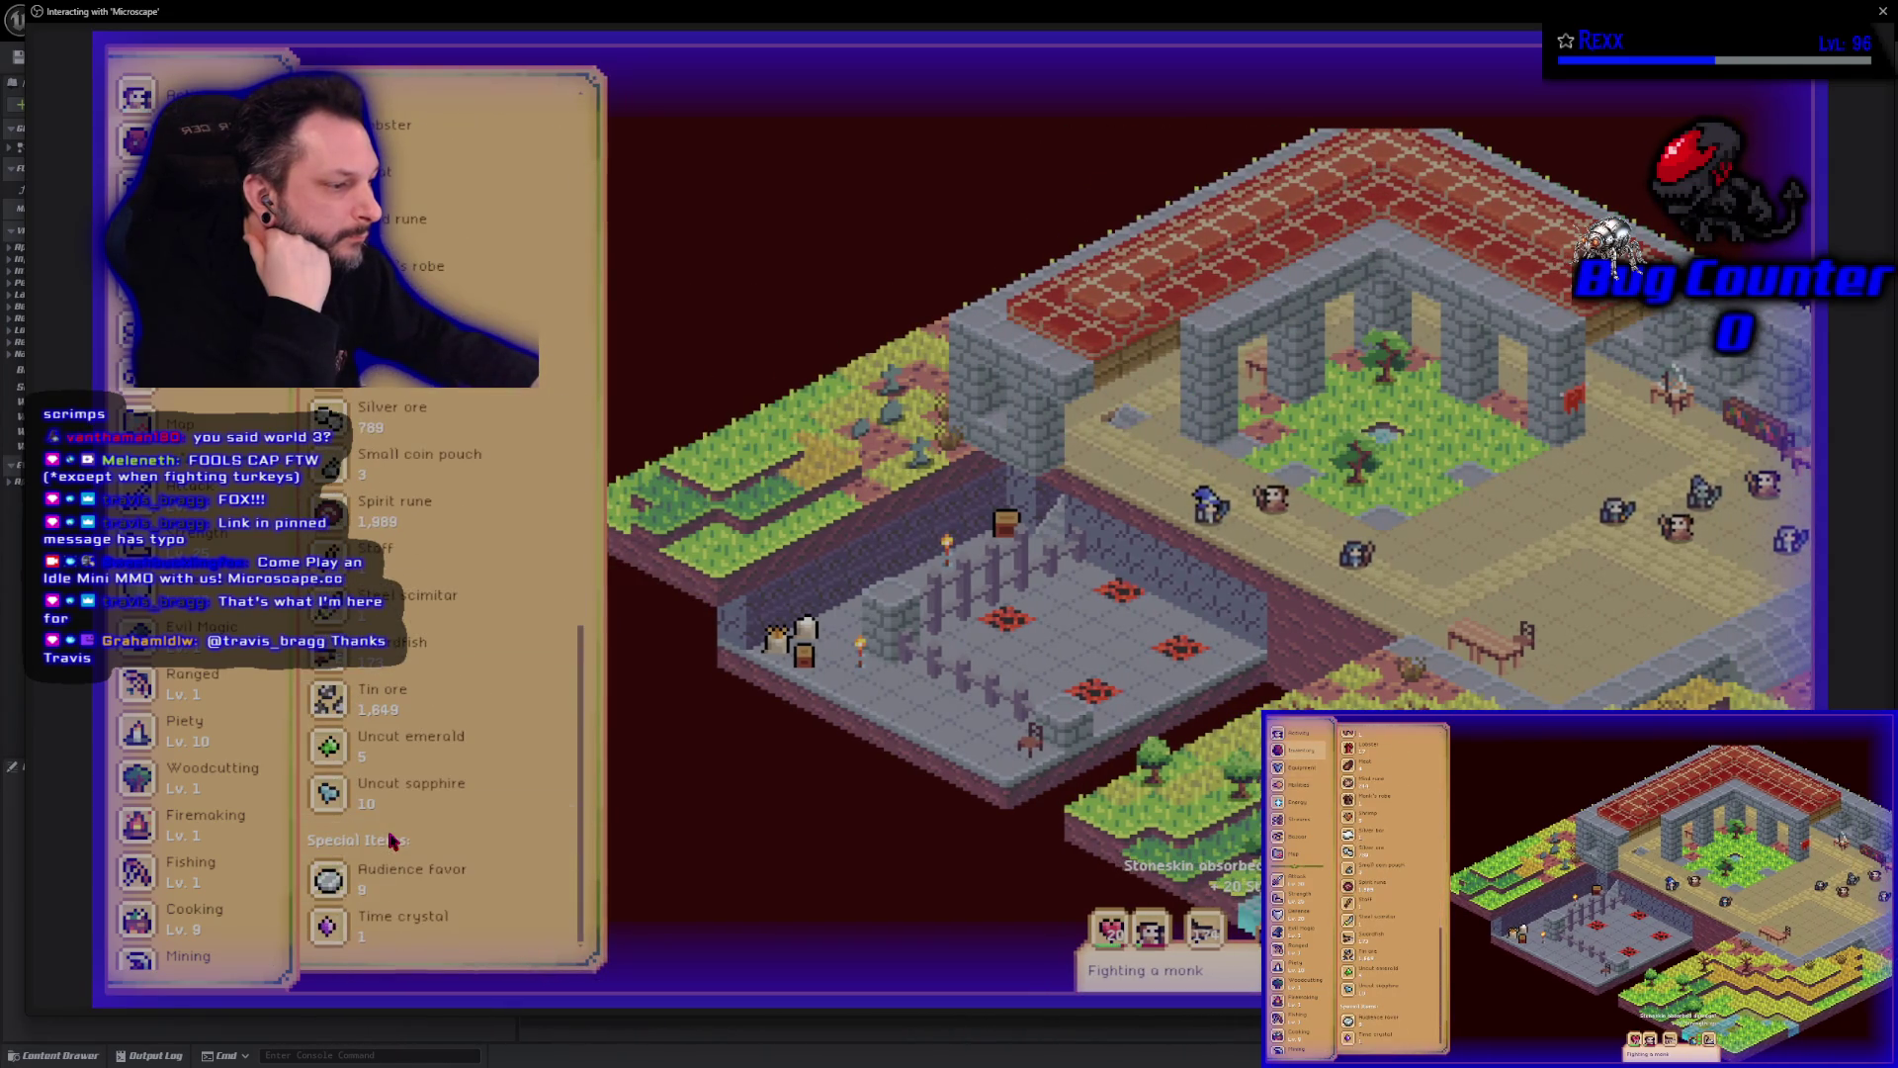
scroll(400, 870, "up", 10)
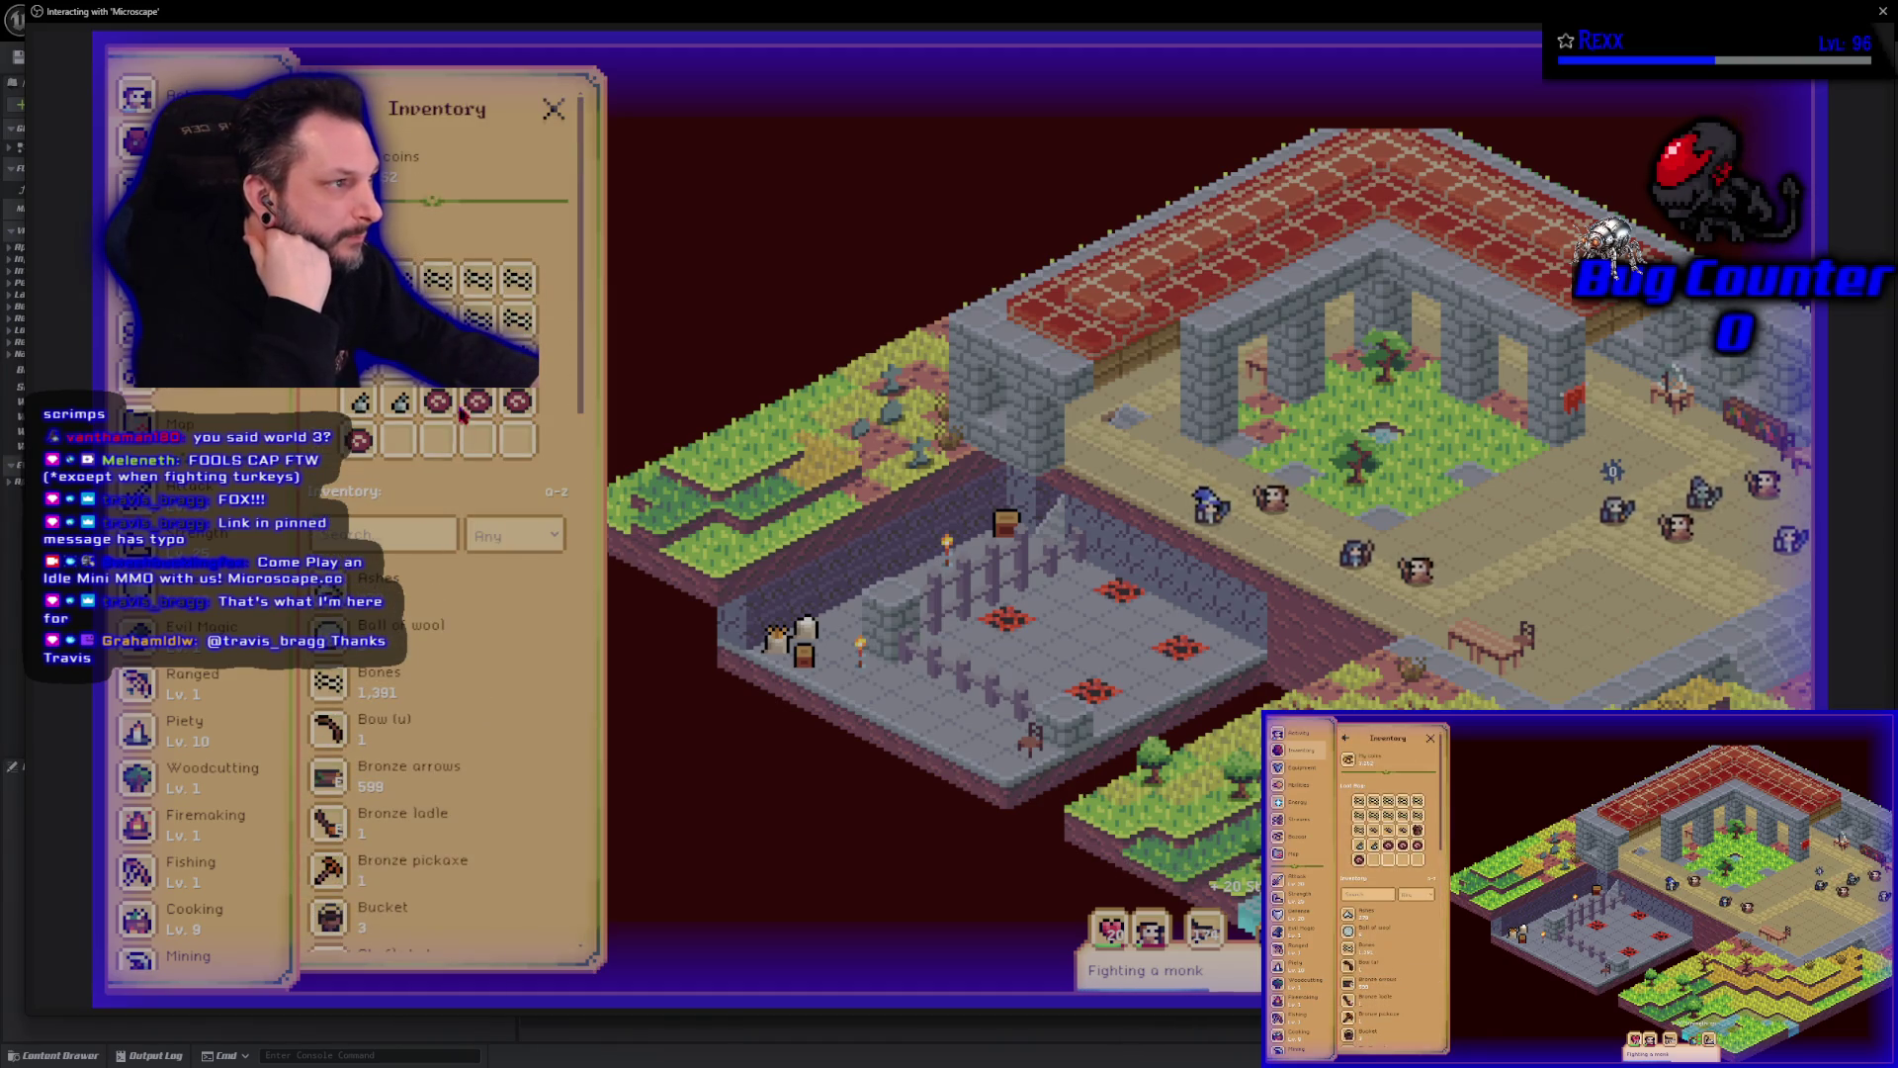
scroll(415, 860, "down", 5)
scroll(426, 844, "down", 5)
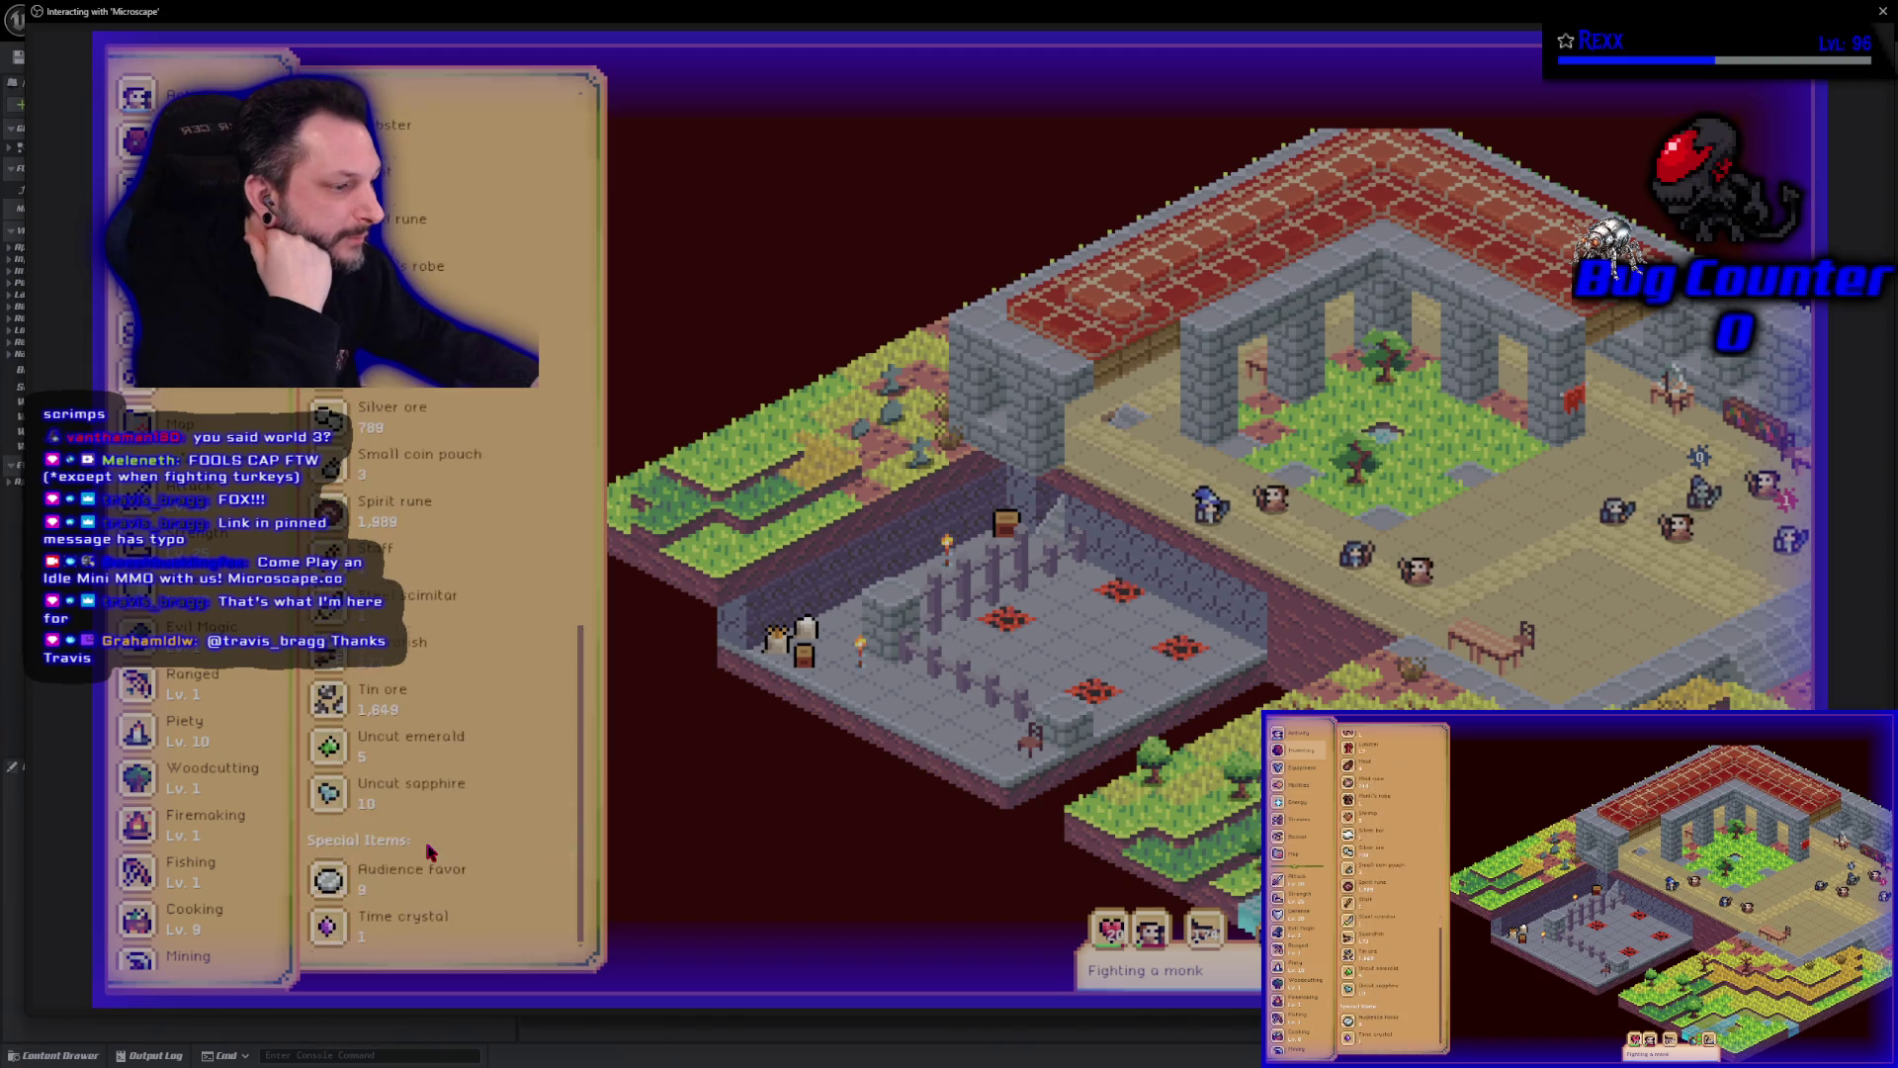
left_click(425, 882)
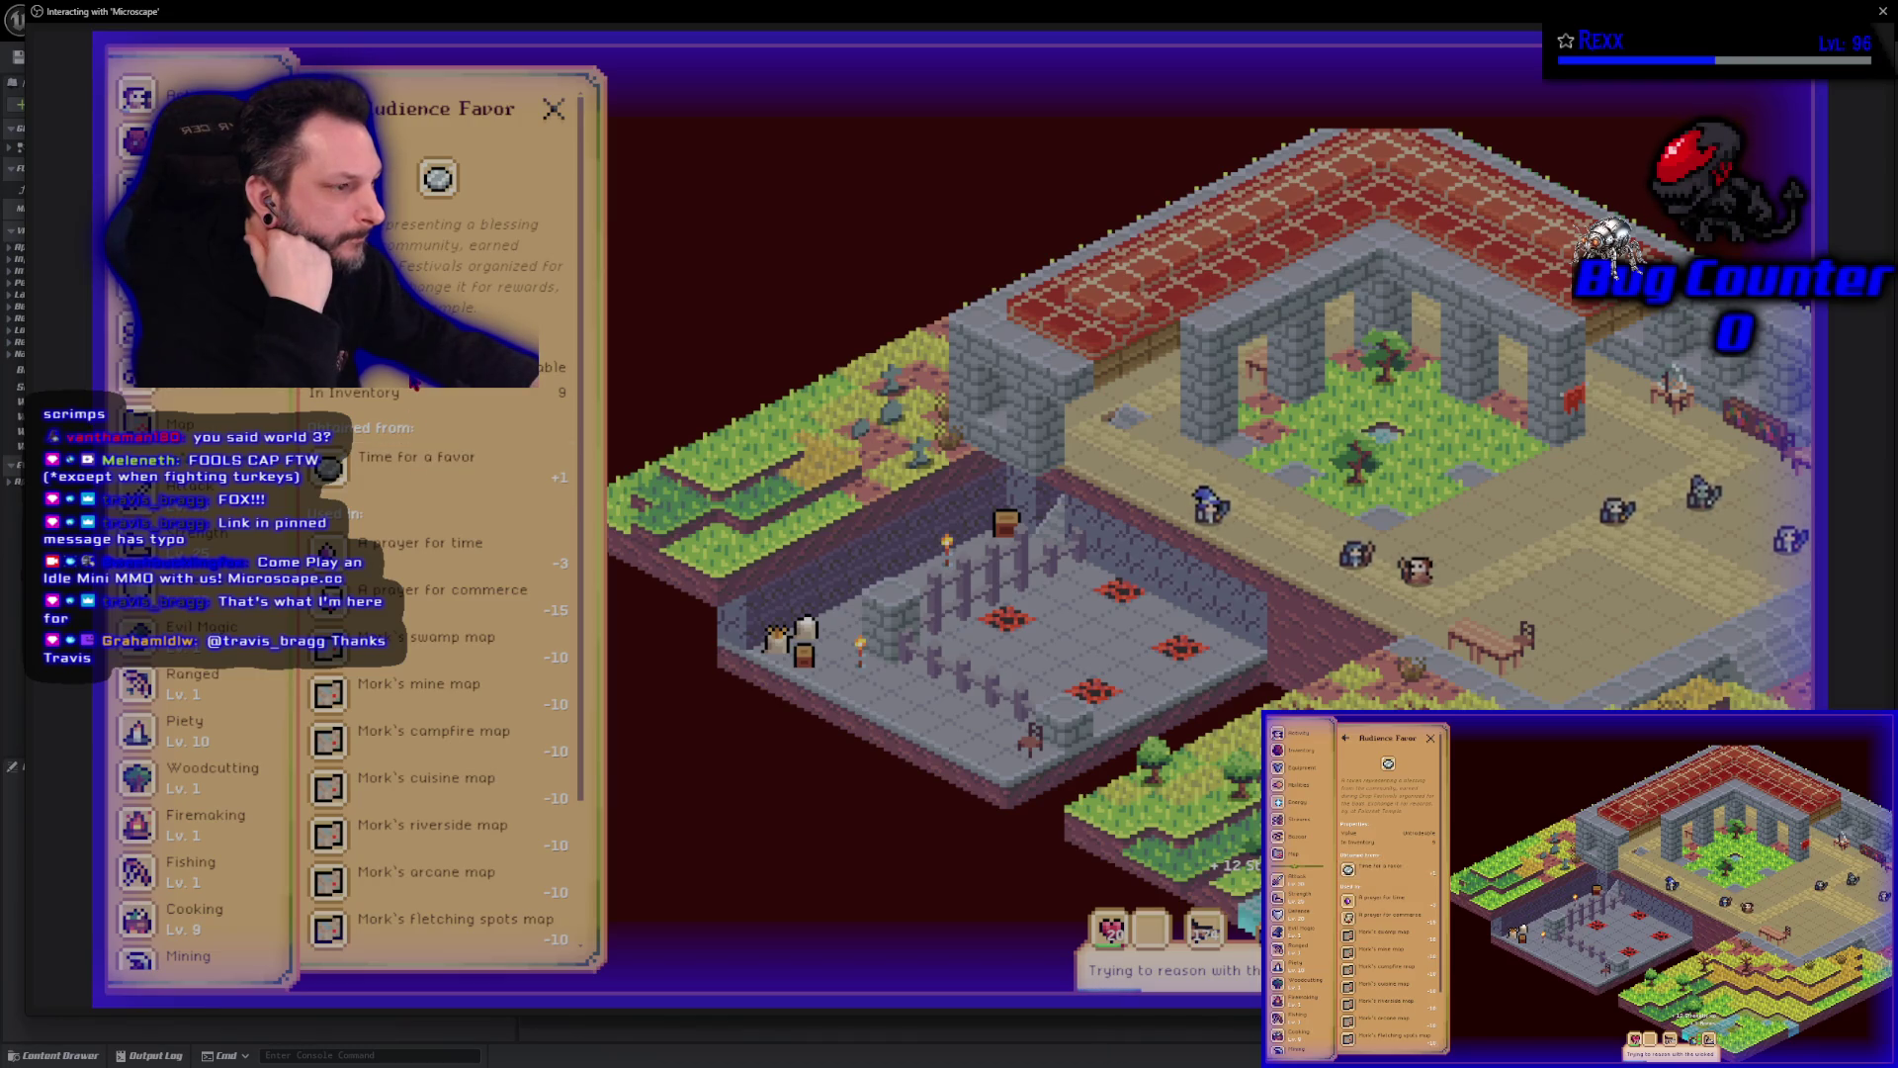
Scroll the Audience Favor details, then go back to the inventory list.
scroll(441, 718, "down", 2)
scroll(442, 718, "down", 2)
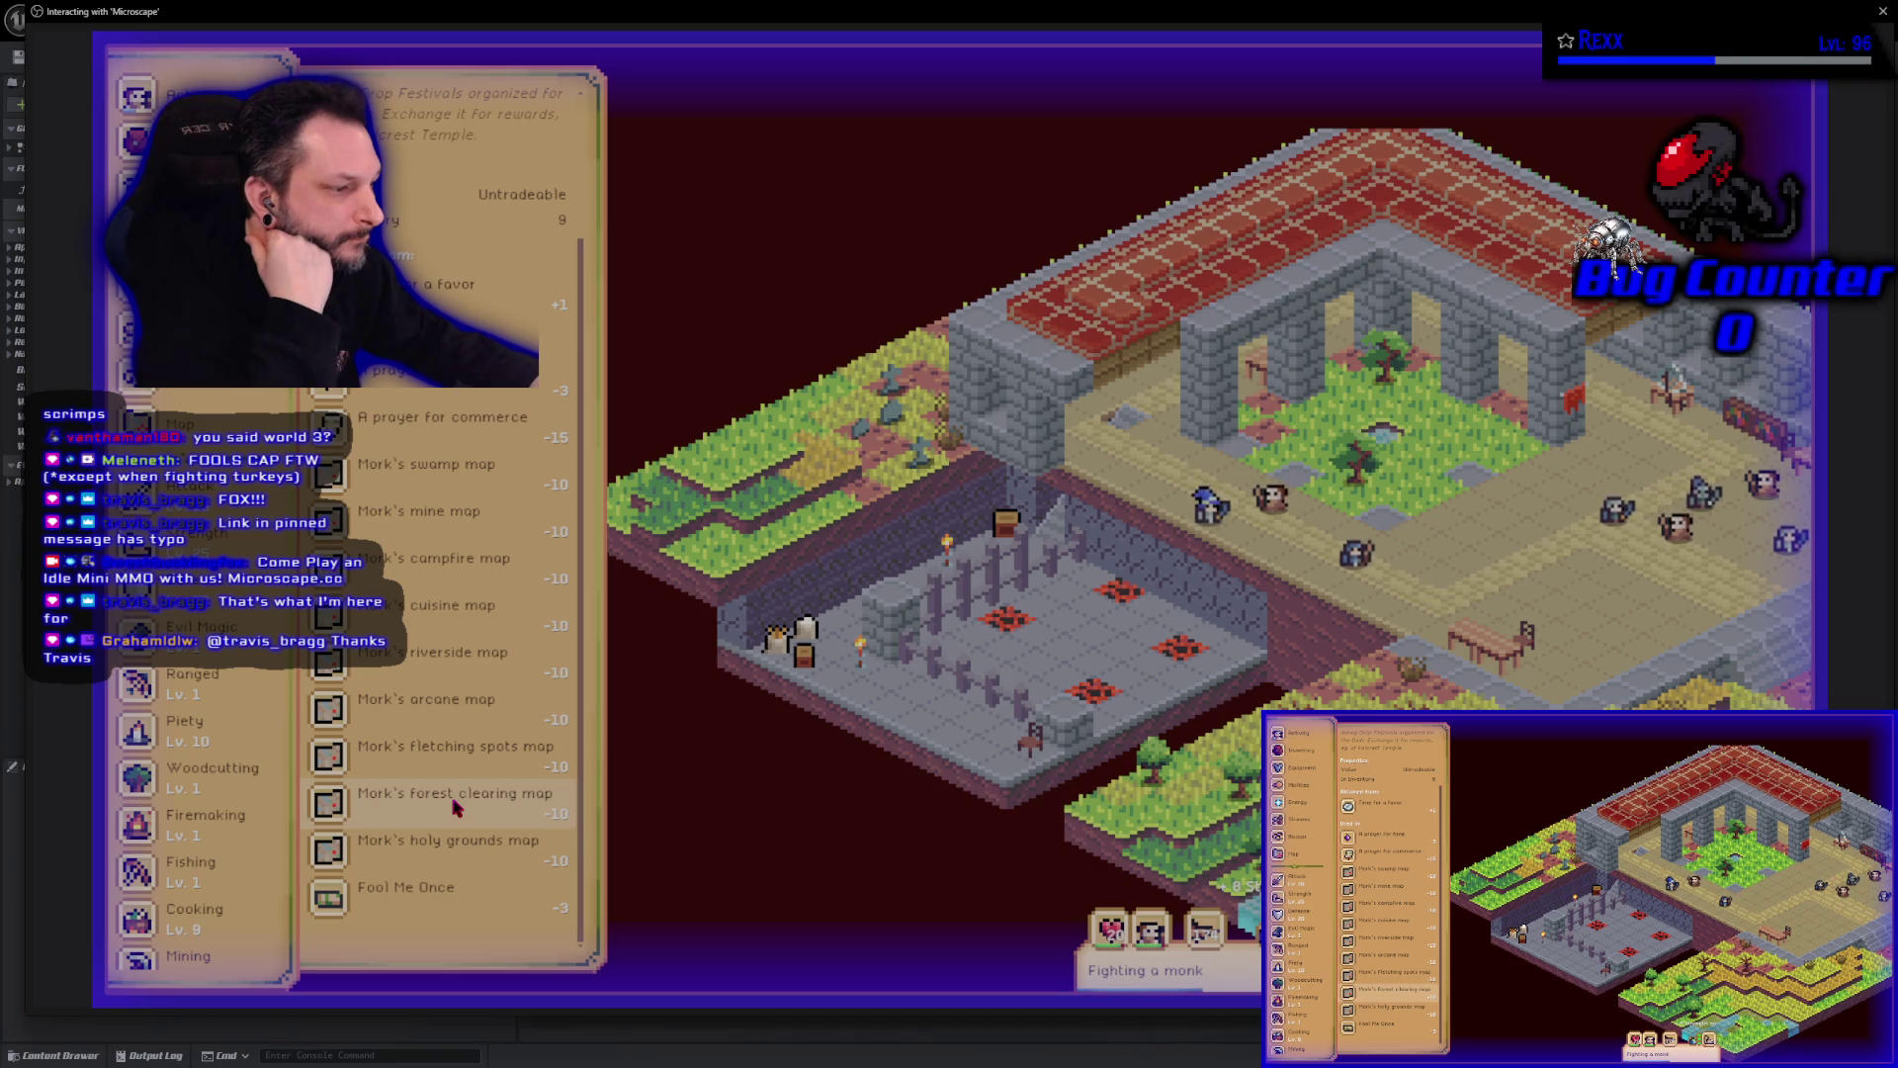
scroll(454, 806, "up", 3)
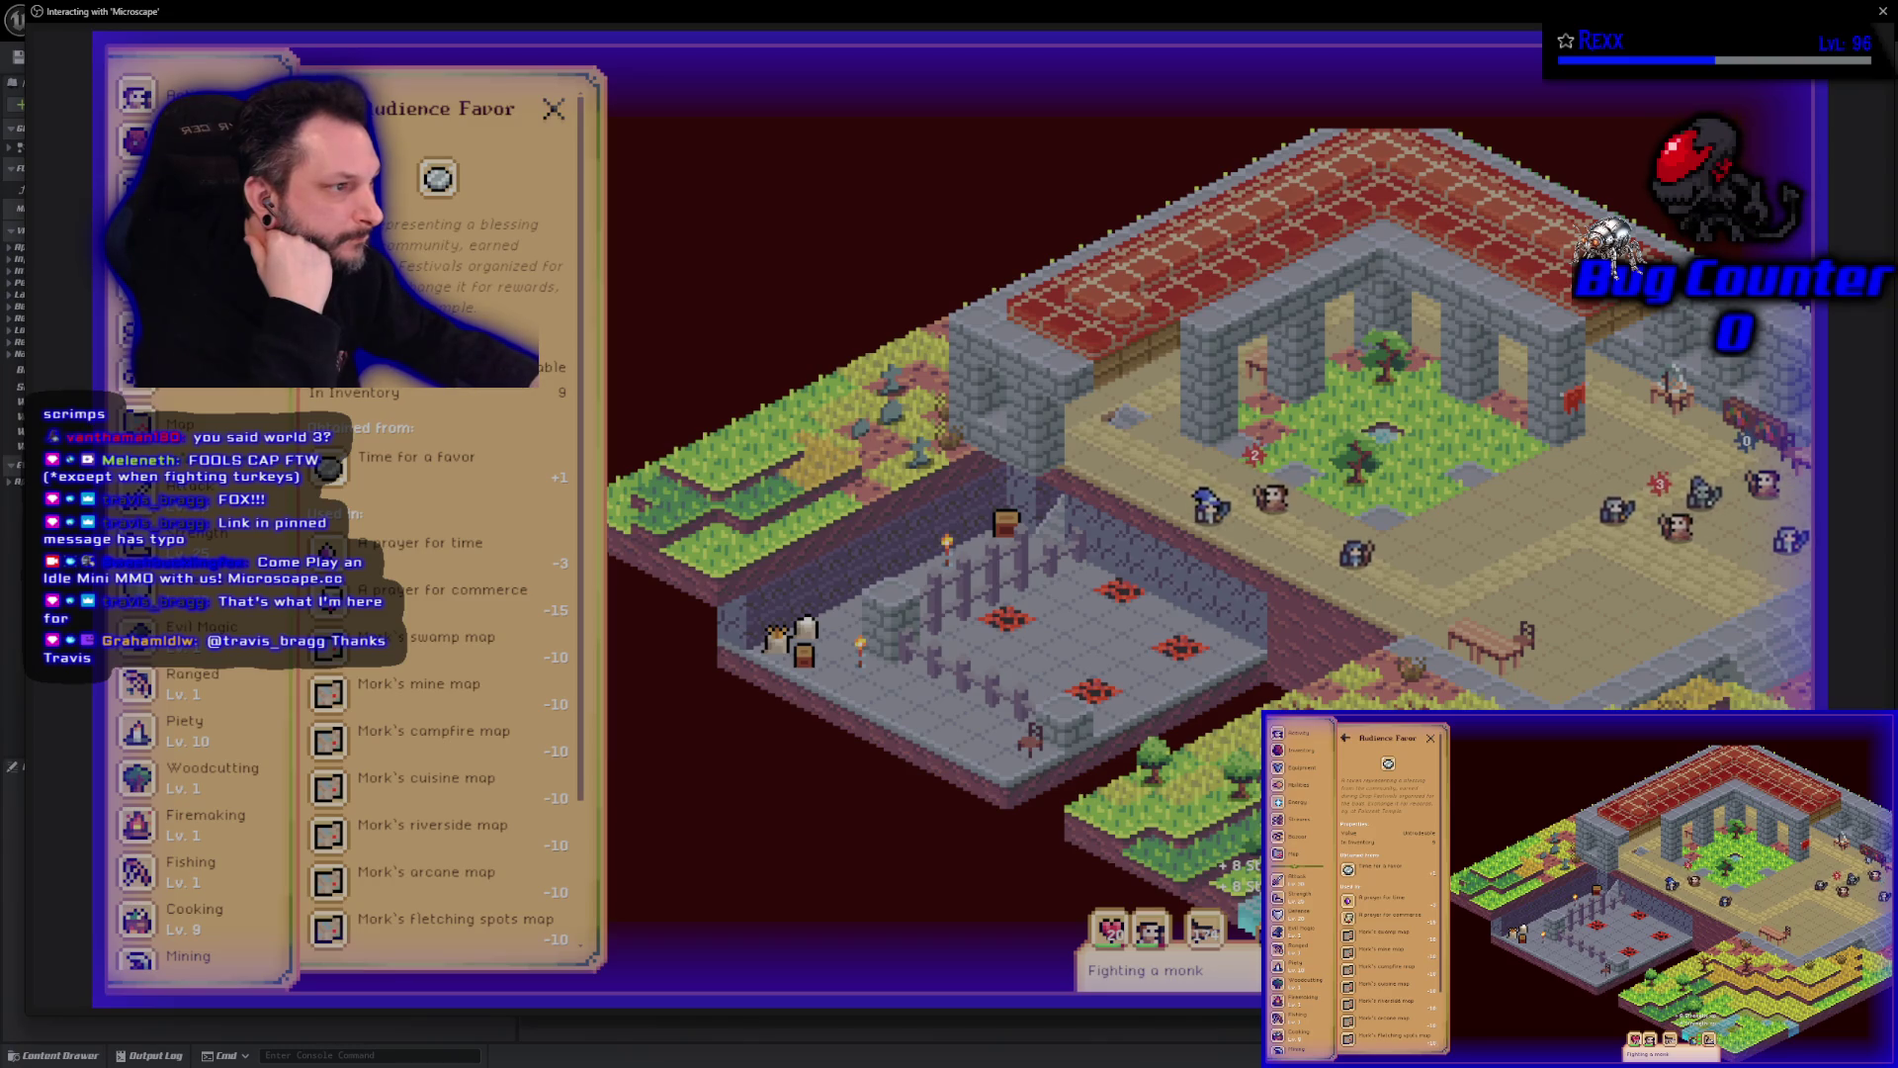
left_click(326, 109)
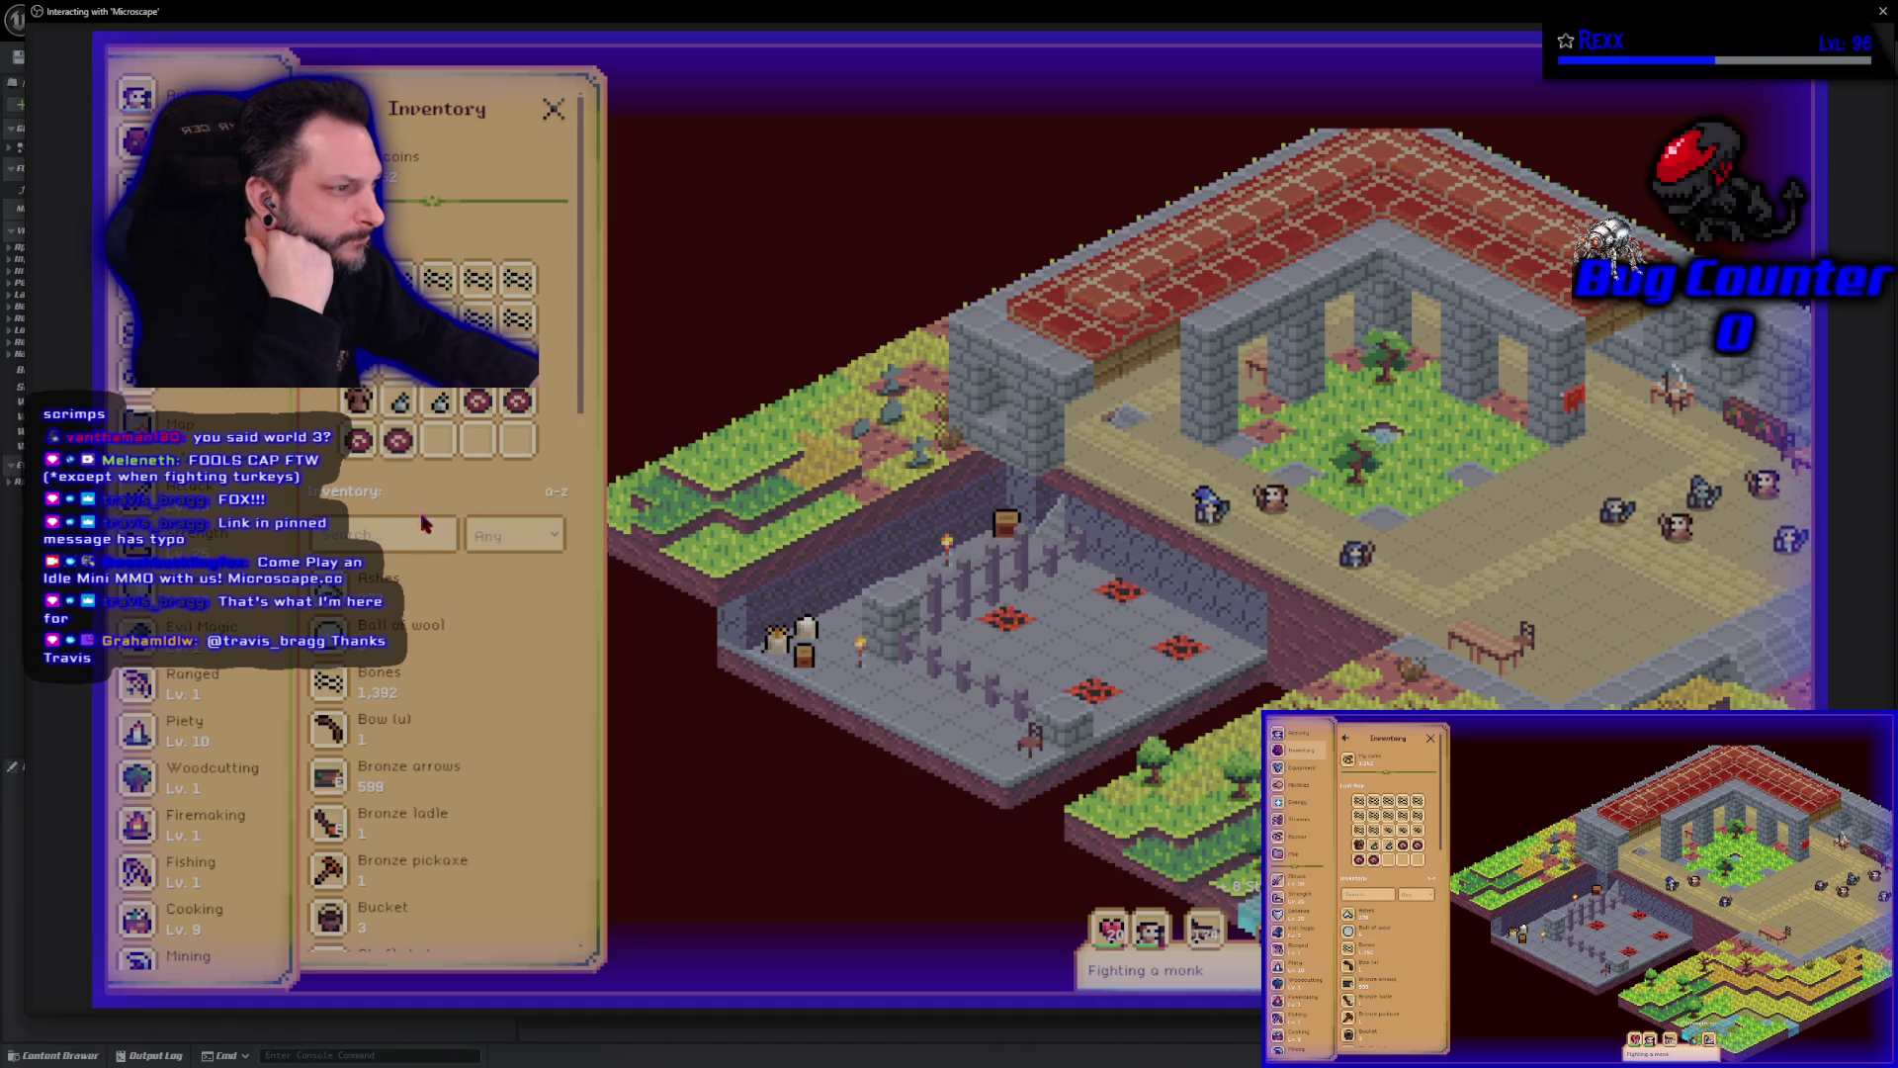
Scroll through the inventory, then stop the game to return to the blueprint editor.
scroll(494, 704, "down", 3)
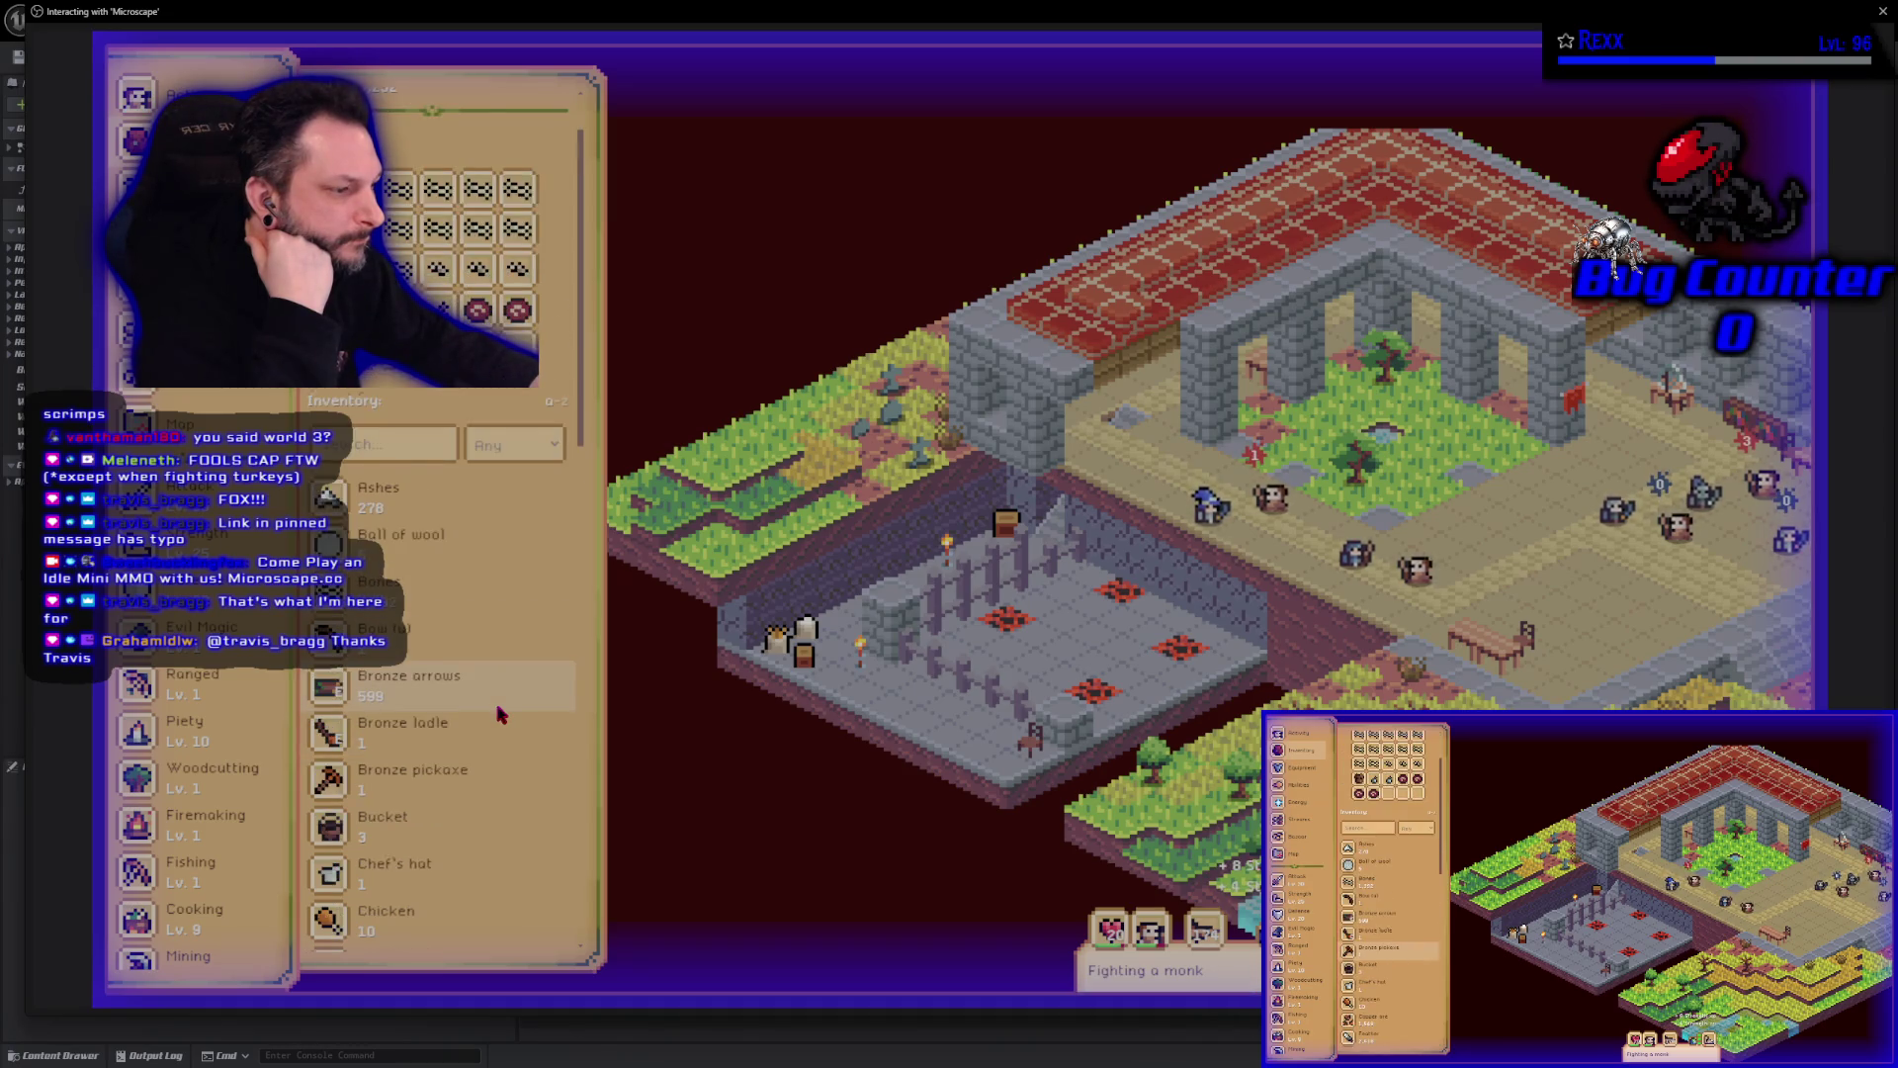
scroll(499, 713, "down", 3)
scroll(499, 714, "down", 7)
scroll(499, 714, "down", 7)
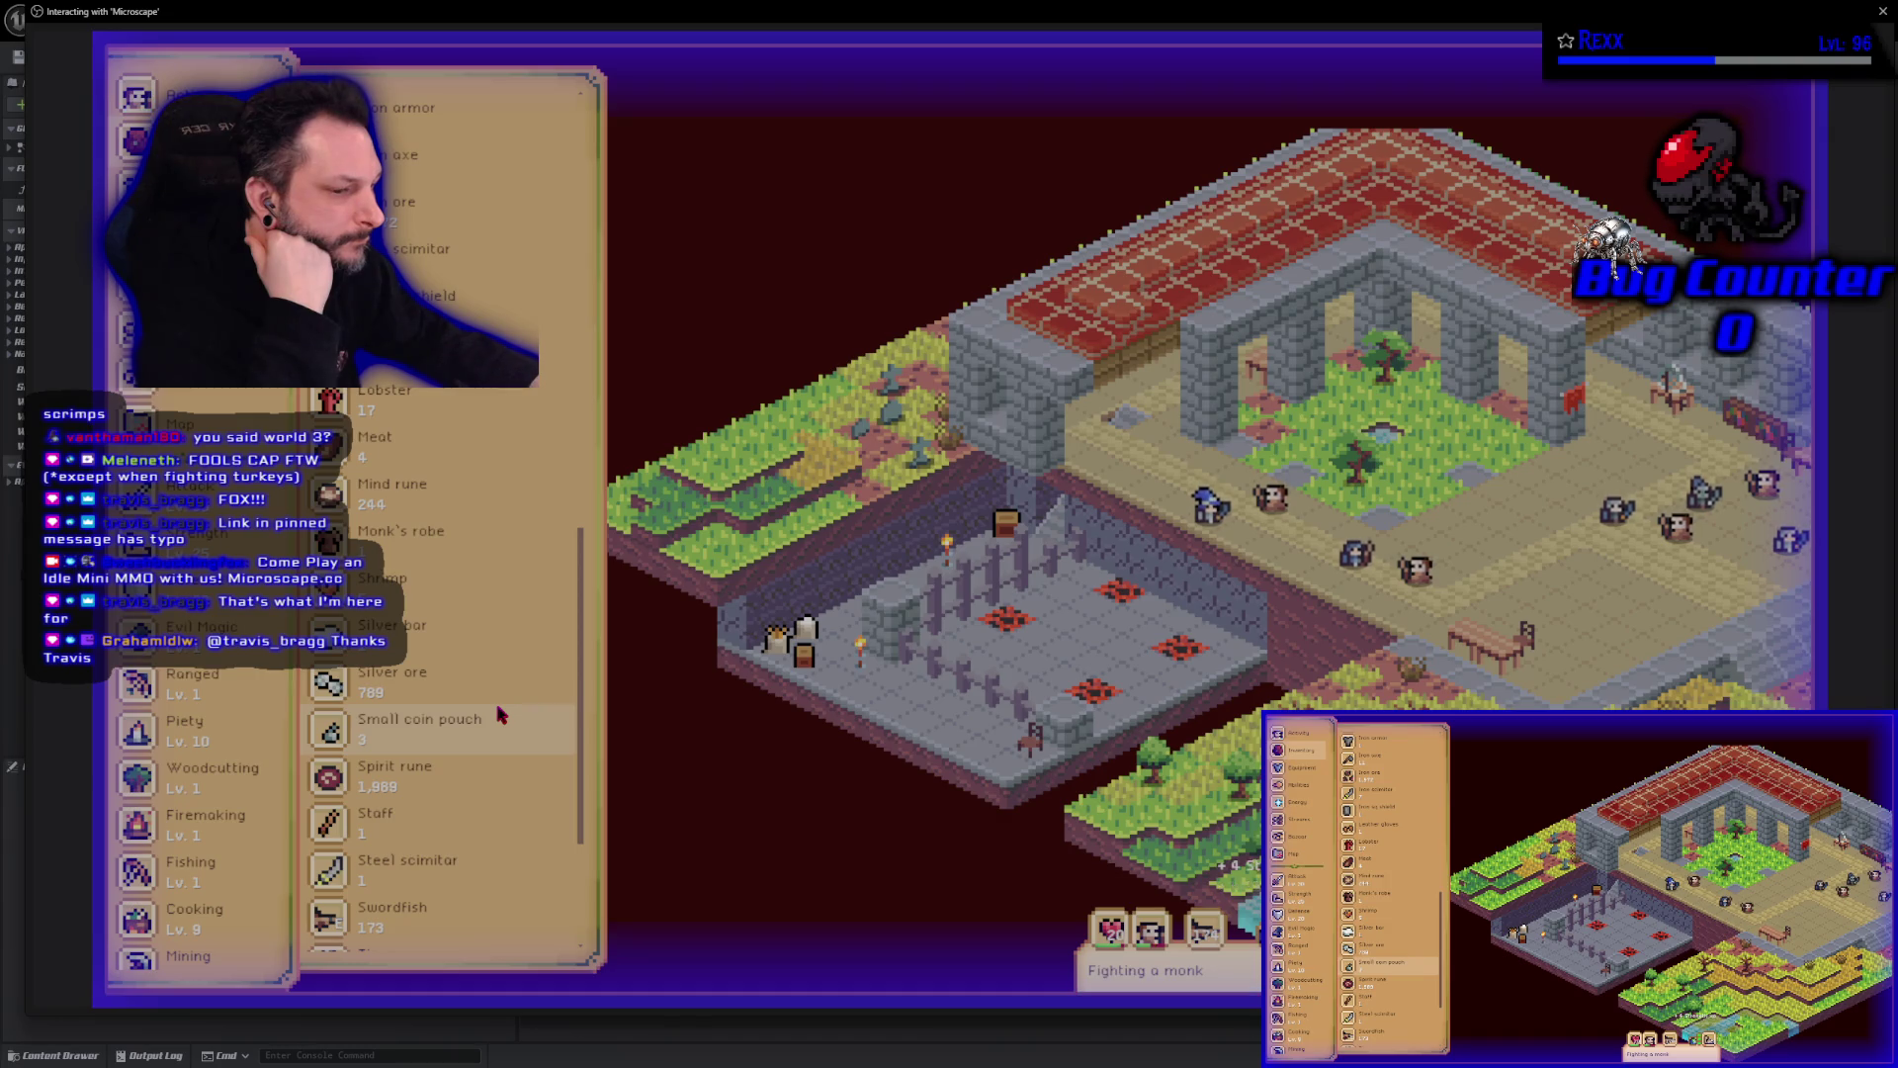
scroll(499, 714, "up", 5)
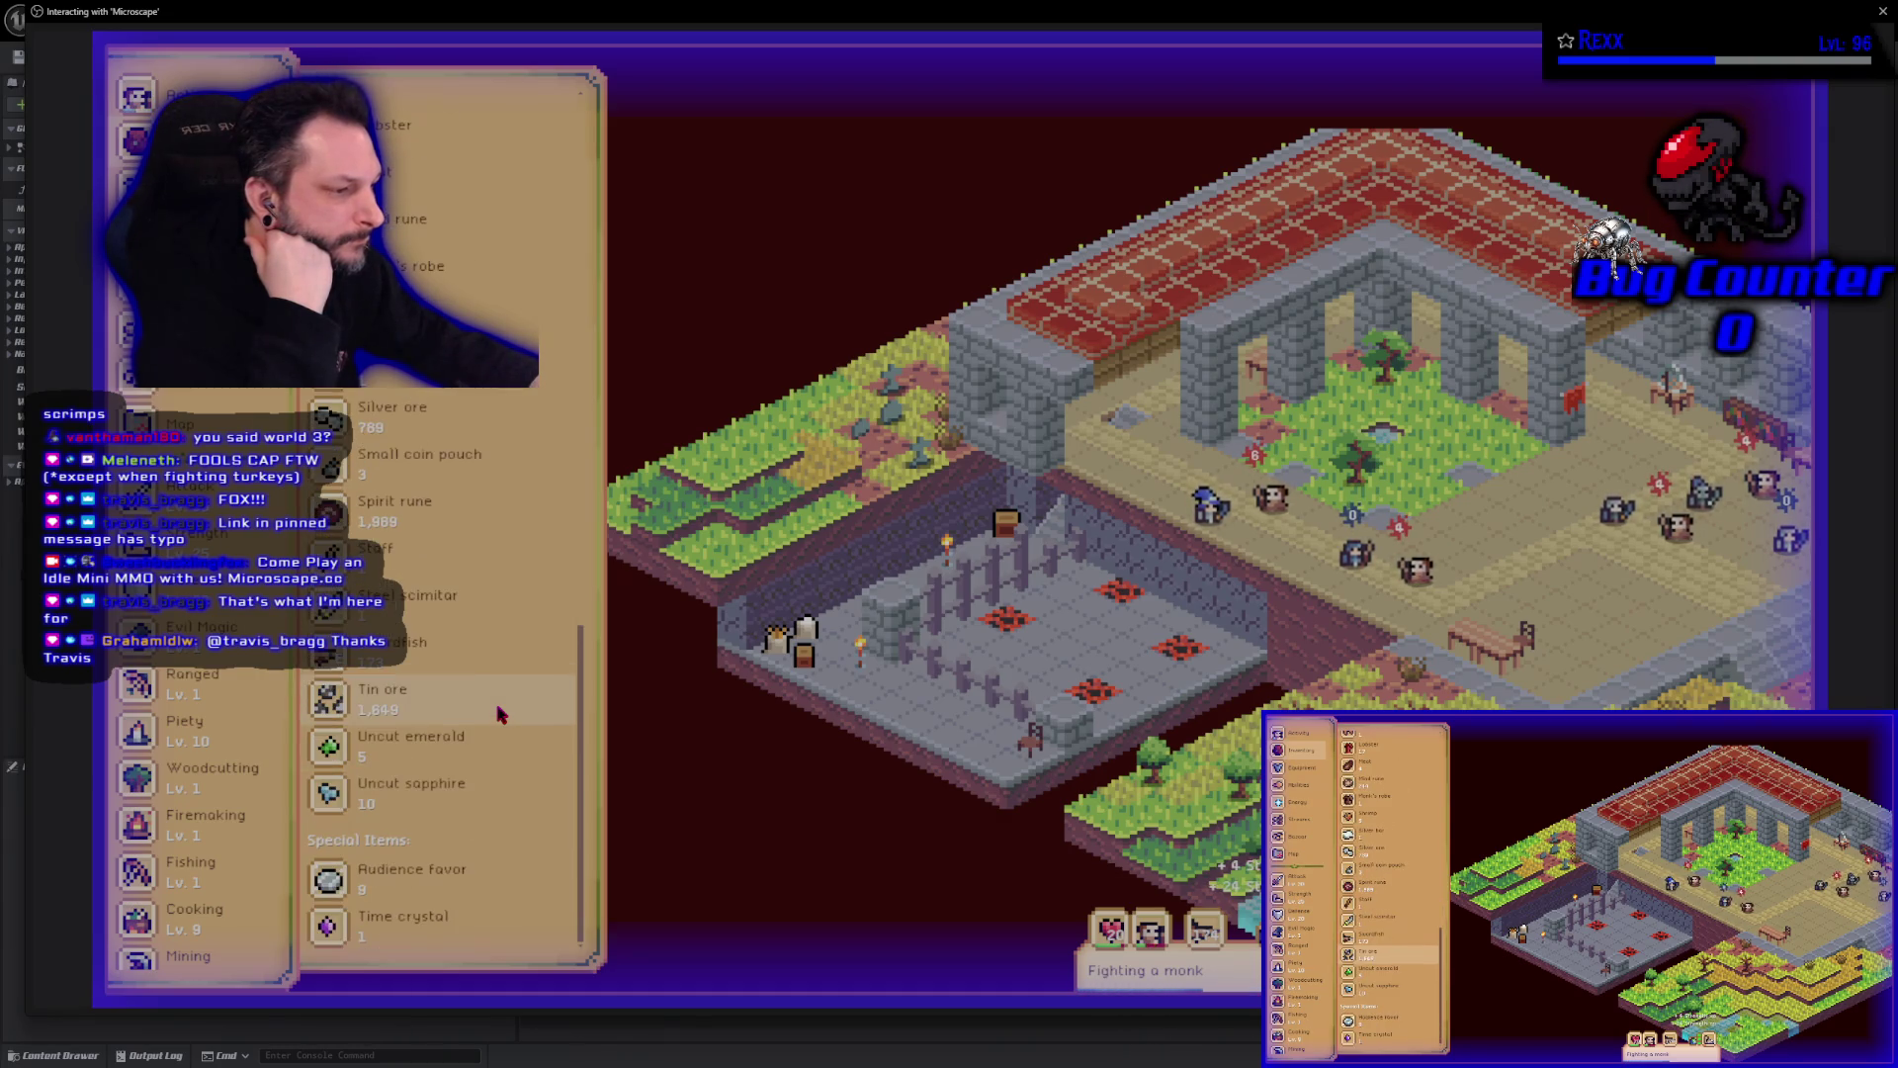
scroll(499, 714, "up", 5)
scroll(499, 714, "up", 10)
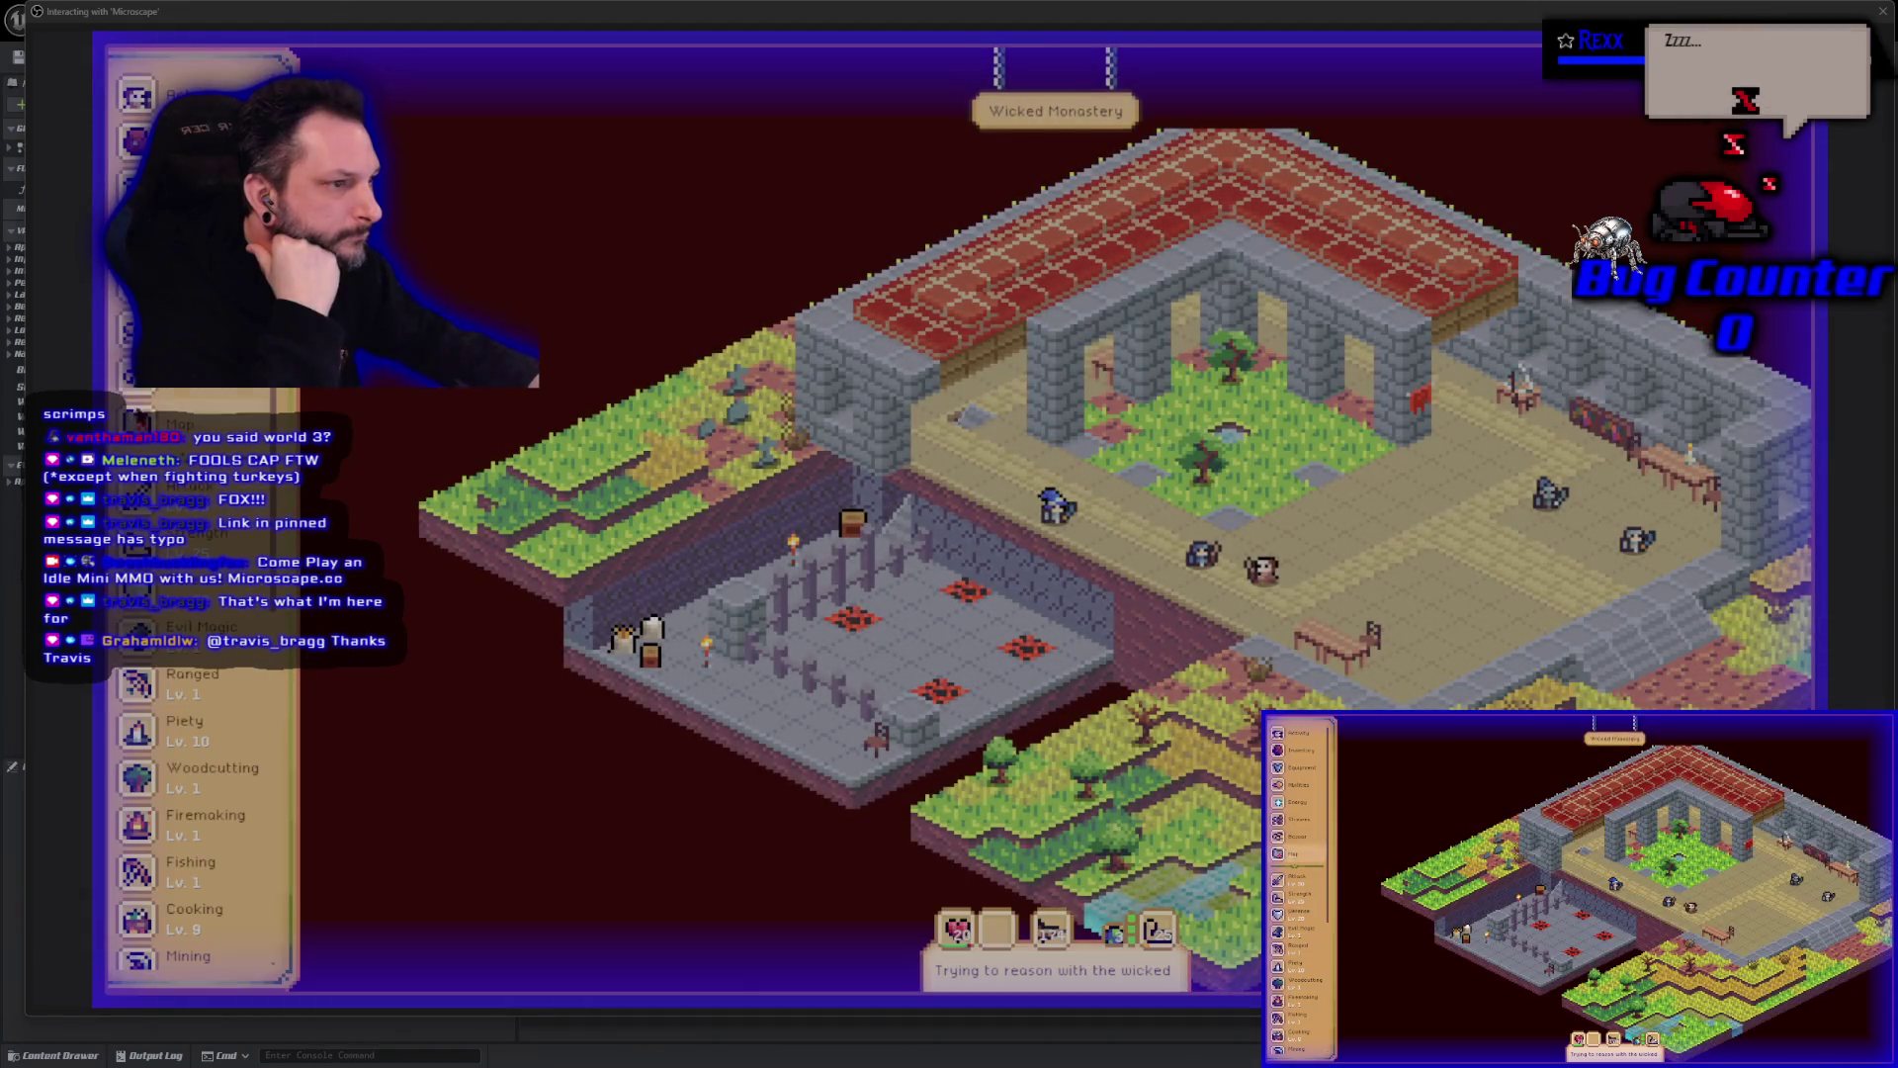
scroll(356, 771, "down", 15)
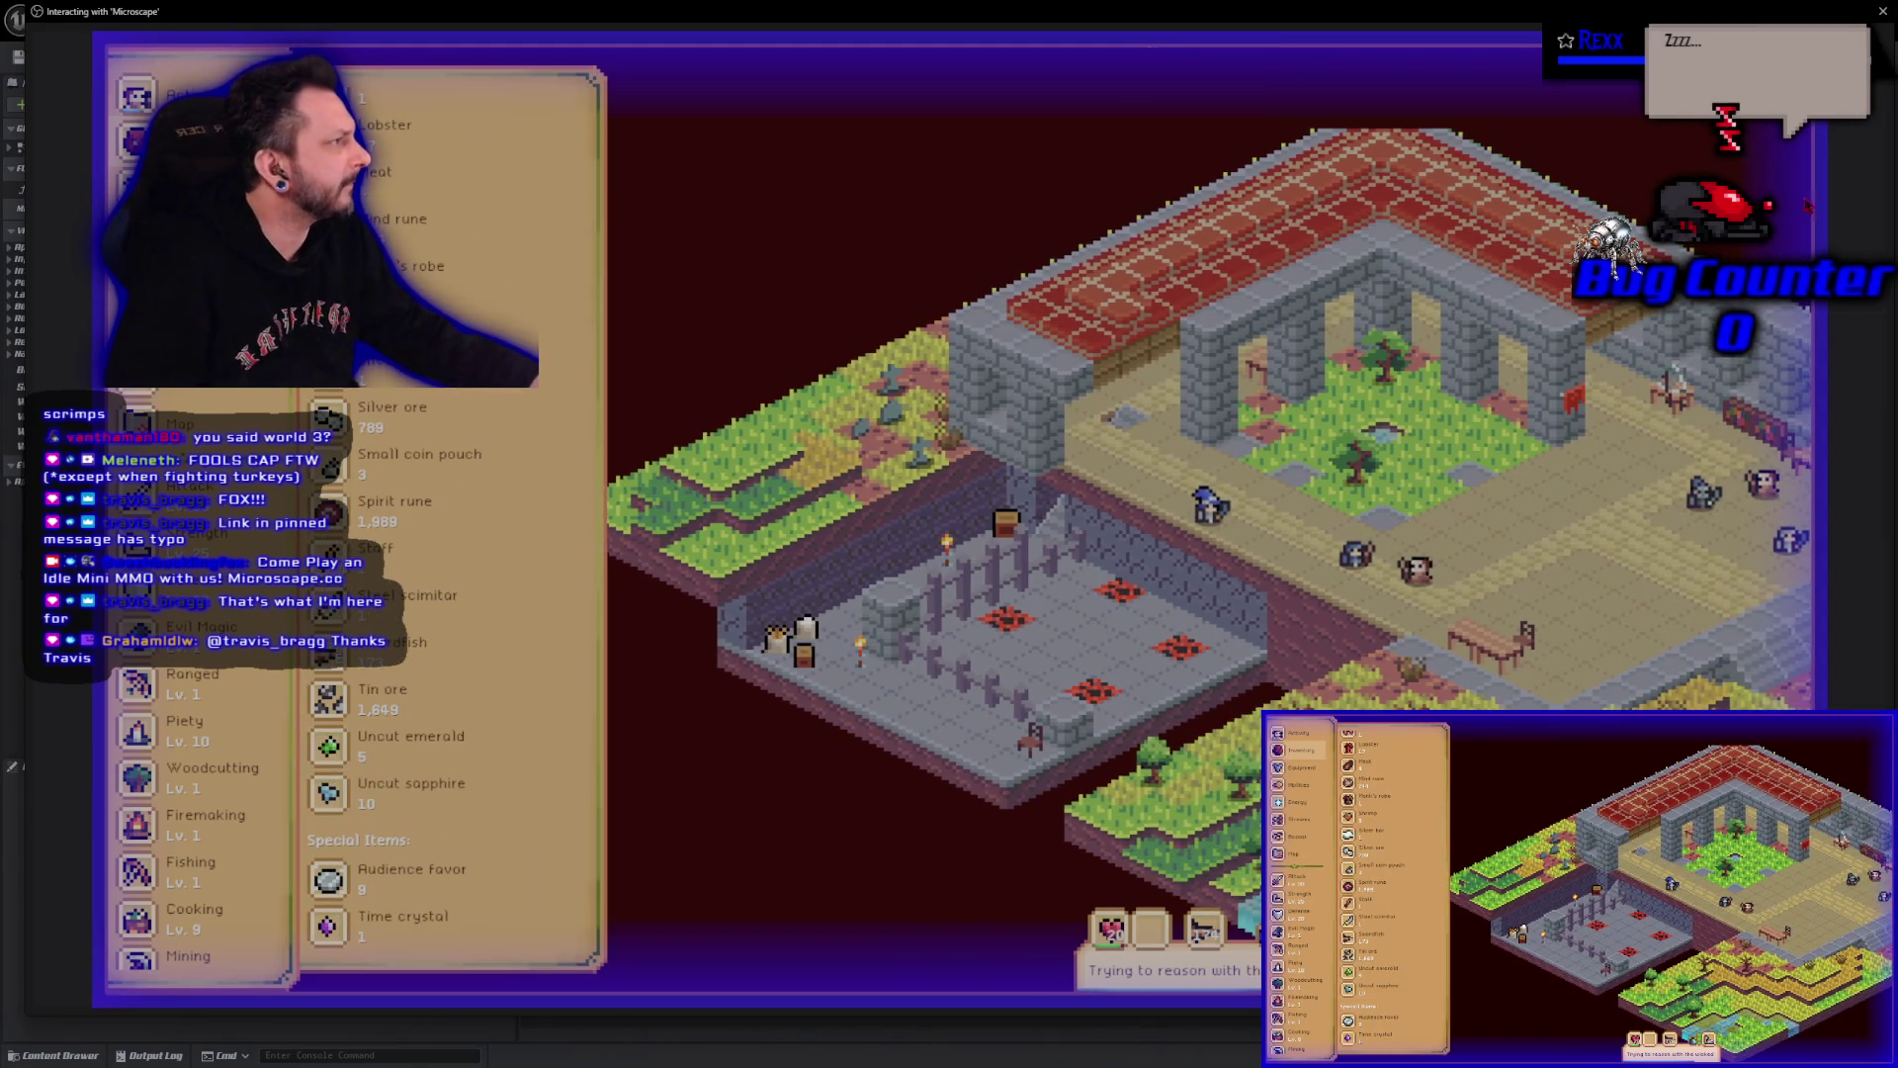
left_click(1884, 12)
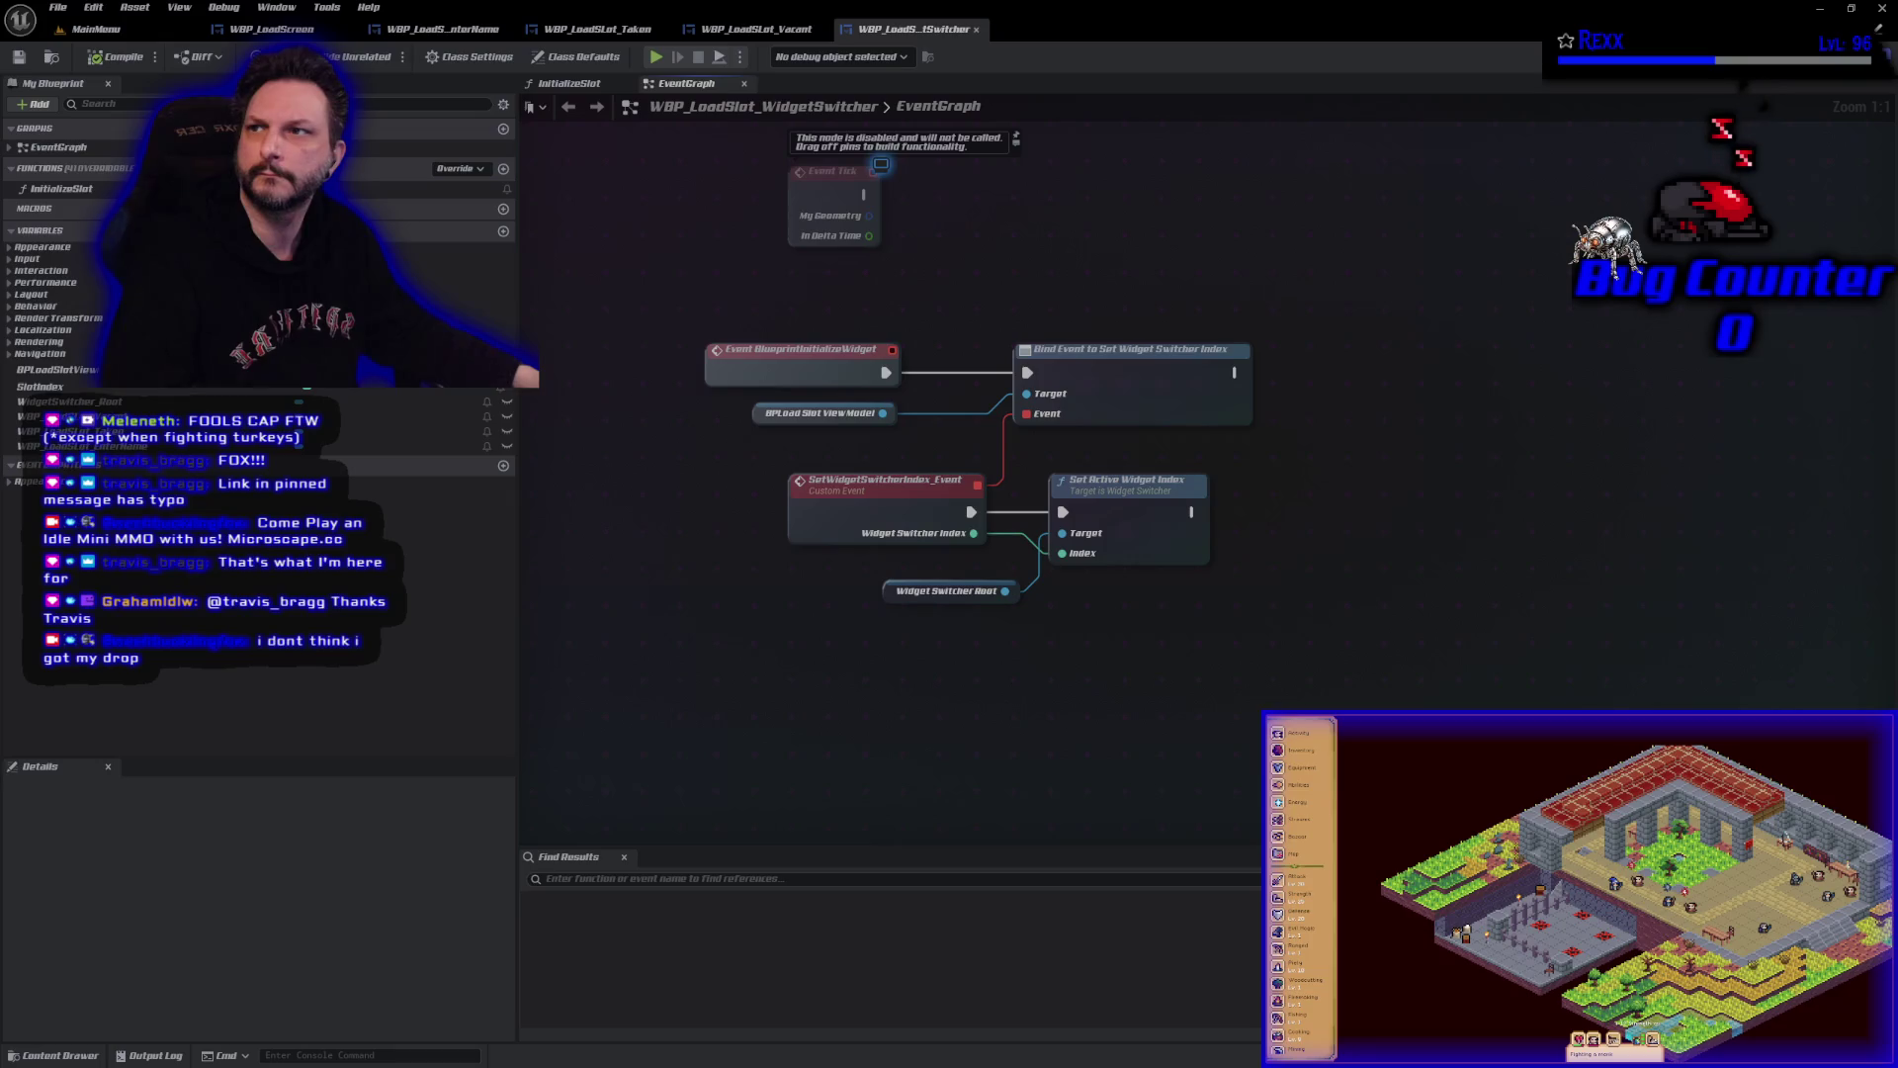
Relaunch the game, open the inventory with I, and view Strength's Activity & Loot.
key("alt+Tab")
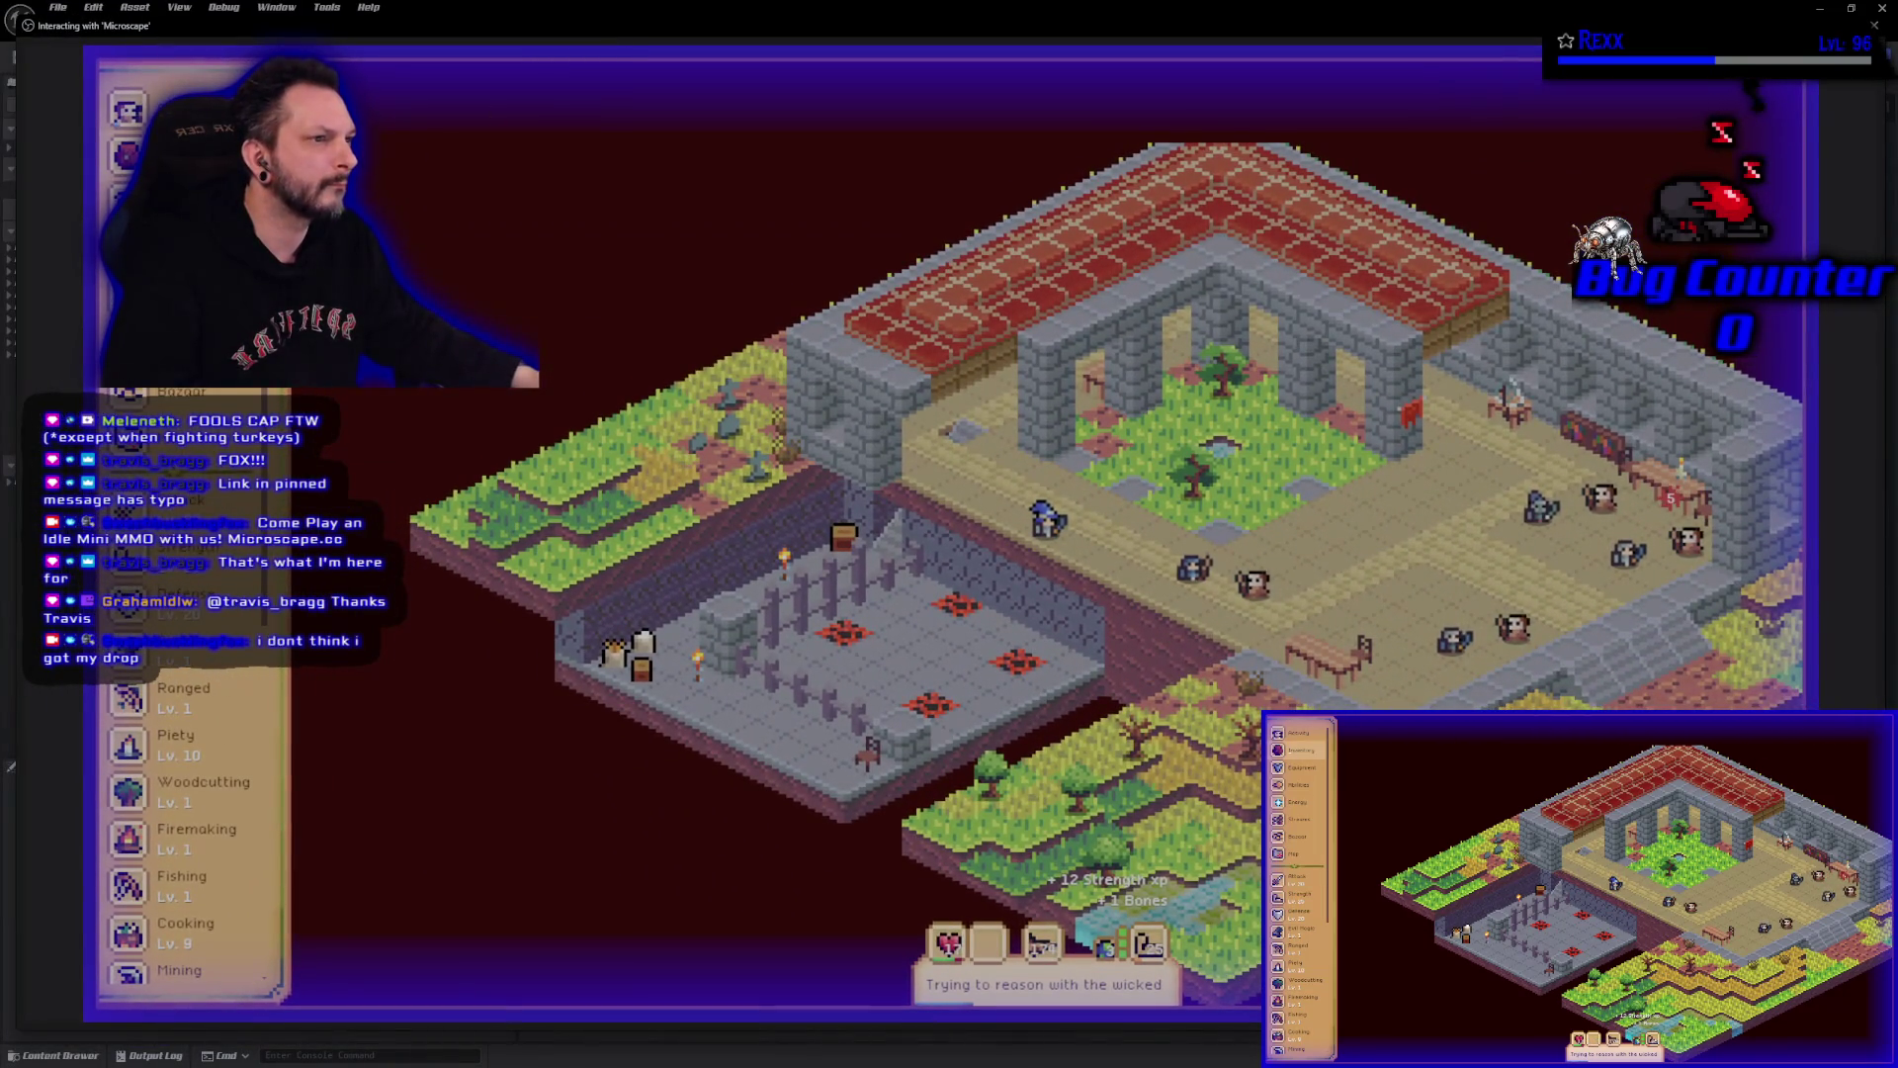
key("i")
scroll(500, 757, "down", 5)
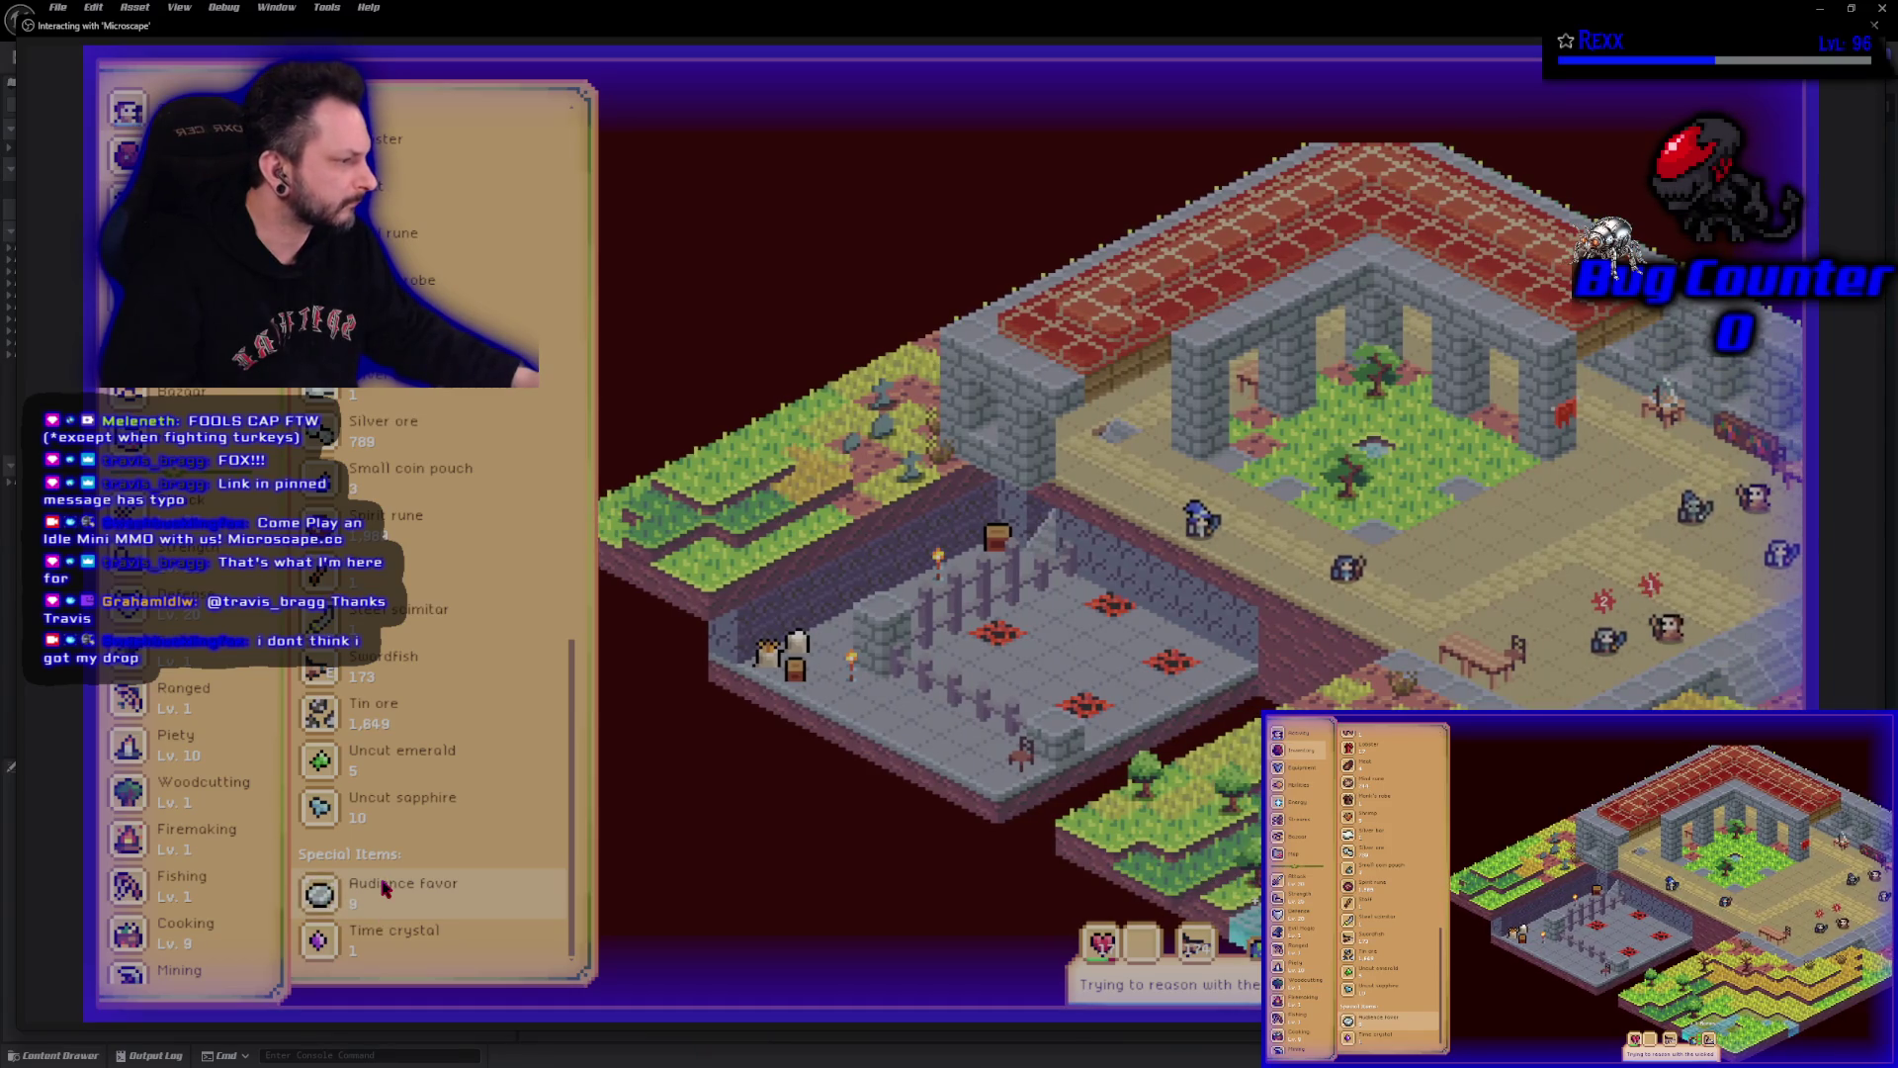
scroll(384, 887, "up", 10)
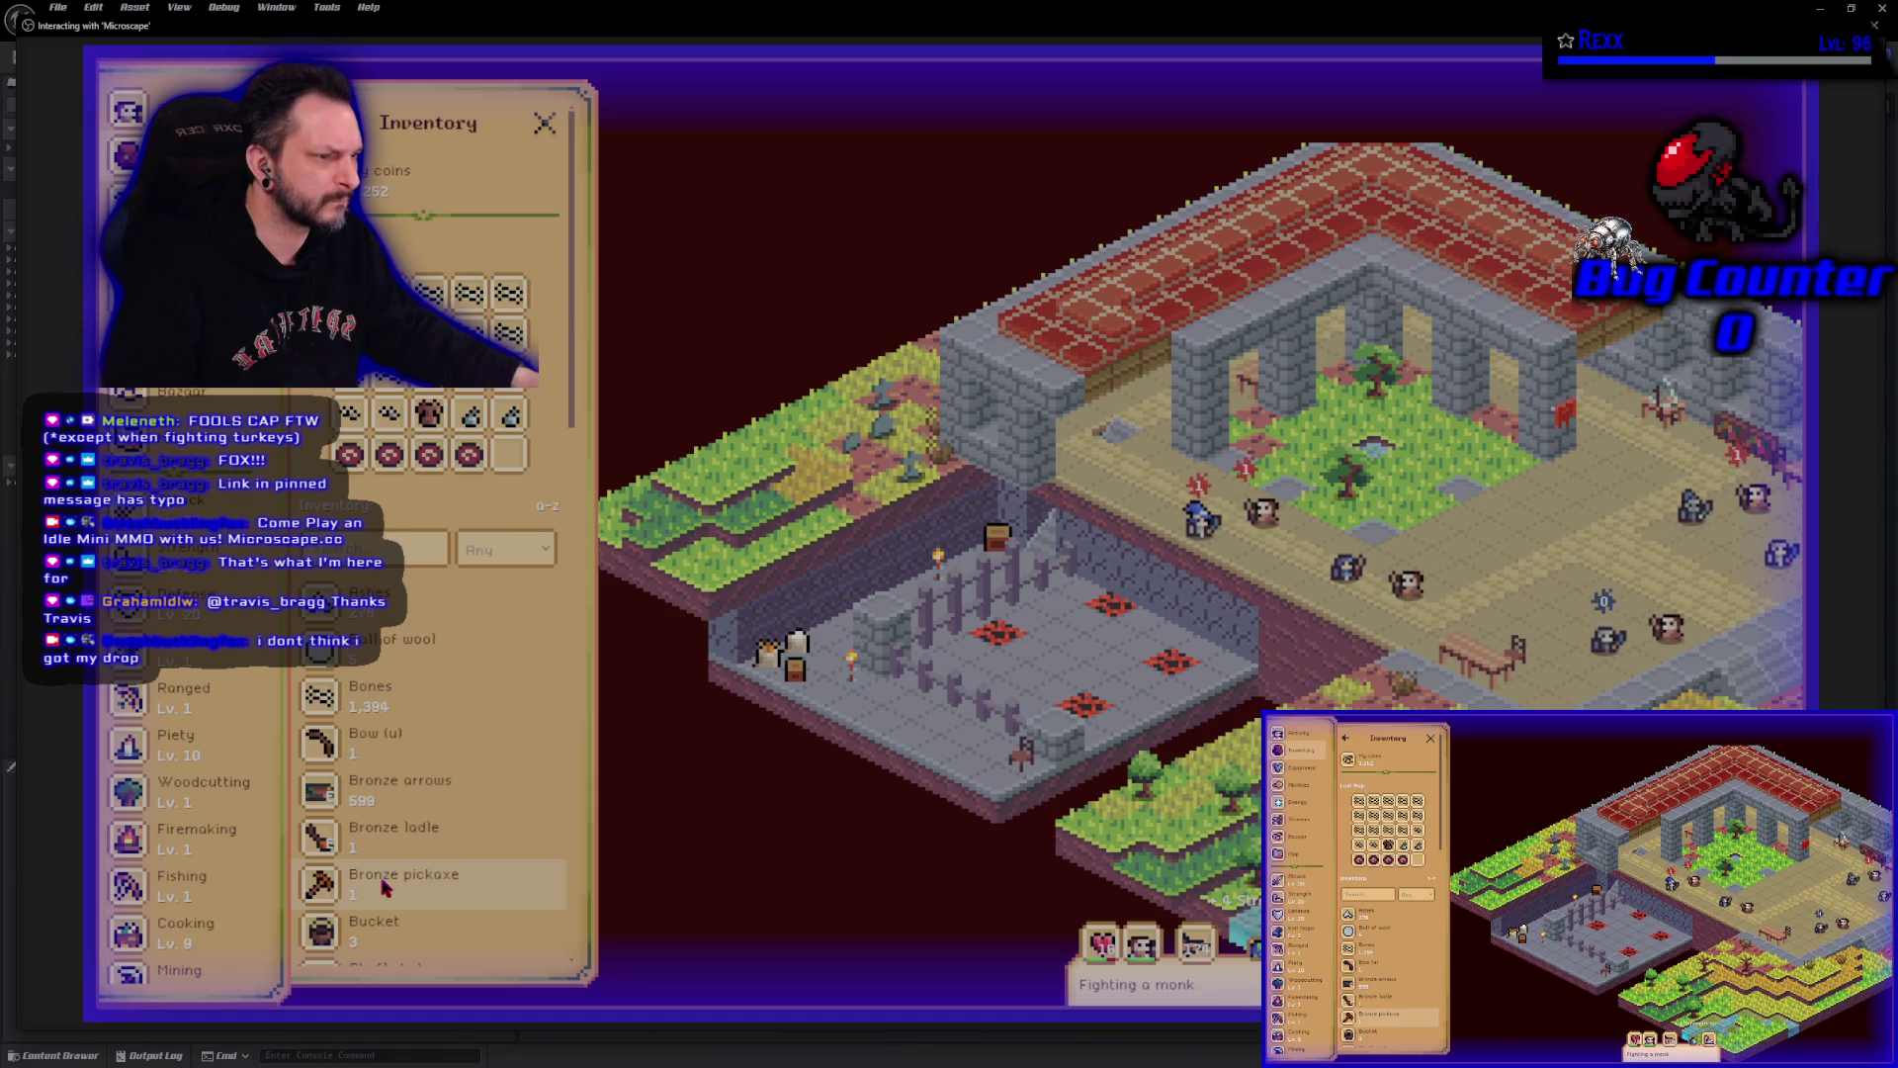
scroll(383, 887, "down", 5)
left_click(159, 547)
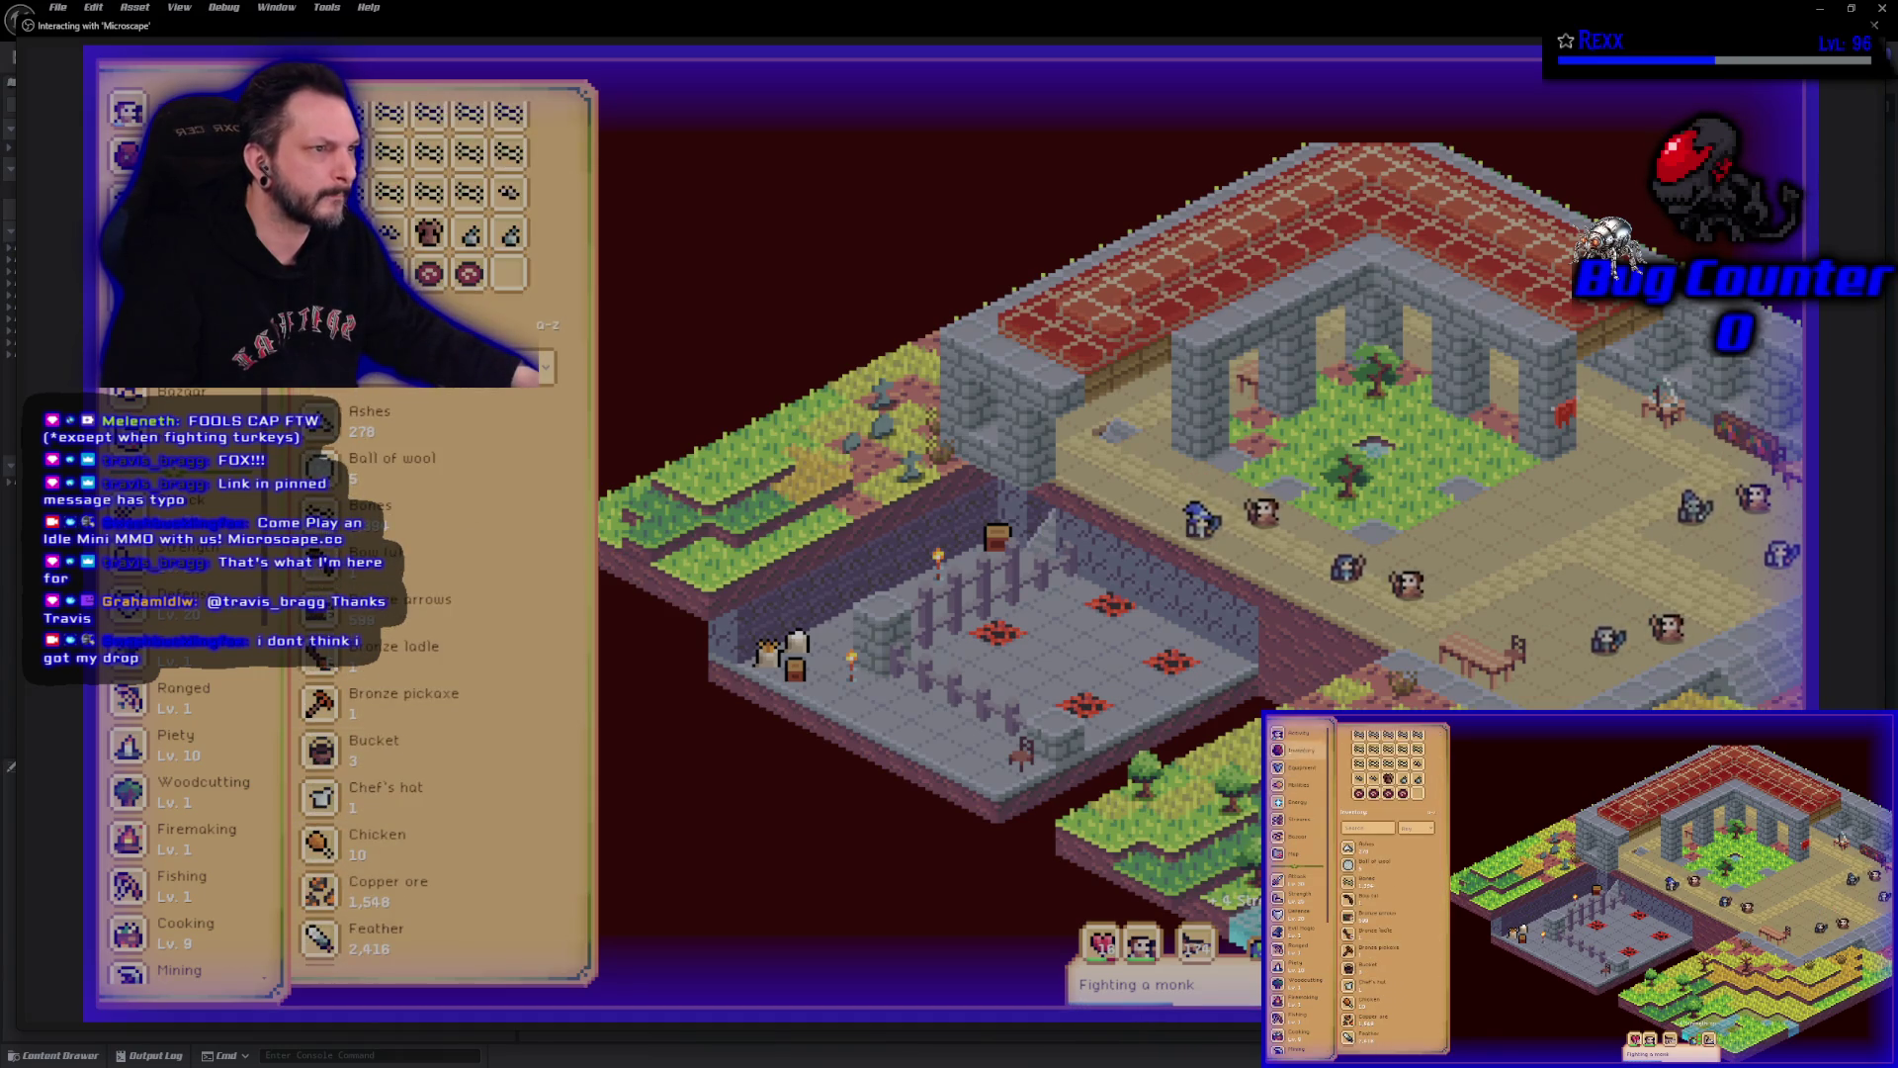